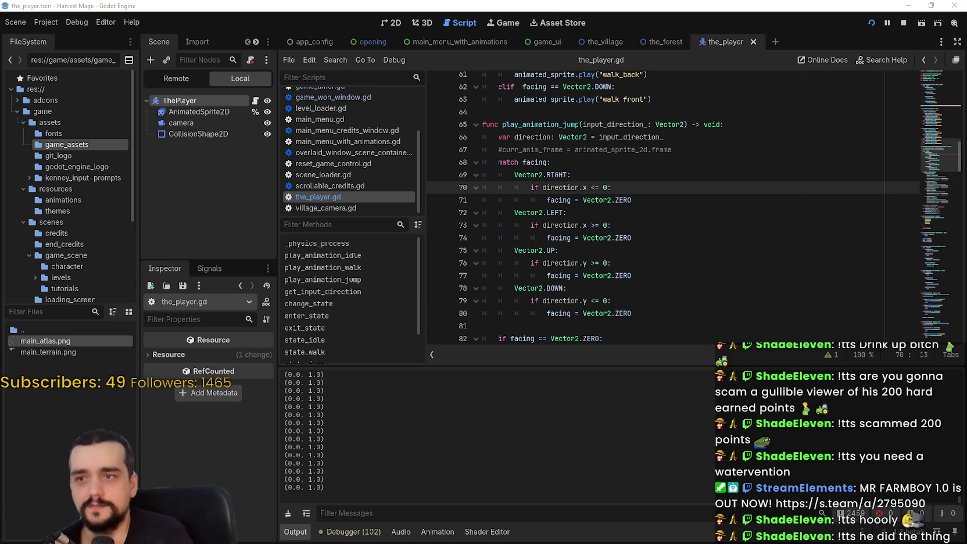
Save the_player.gd and restart the running Harvest Mage game
{"action": "left_click", "coordinate": [717, 213]}
{"action": "key", "text": "ctrl+s"}
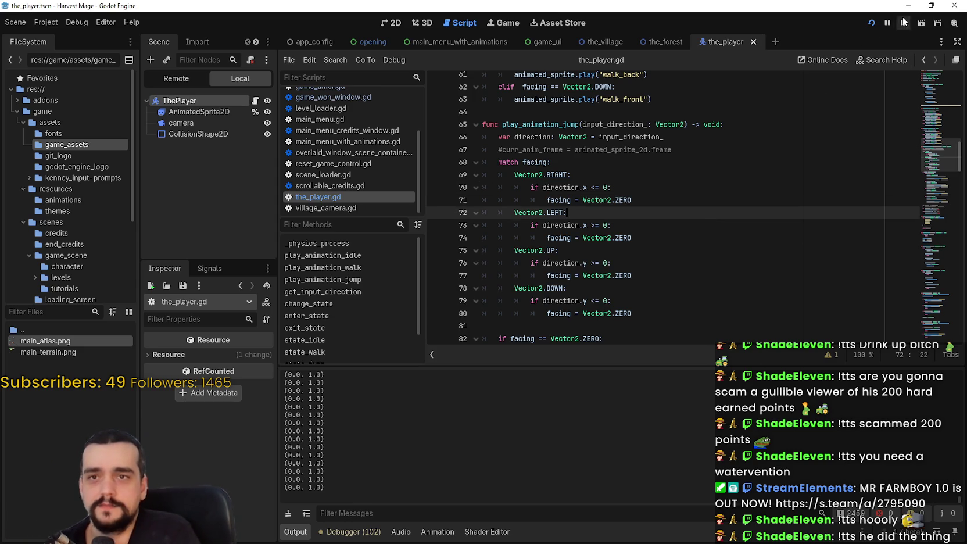
{"action": "left_click", "coordinate": [871, 22]}
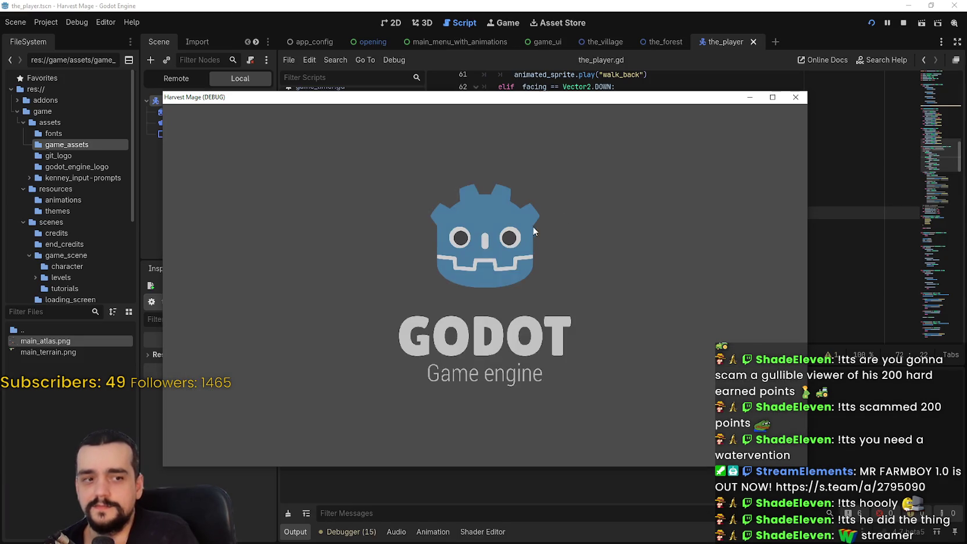
Start a new game, walk the character around the tower and path, then close it
{"action": "key", "text": "Return"}
{"action": "key", "text": "Return"}
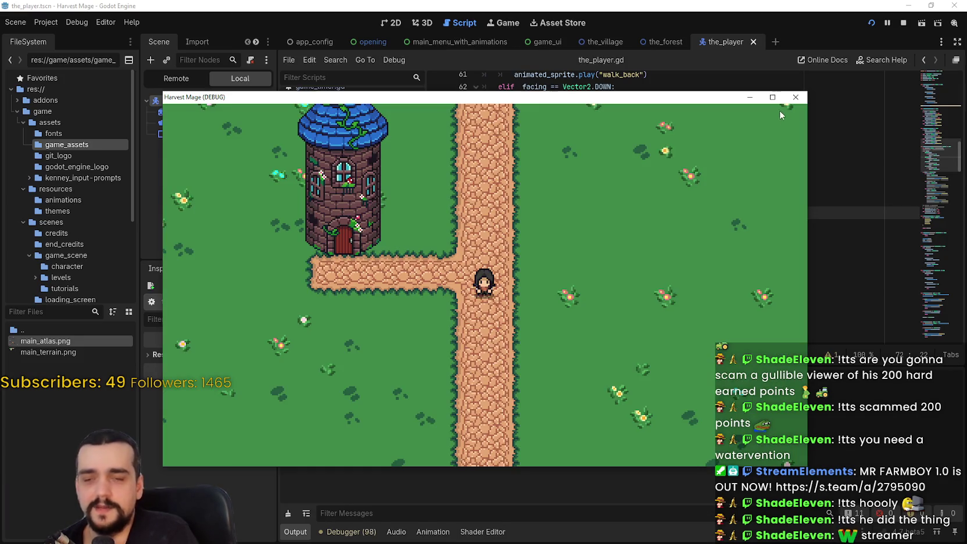
{"action": "key", "text": "w"}
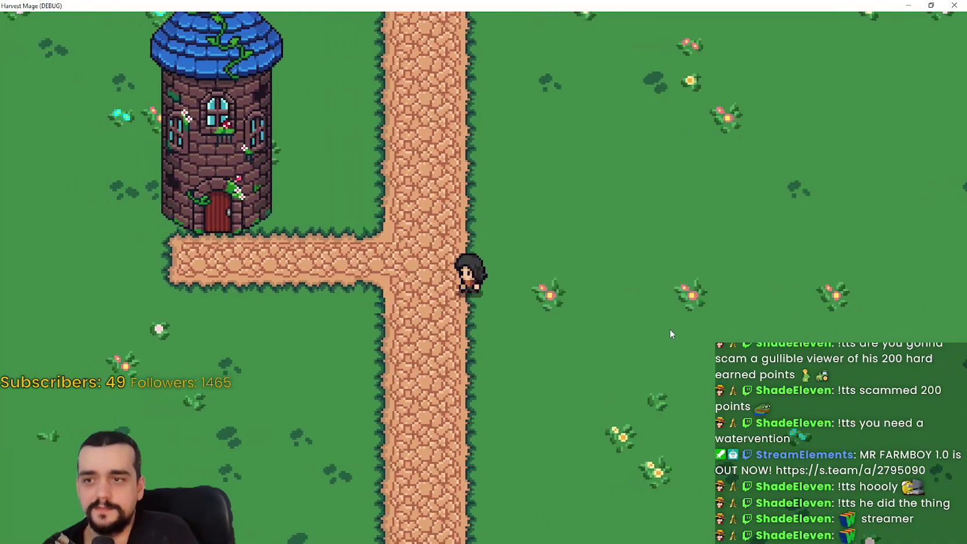
{"action": "key", "text": "s"}
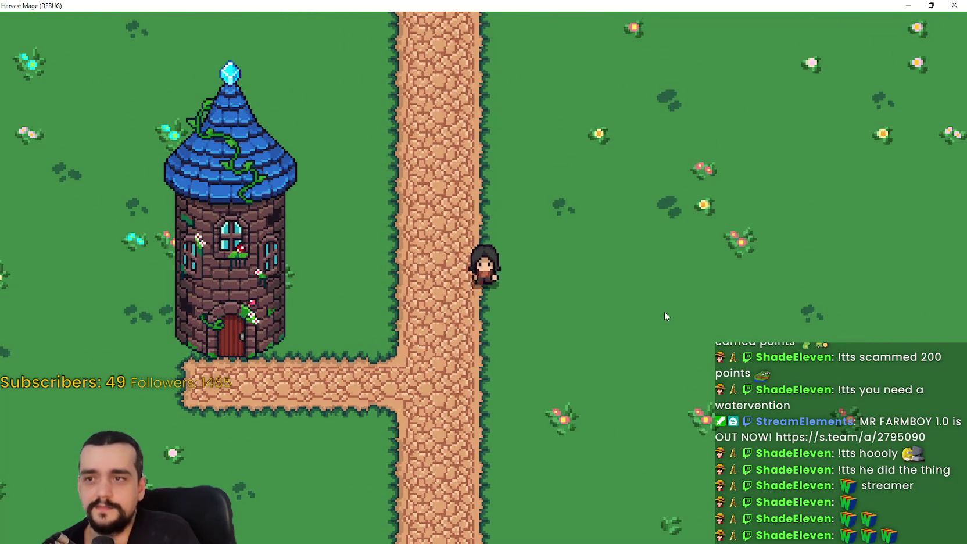
{"action": "key", "text": "d"}
{"action": "key", "text": "a"}
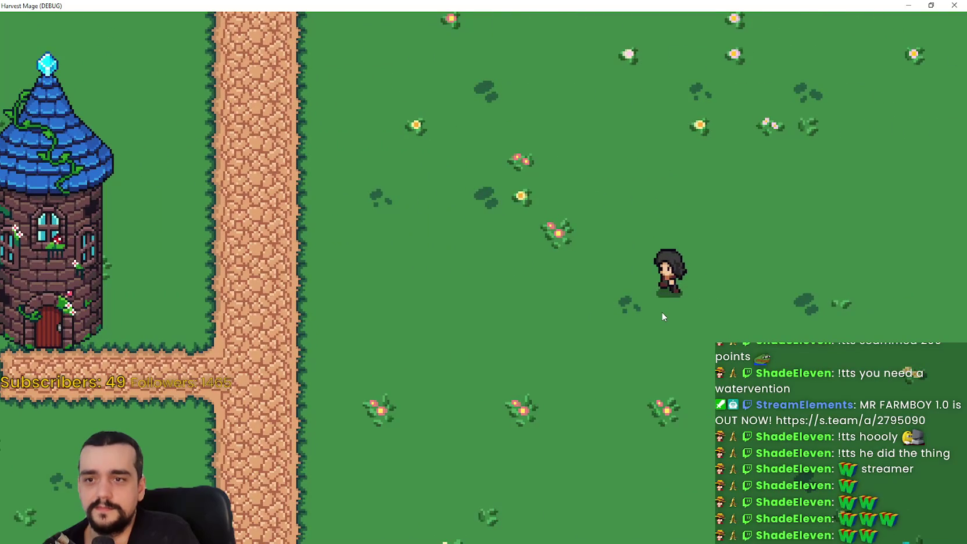
{"action": "key", "text": "a"}
{"action": "key", "text": "a"}
{"action": "key", "text": "d"}
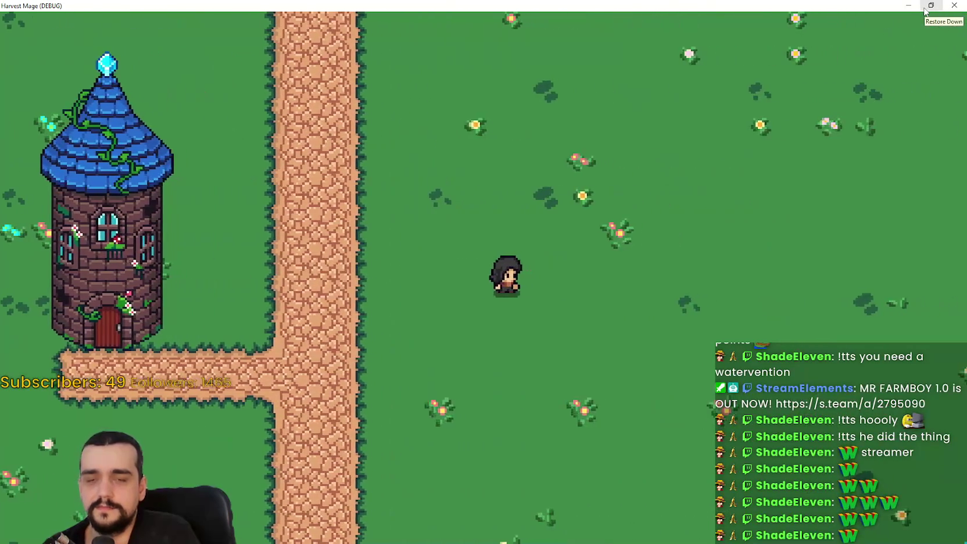
{"action": "left_click", "coordinate": [924, 9]}
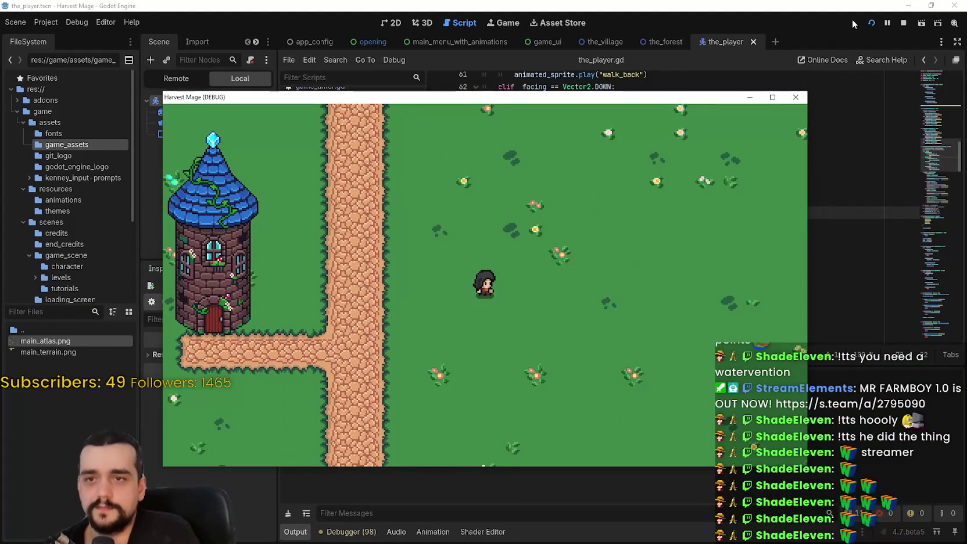
{"action": "left_click", "coordinate": [903, 23]}
{"action": "left_click", "coordinate": [706, 225]}
{"action": "scroll", "coordinate": [661, 287], "scroll_direction": "down", "scroll_amount": 3}
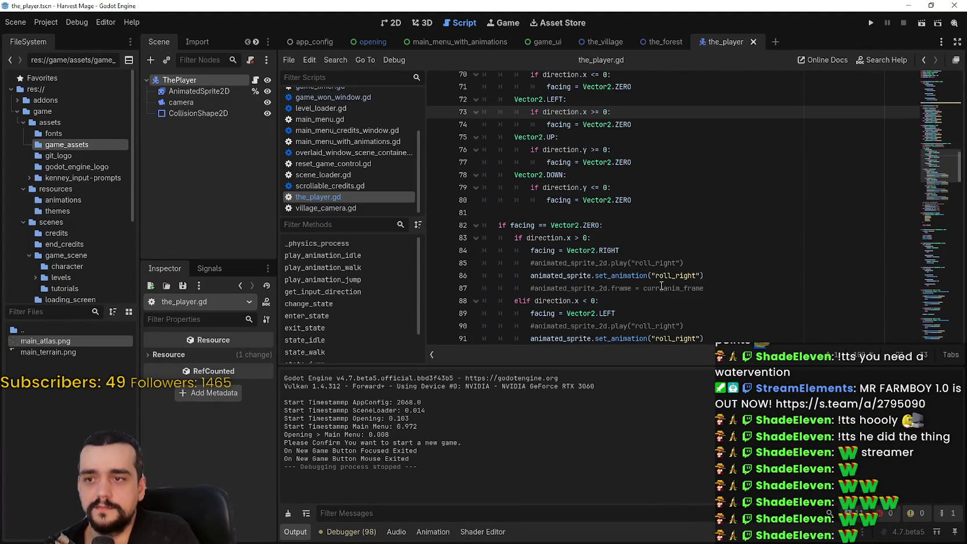
{"action": "scroll", "coordinate": [572, 173], "scroll_direction": "up", "scroll_amount": 2}
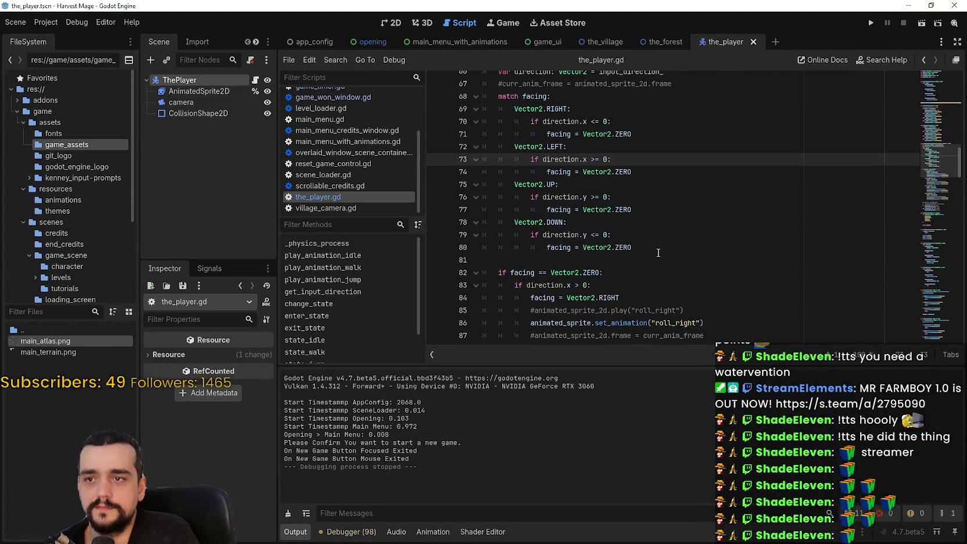
{"action": "scroll", "coordinate": [658, 250], "scroll_direction": "down", "scroll_amount": 4}
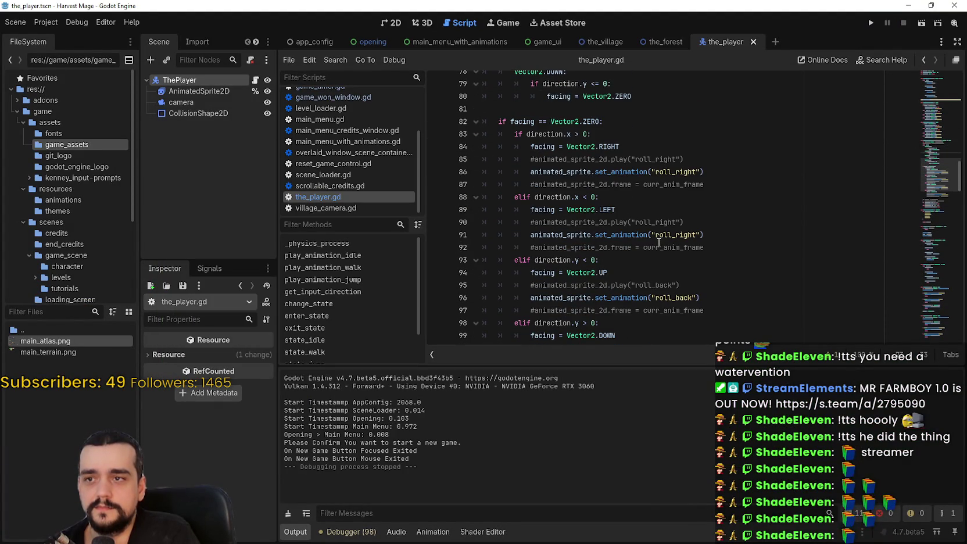
{"action": "scroll", "coordinate": [659, 243], "scroll_direction": "down", "scroll_amount": 2}
{"action": "scroll", "coordinate": [658, 242], "scroll_direction": "up", "scroll_amount": 2}
{"action": "scroll", "coordinate": [658, 232], "scroll_direction": "down", "scroll_amount": 4}
{"action": "scroll", "coordinate": [658, 232], "scroll_direction": "up", "scroll_amount": 5}
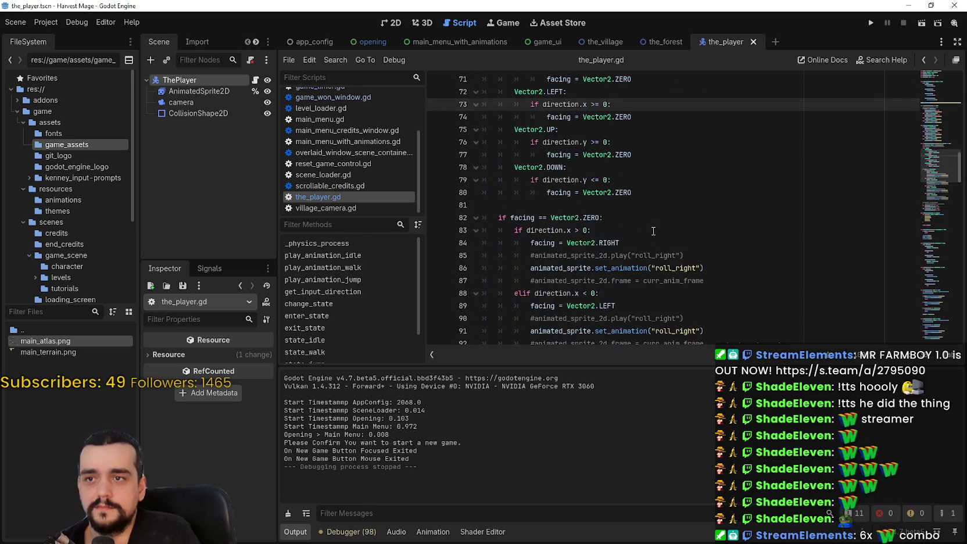
{"action": "scroll", "coordinate": [653, 231], "scroll_direction": "down", "scroll_amount": 6}
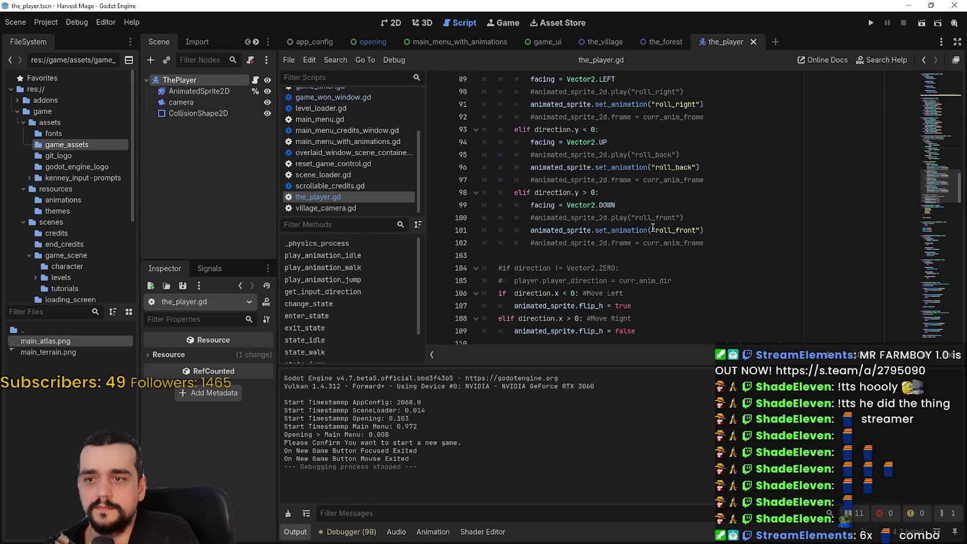
{"action": "scroll", "coordinate": [653, 228], "scroll_direction": "down", "scroll_amount": 2}
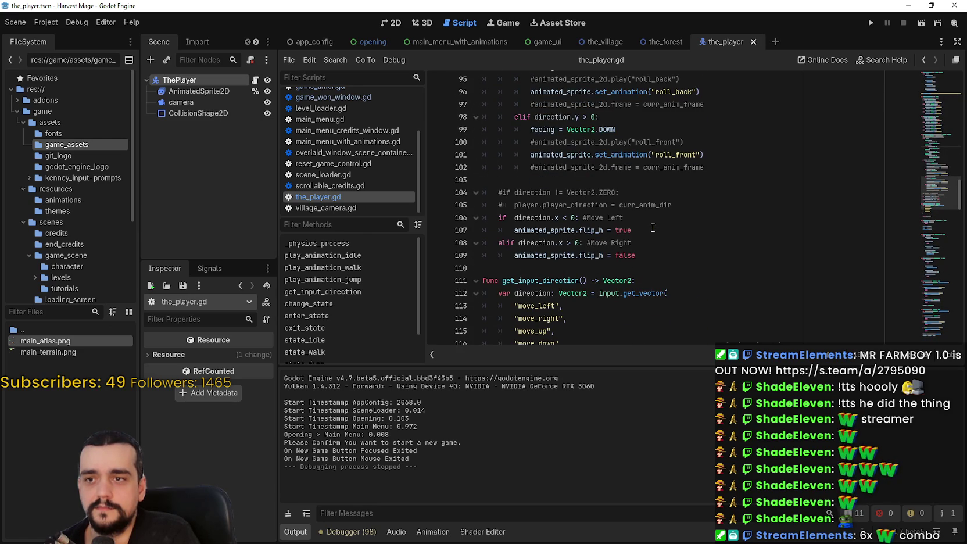
{"action": "scroll", "coordinate": [652, 227], "scroll_direction": "up", "scroll_amount": 14}
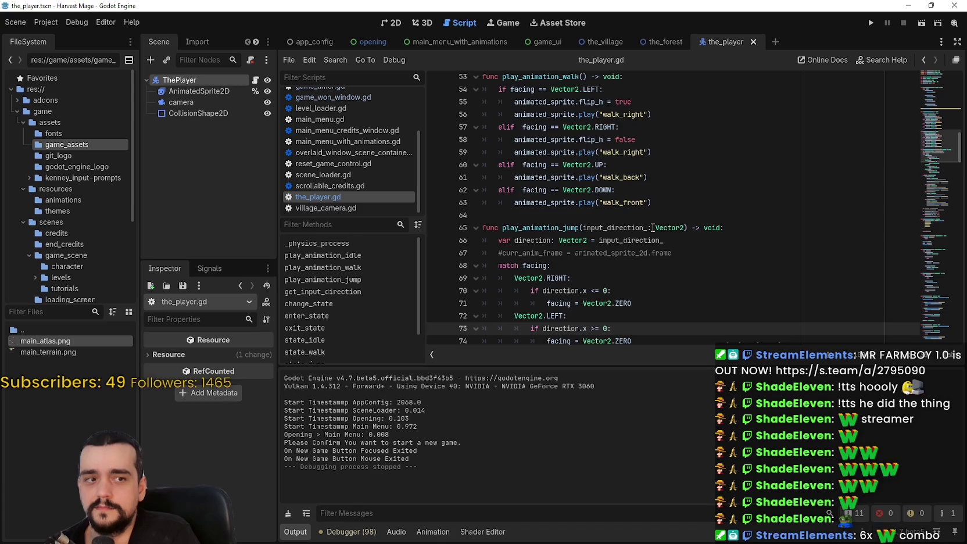
{"action": "scroll", "coordinate": [652, 227], "scroll_direction": "down", "scroll_amount": 4}
{"action": "scroll", "coordinate": [652, 227], "scroll_direction": "up", "scroll_amount": 7}
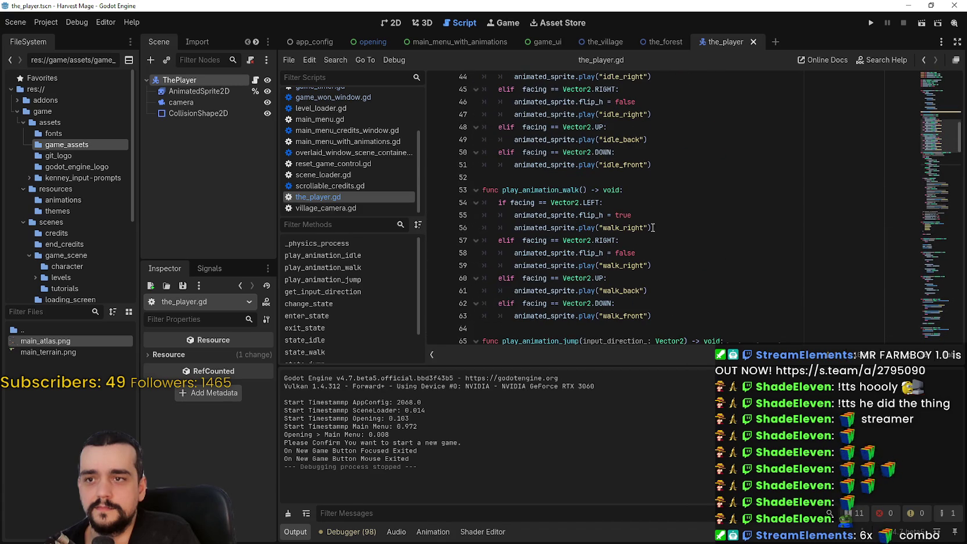
{"action": "scroll", "coordinate": [645, 232], "scroll_direction": "down", "scroll_amount": 8}
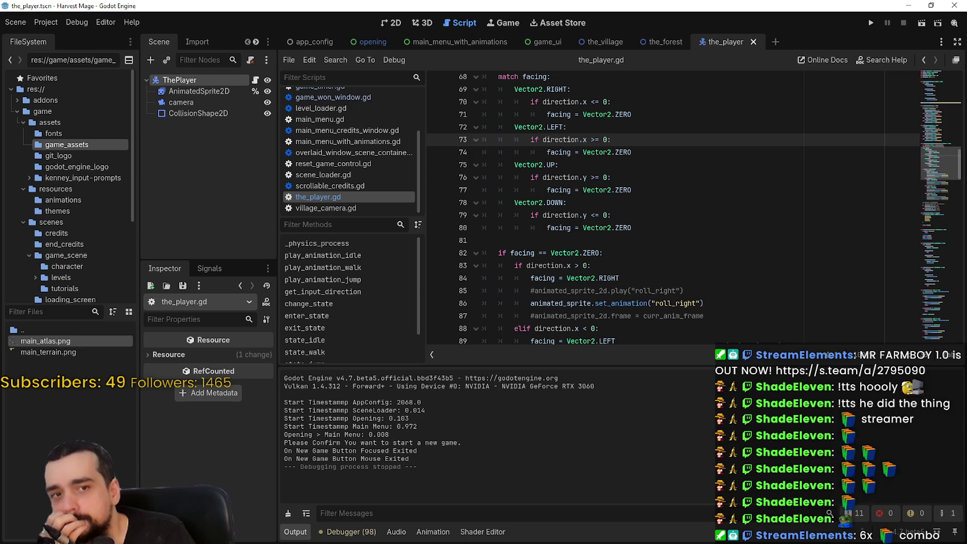
Review the match block on lines 68–80 of play_animation_jump
{"action": "left_click", "coordinate": [733, 240]}
{"action": "scroll", "coordinate": [901, 215], "scroll_direction": "down", "scroll_amount": 2}
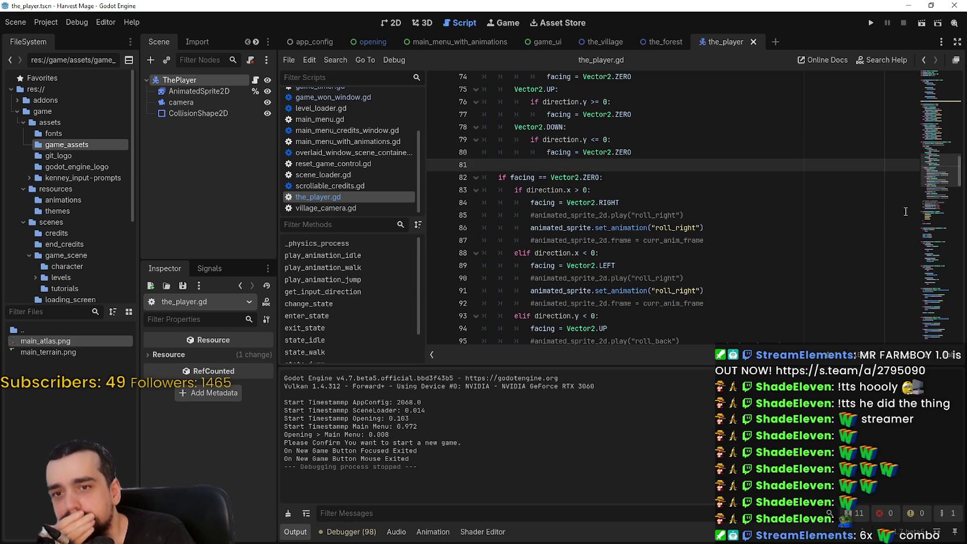
{"action": "scroll", "coordinate": [934, 184], "scroll_direction": "down", "scroll_amount": 2}
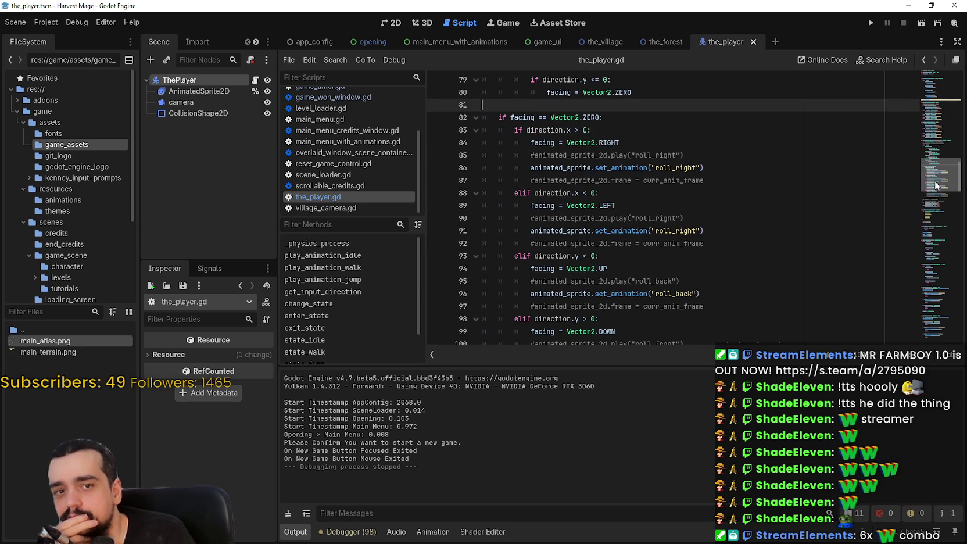
{"action": "scroll", "coordinate": [935, 181], "scroll_direction": "up", "scroll_amount": 2}
{"action": "scroll", "coordinate": [938, 177], "scroll_direction": "down", "scroll_amount": 4}
{"action": "scroll", "coordinate": [944, 174], "scroll_direction": "up", "scroll_amount": 7}
{"action": "mouse_move", "coordinate": [947, 171]}
{"action": "left_mouse_down"}
{"action": "mouse_move", "coordinate": [948, 157]}
{"action": "mouse_move", "coordinate": [941, 168]}
{"action": "left_mouse_up"}
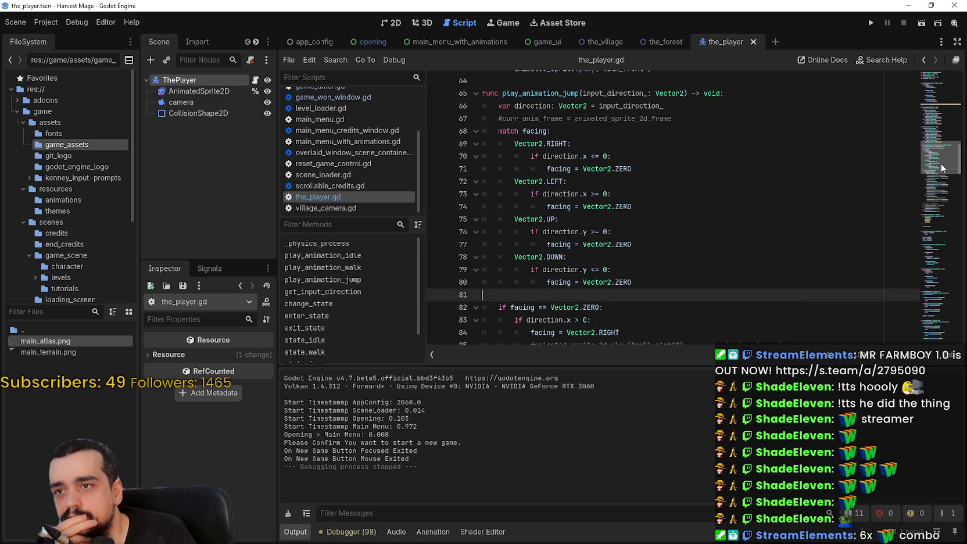
{"action": "left_click_drag", "start_coordinate": [662, 283], "coordinate": [433, 133]}
{"action": "scroll", "coordinate": [780, 296], "scroll_direction": "down", "scroll_amount": 4}
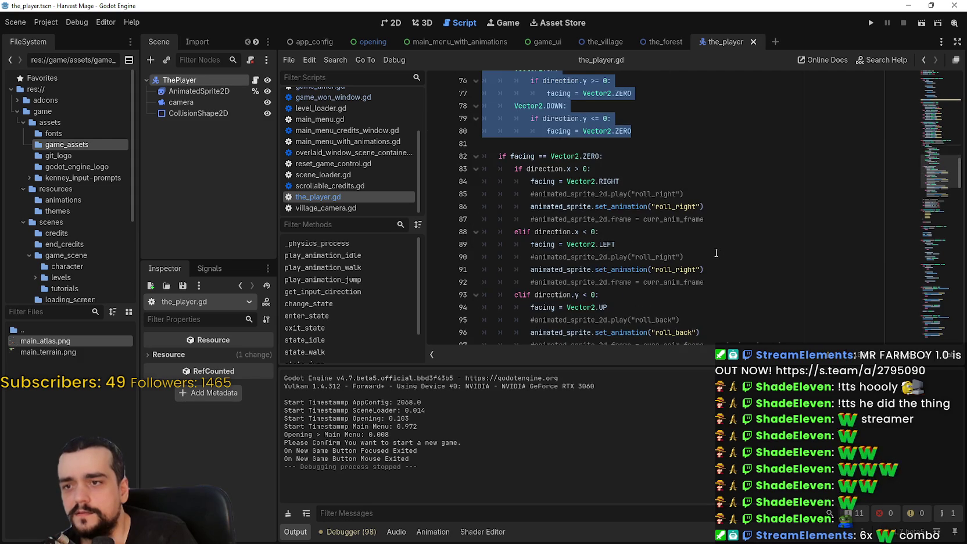
{"action": "scroll", "coordinate": [717, 253], "scroll_direction": "down", "scroll_amount": 6}
{"action": "scroll", "coordinate": [714, 247], "scroll_direction": "up", "scroll_amount": 5}
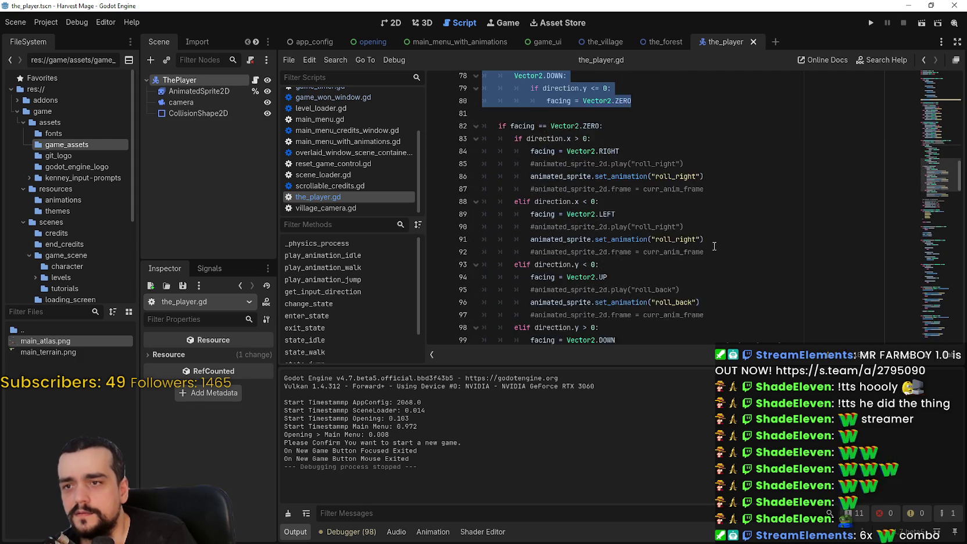
{"action": "scroll", "coordinate": [714, 245], "scroll_direction": "up", "scroll_amount": 3}
{"action": "left_click", "coordinate": [568, 230]}
Inspect the facing check and roll_right call, then return to the commented curr_anim_frame line
{"action": "double_click", "coordinate": [525, 238]}
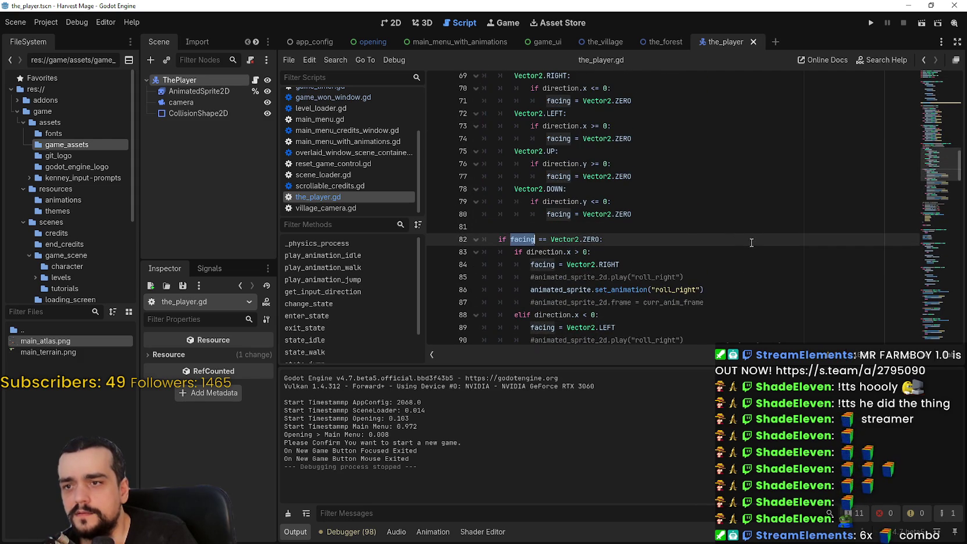
{"action": "scroll", "coordinate": [682, 233], "scroll_direction": "up", "scroll_amount": 1}
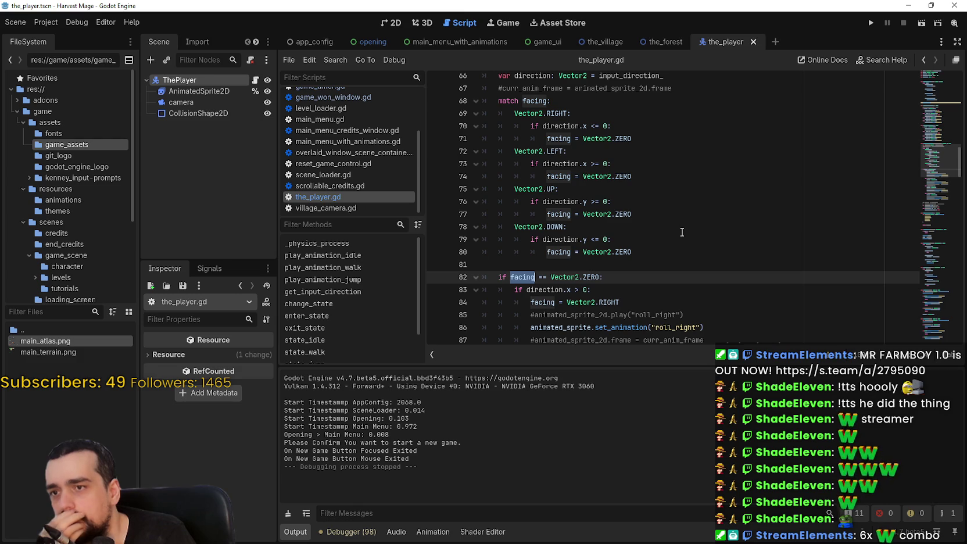
{"action": "scroll", "coordinate": [683, 233], "scroll_direction": "down", "scroll_amount": 3}
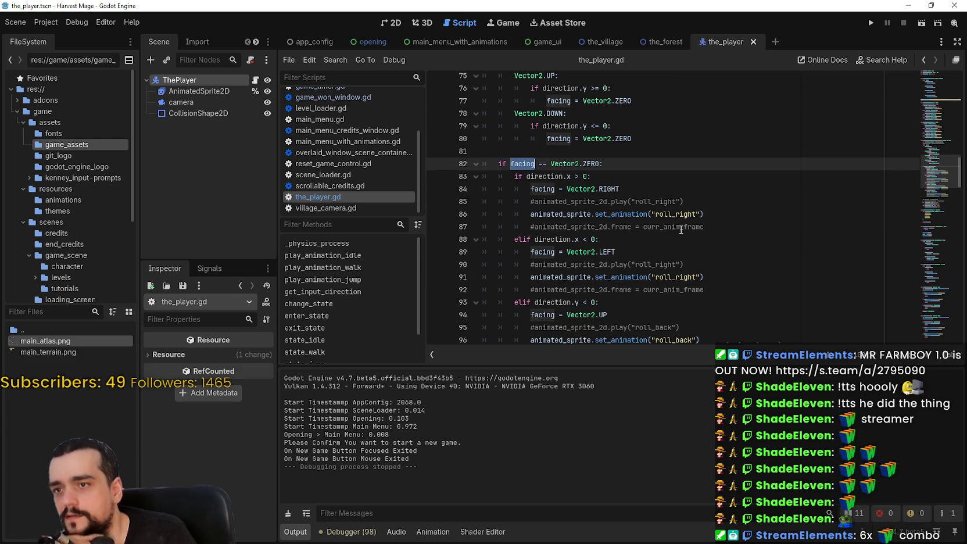
{"action": "left_click_drag", "start_coordinate": [704, 214], "coordinate": [530, 214]}
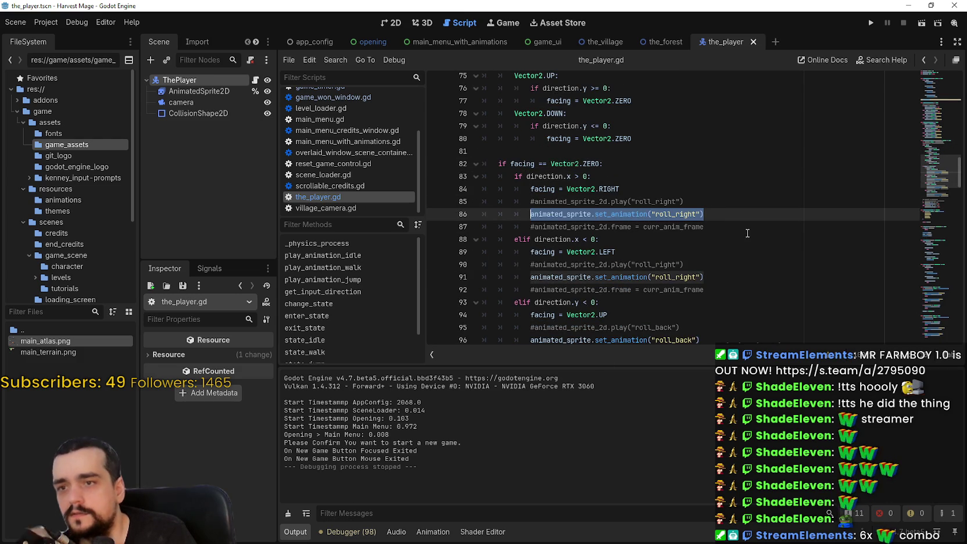
{"action": "scroll", "coordinate": [747, 233], "scroll_direction": "up", "scroll_amount": 3}
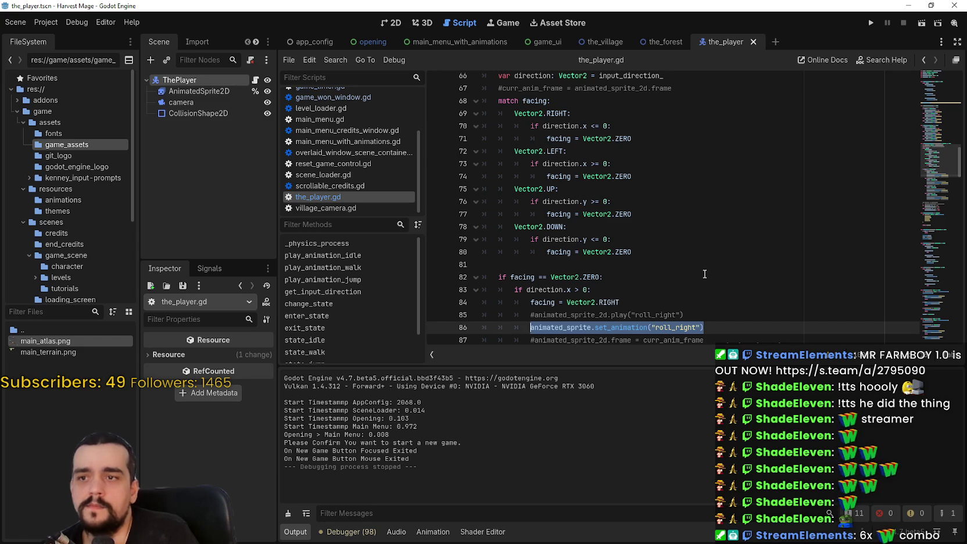
{"action": "scroll", "coordinate": [703, 263], "scroll_direction": "up", "scroll_amount": 3}
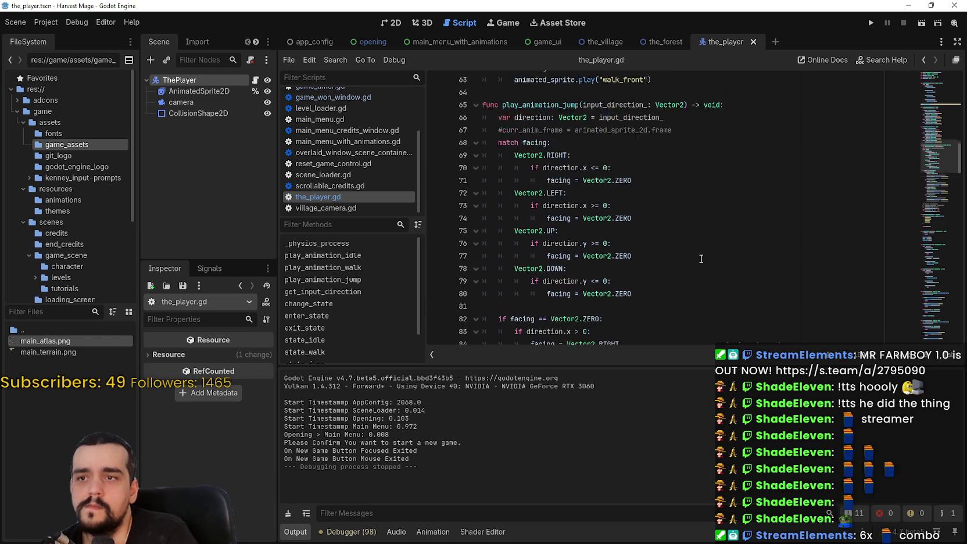
{"action": "scroll", "coordinate": [699, 252], "scroll_direction": "down", "scroll_amount": 5}
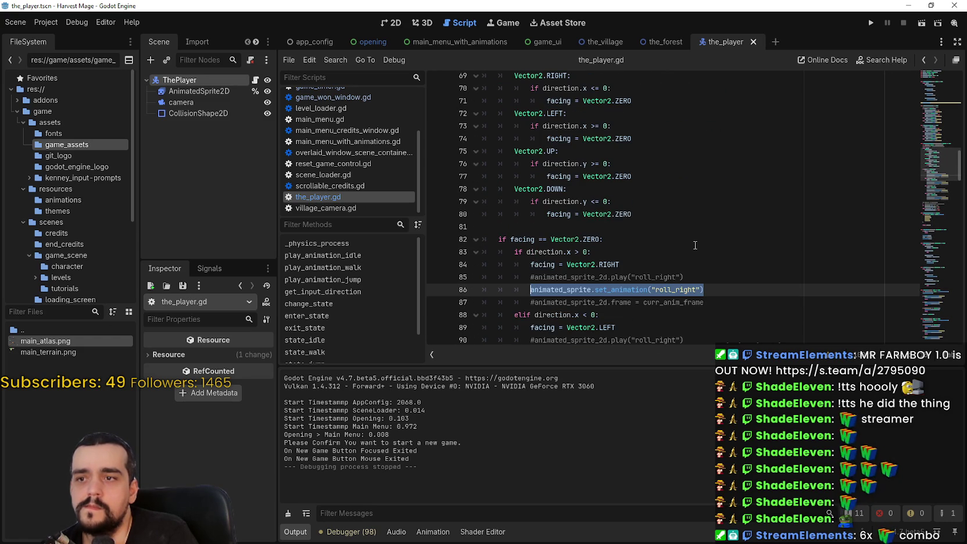
{"action": "scroll", "coordinate": [695, 245], "scroll_direction": "up", "scroll_amount": 3}
{"action": "left_click", "coordinate": [701, 165]}
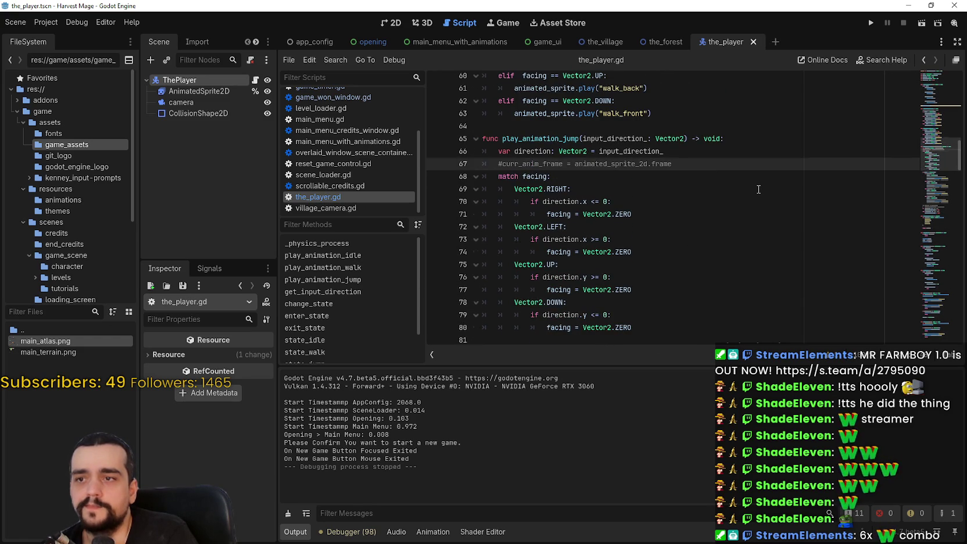
Insert an empty line 68 below the commented curr_anim_frame line in play_animation_jump
{"action": "key", "text": "Return"}
{"action": "scroll", "coordinate": [722, 161], "scroll_direction": "up", "scroll_amount": 3}
{"action": "scroll", "coordinate": [672, 182], "scroll_direction": "down", "scroll_amount": 2}
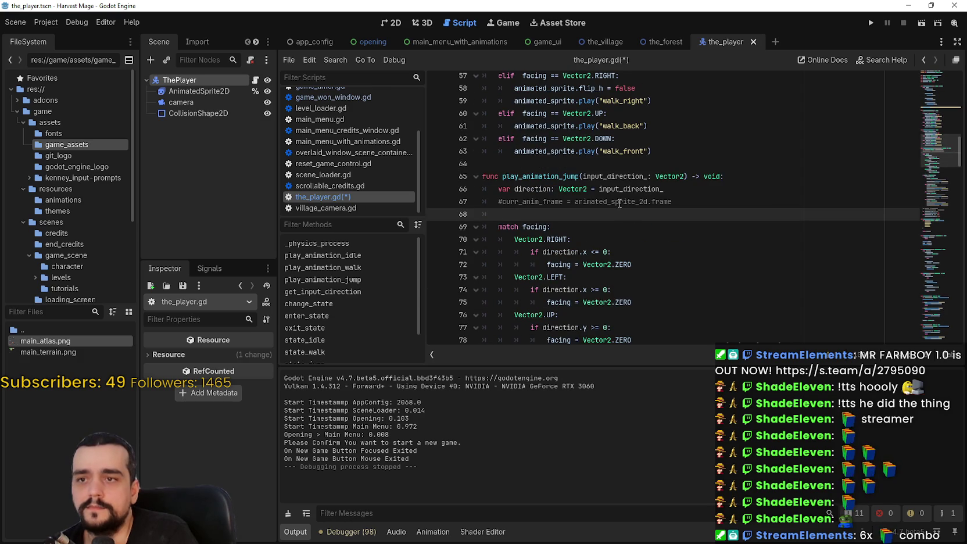
{"action": "double_click", "coordinate": [533, 188]}
{"action": "left_click", "coordinate": [564, 211]}
{"action": "double_click", "coordinate": [542, 188]}
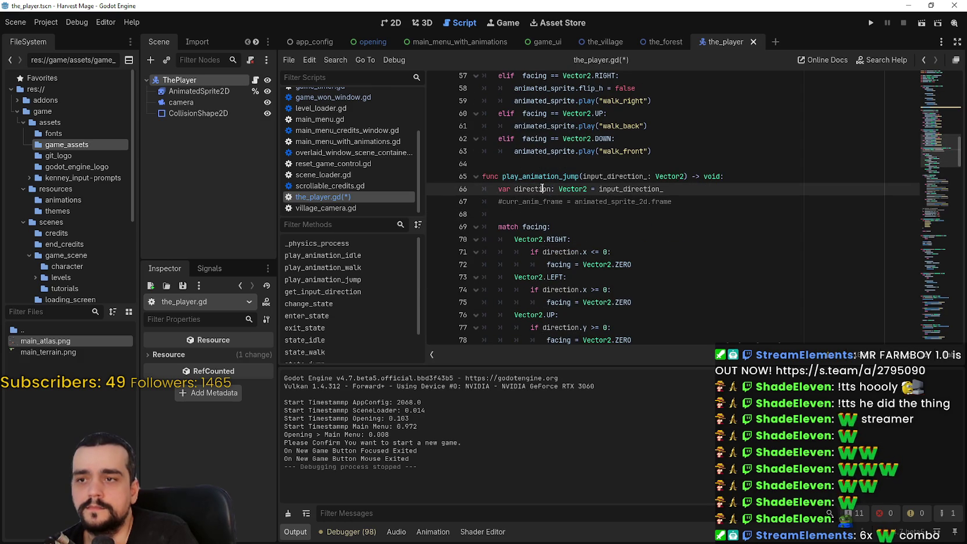
{"action": "left_click", "coordinate": [552, 215]}
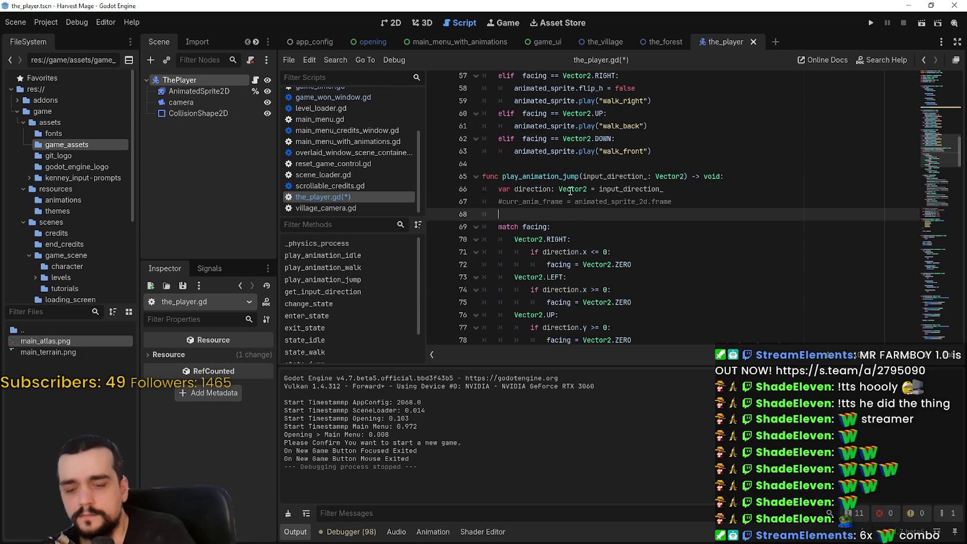
Select the walk-animation if/elif block in the movement code
{"action": "scroll", "coordinate": [567, 186], "scroll_direction": "down", "scroll_amount": 3}
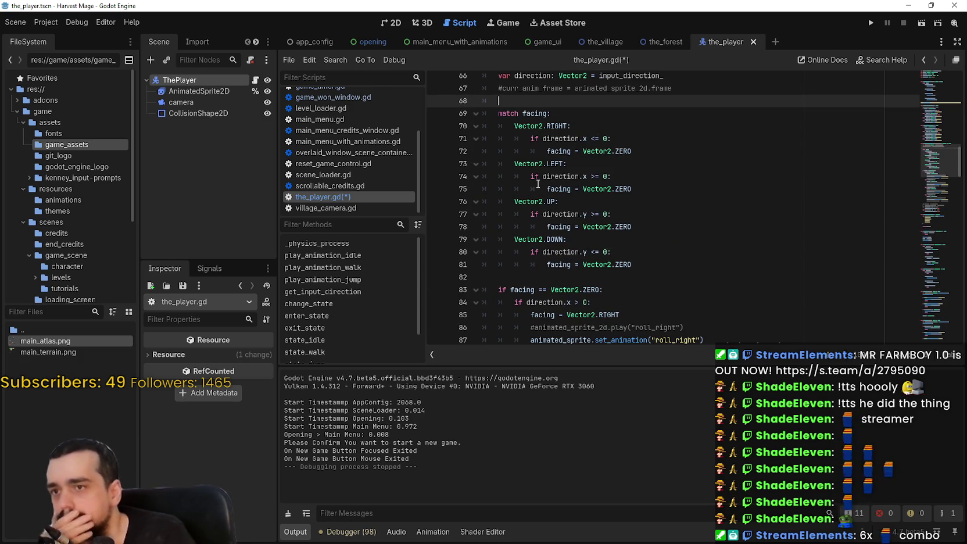
{"action": "scroll", "coordinate": [538, 183], "scroll_direction": "down", "scroll_amount": 8}
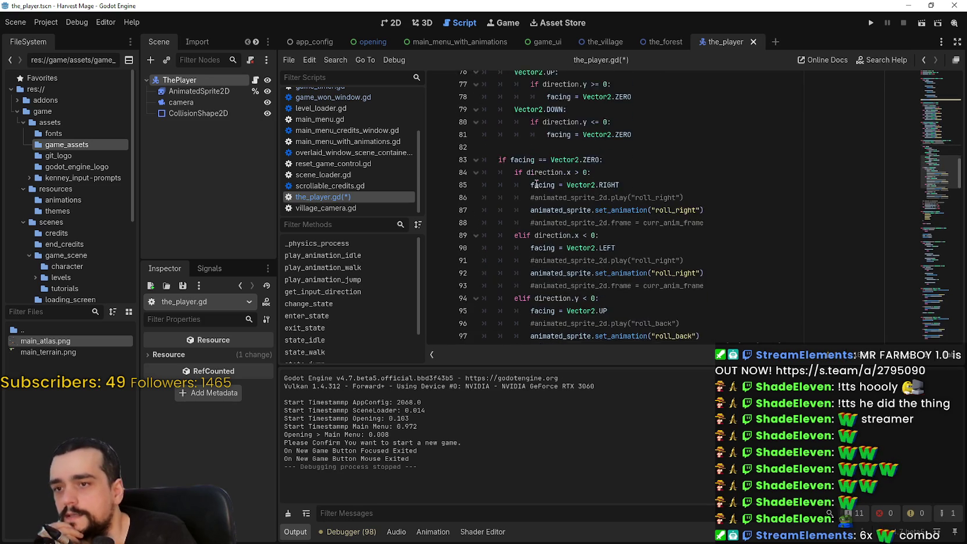
{"action": "scroll", "coordinate": [536, 183], "scroll_direction": "down", "scroll_amount": 3}
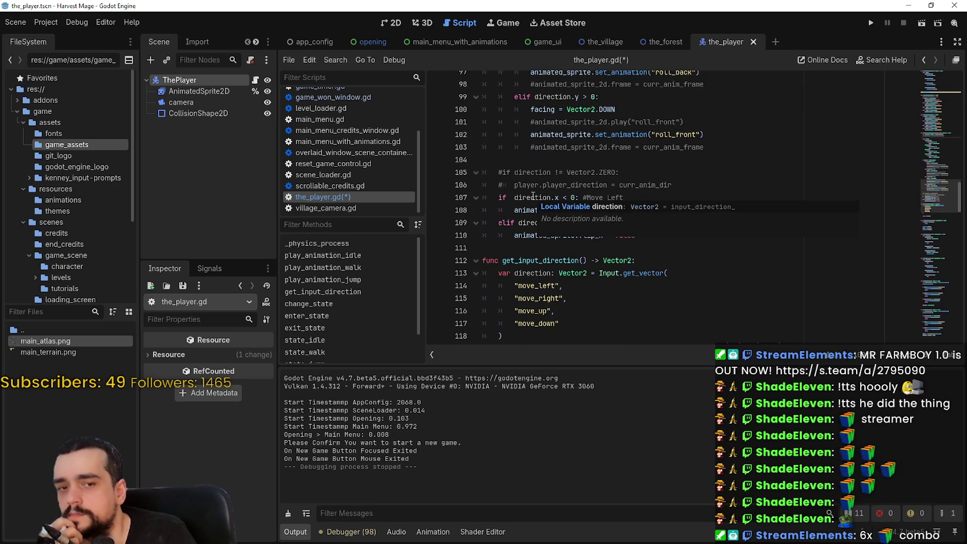
{"action": "scroll", "coordinate": [533, 196], "scroll_direction": "down", "scroll_amount": 5}
{"action": "scroll", "coordinate": [533, 195], "scroll_direction": "down", "scroll_amount": 1}
{"action": "scroll", "coordinate": [678, 244], "scroll_direction": "up", "scroll_amount": 12}
{"action": "scroll", "coordinate": [677, 244], "scroll_direction": "up", "scroll_amount": 1}
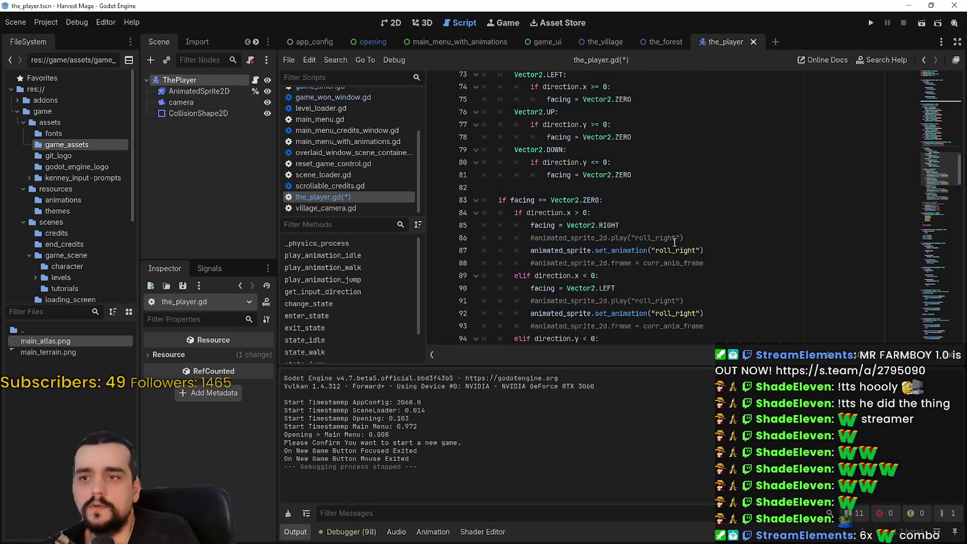
{"action": "scroll", "coordinate": [704, 254], "scroll_direction": "down", "scroll_amount": 3}
{"action": "scroll", "coordinate": [563, 190], "scroll_direction": "up", "scroll_amount": 11}
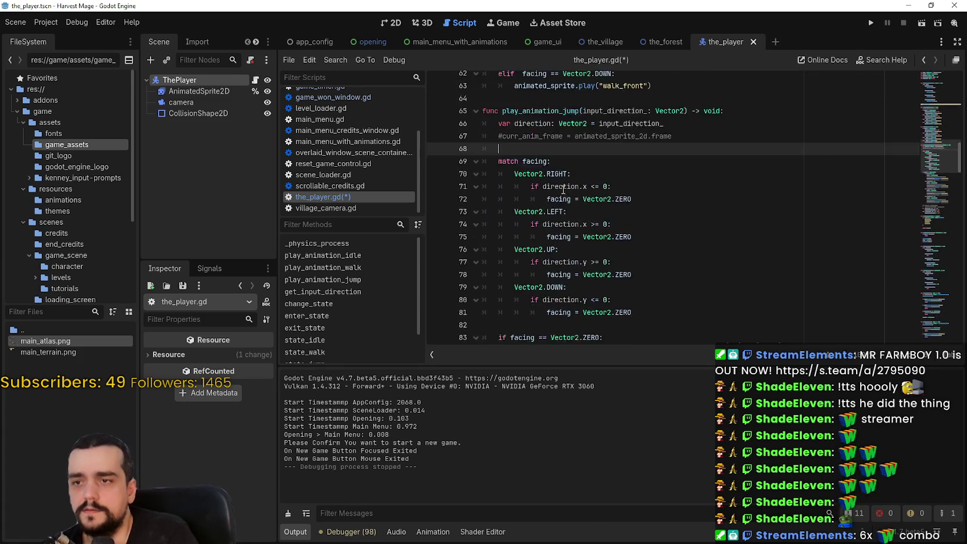
{"action": "scroll", "coordinate": [563, 190], "scroll_direction": "down", "scroll_amount": 3}
{"action": "scroll", "coordinate": [563, 190], "scroll_direction": "up", "scroll_amount": 3}
{"action": "mouse_move", "coordinate": [654, 265]}
{"action": "left_mouse_down"}
{"action": "mouse_move", "coordinate": [611, 265]}
{"action": "mouse_move", "coordinate": [533, 177]}
{"action": "mouse_move", "coordinate": [478, 154]}
{"action": "left_mouse_up"}
{"action": "key", "text": "ctrl+c"}
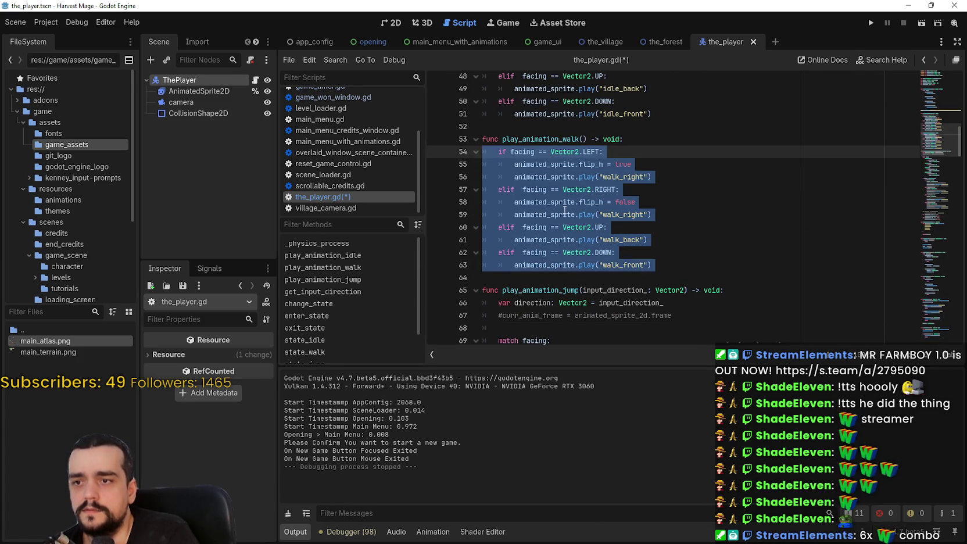
{"action": "scroll", "coordinate": [560, 208], "scroll_direction": "down", "scroll_amount": 9}
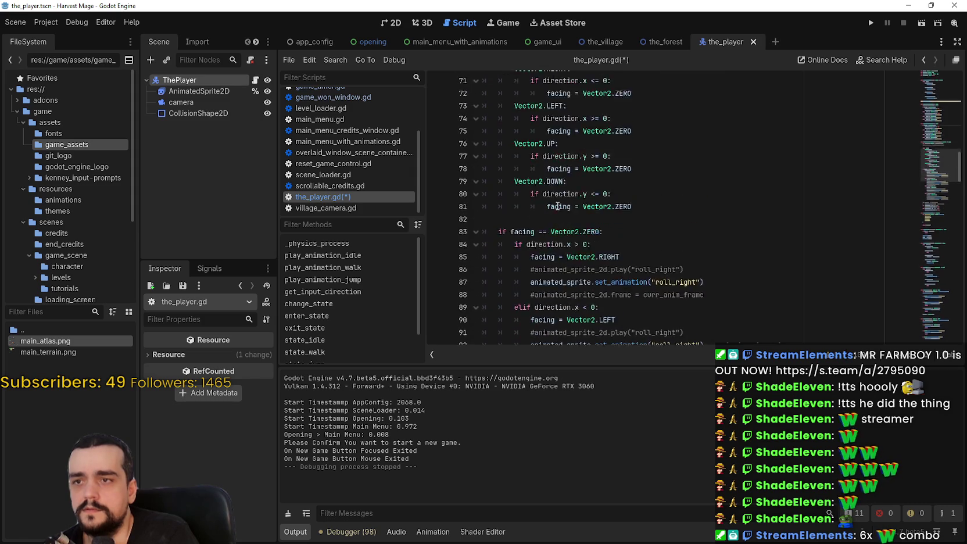
{"action": "scroll", "coordinate": [557, 206], "scroll_direction": "up", "scroll_amount": 5}
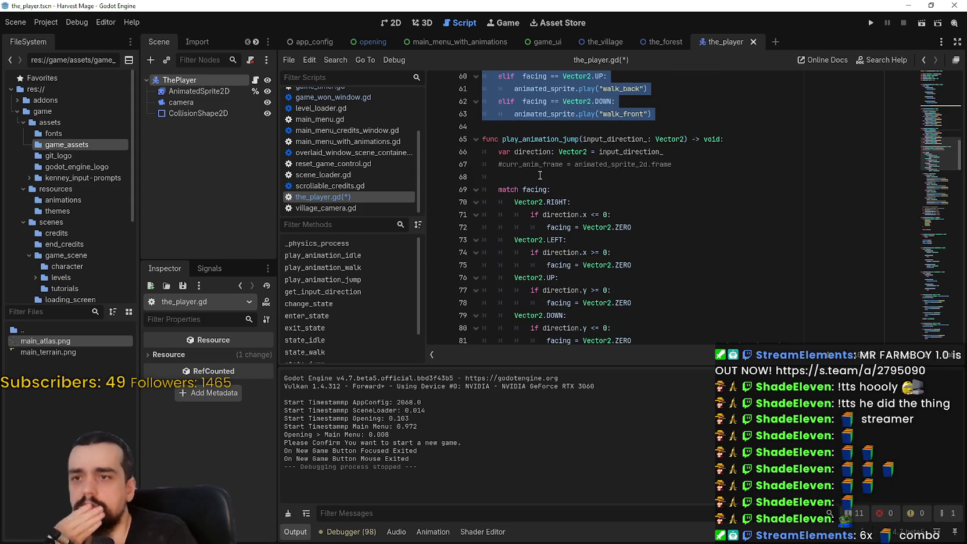
Paste the walk-animation block onto empty line 68 of play_animation_jump
{"action": "double_click", "coordinate": [530, 151]}
{"action": "left_click", "coordinate": [534, 189]}
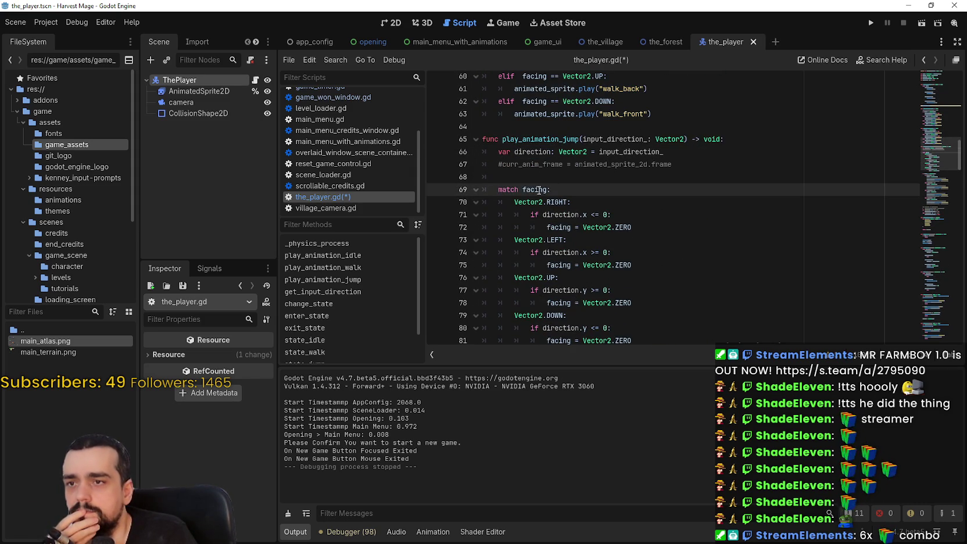
{"action": "left_click", "coordinate": [603, 174]}
{"action": "scroll", "coordinate": [598, 174], "scroll_direction": "down", "scroll_amount": 4}
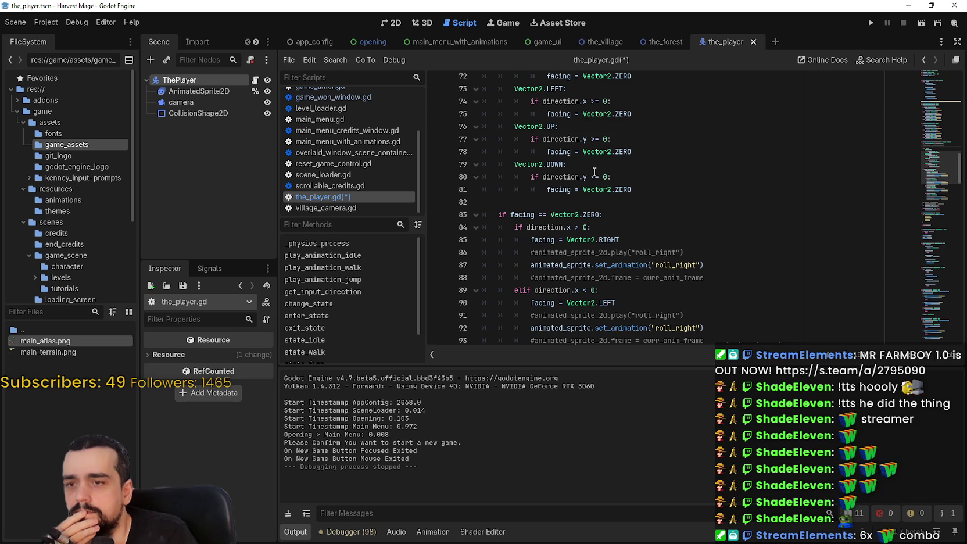
{"action": "scroll", "coordinate": [592, 171], "scroll_direction": "up", "scroll_amount": 5}
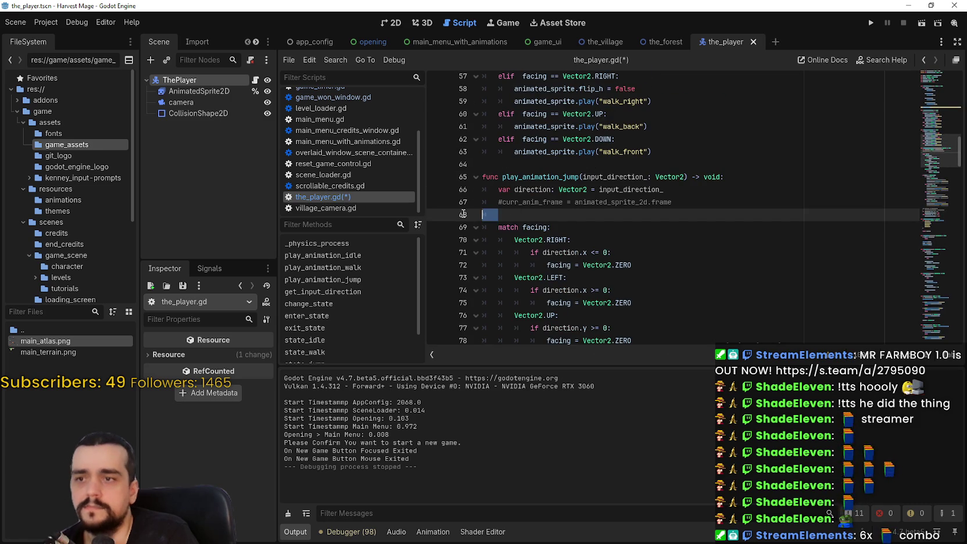
{"action": "key", "text": "ctrl+v"}
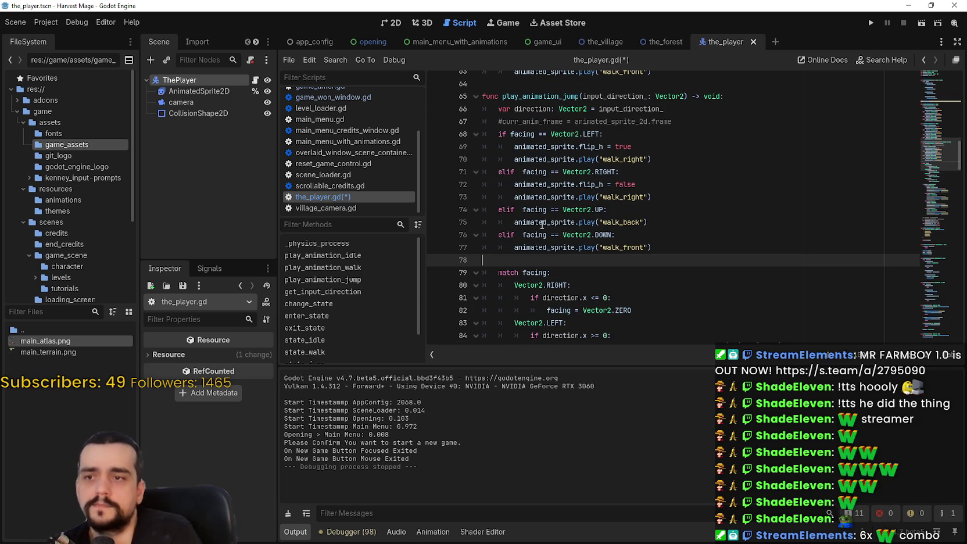
Replace facing with input_direction_ on lines 68, 71, 74 and 76
{"action": "double_click", "coordinate": [605, 95]}
{"action": "key", "text": "ctrl+c"}
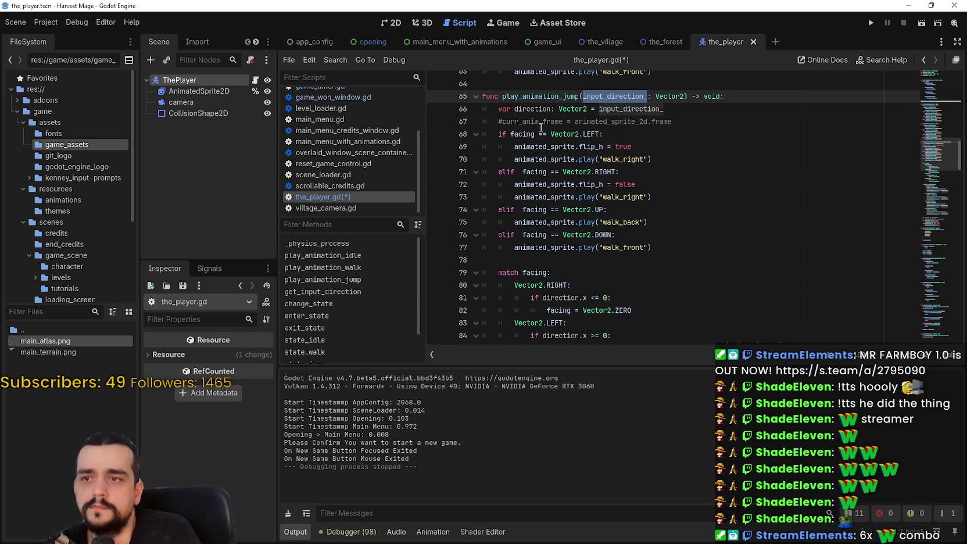
{"action": "double_click", "coordinate": [522, 134]}
{"action": "key", "text": "ctrl+v"}
{"action": "double_click", "coordinate": [533, 172]}
{"action": "key", "text": "ctrl+v"}
{"action": "double_click", "coordinate": [534, 210]}
{"action": "key", "text": "ctrl+v"}
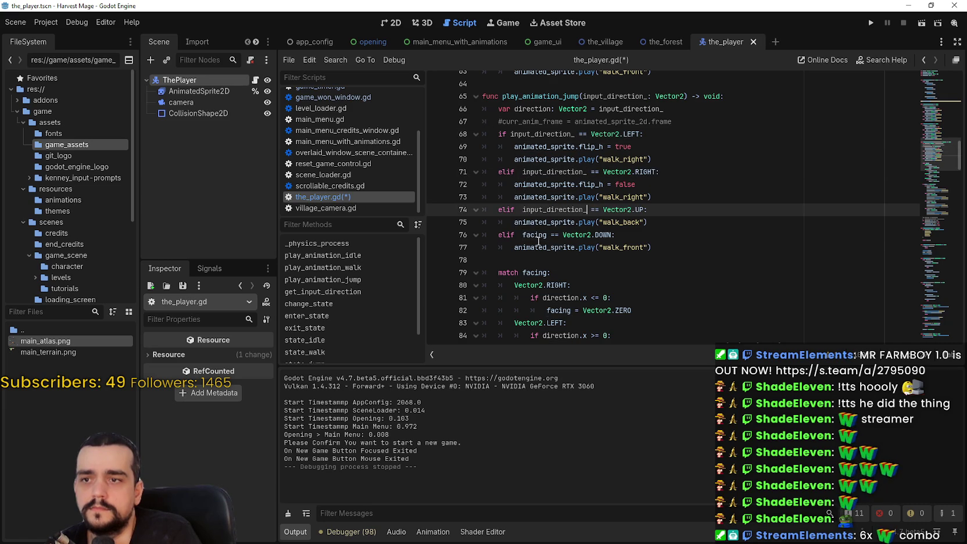
{"action": "double_click", "coordinate": [534, 235]}
{"action": "key", "text": "ctrl+v"}
Save the_player.gd and launch the game
{"action": "left_click", "coordinate": [539, 259]}
{"action": "key", "text": "ctrl+s"}
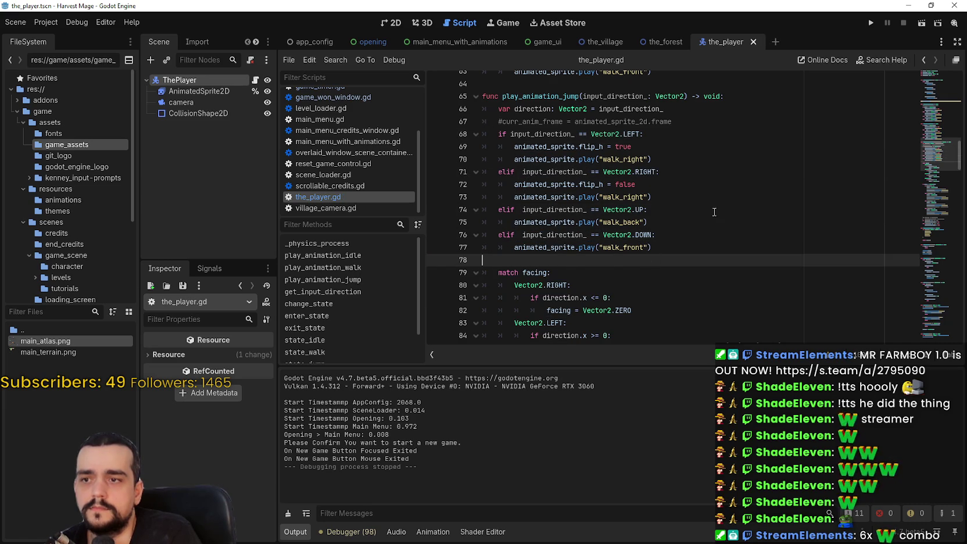
{"action": "left_click", "coordinate": [870, 24]}
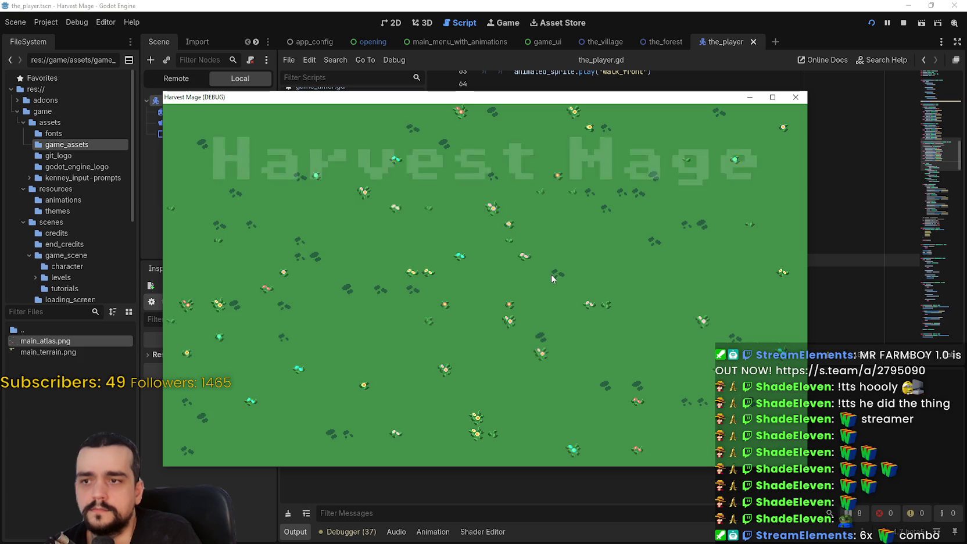
Start a new game full-screen, walk the player around the grass and tower, then close it
{"action": "key", "text": "Return"}
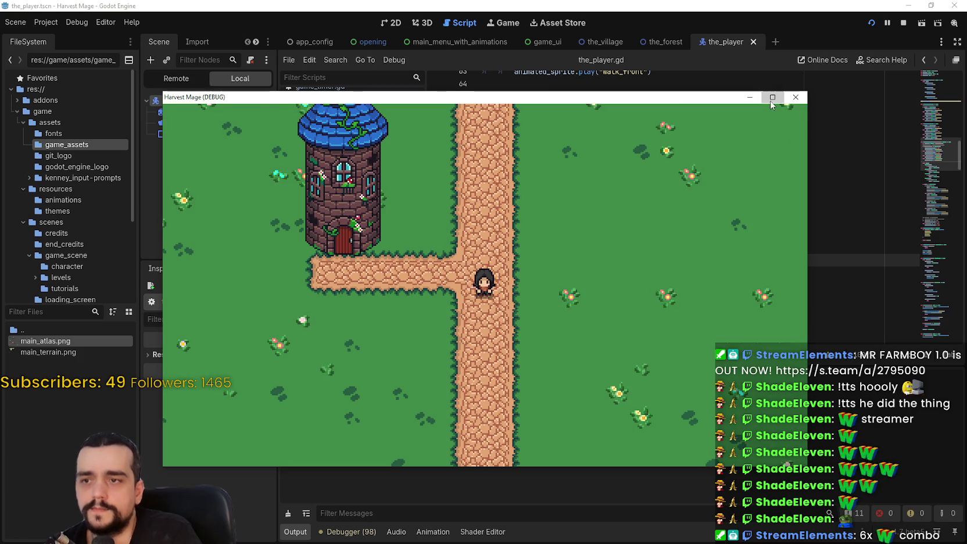
{"action": "left_click", "coordinate": [772, 99]}
{"action": "key", "text": "d"}
{"action": "key", "text": "a"}
{"action": "key", "text": "w"}
{"action": "key", "text": "a"}
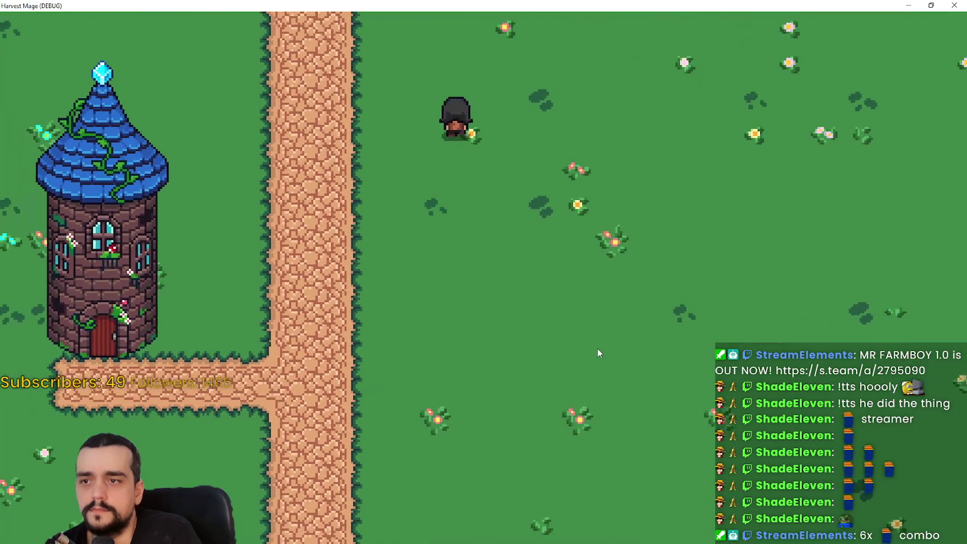
{"action": "key", "text": "d"}
{"action": "key", "text": "s"}
{"action": "key", "text": "a"}
{"action": "key", "text": "d"}
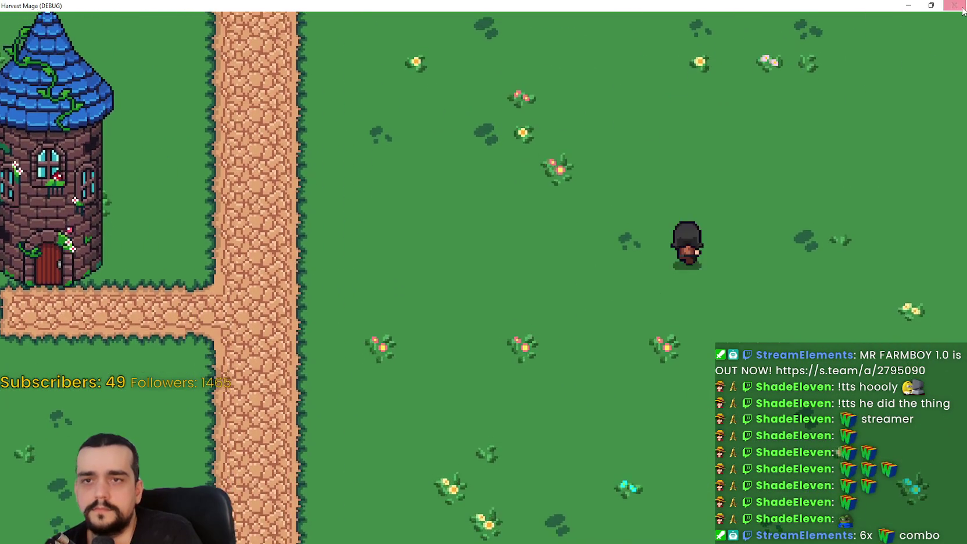
{"action": "left_click", "coordinate": [954, 7]}
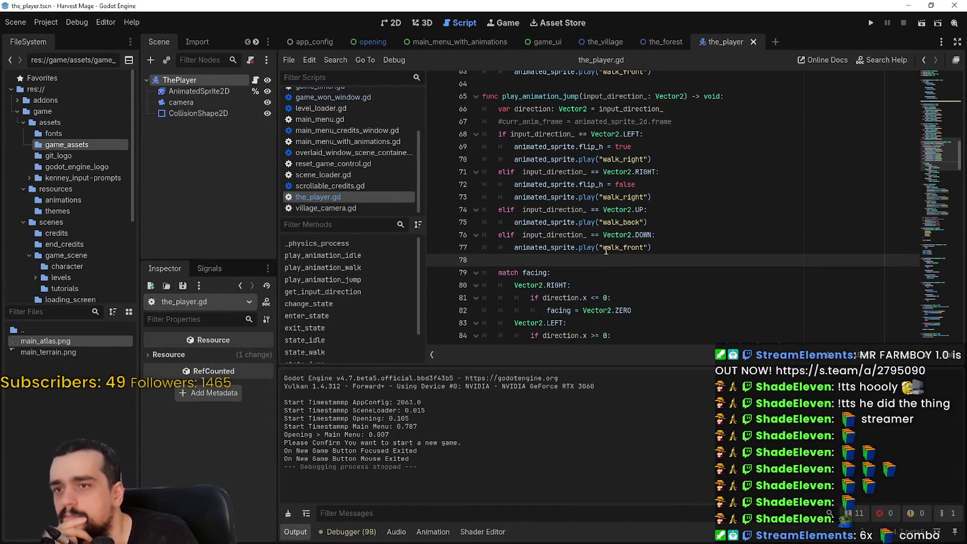
Swap the direction block's walk animations for roll_right, roll_right, roll_back and roll_front
{"action": "scroll", "coordinate": [607, 244], "scroll_direction": "up", "scroll_amount": 2}
{"action": "scroll", "coordinate": [609, 230], "scroll_direction": "down", "scroll_amount": 1}
{"action": "scroll", "coordinate": [609, 230], "scroll_direction": "down", "scroll_amount": 8}
{"action": "double_click", "coordinate": [674, 194]}
{"action": "key", "text": "ctrl+c"}
{"action": "scroll", "coordinate": [668, 221], "scroll_direction": "up", "scroll_amount": 2}
{"action": "scroll", "coordinate": [663, 242], "scroll_direction": "up", "scroll_amount": 7}
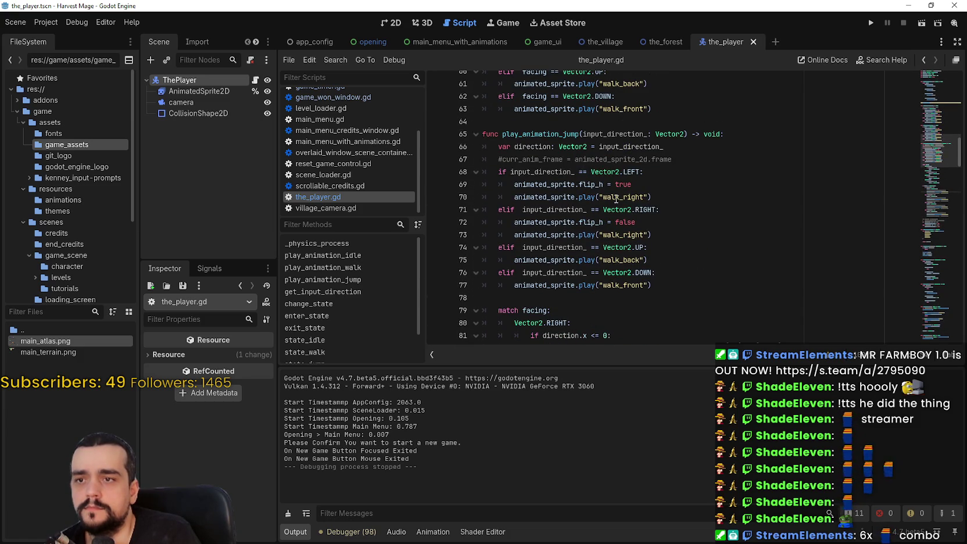
{"action": "double_click", "coordinate": [619, 197]}
{"action": "key", "text": "ctrl+v"}
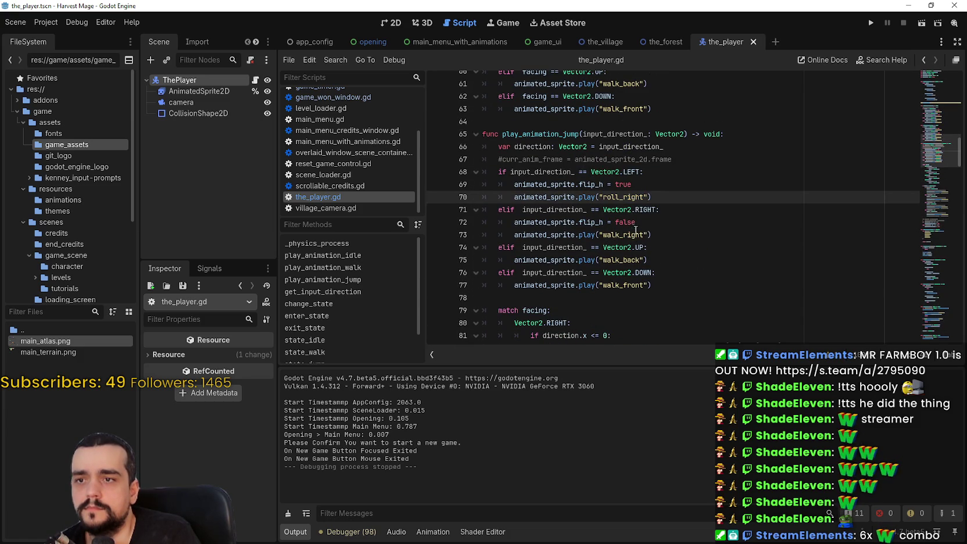
{"action": "double_click", "coordinate": [636, 235]}
{"action": "key", "text": "ctrl+v"}
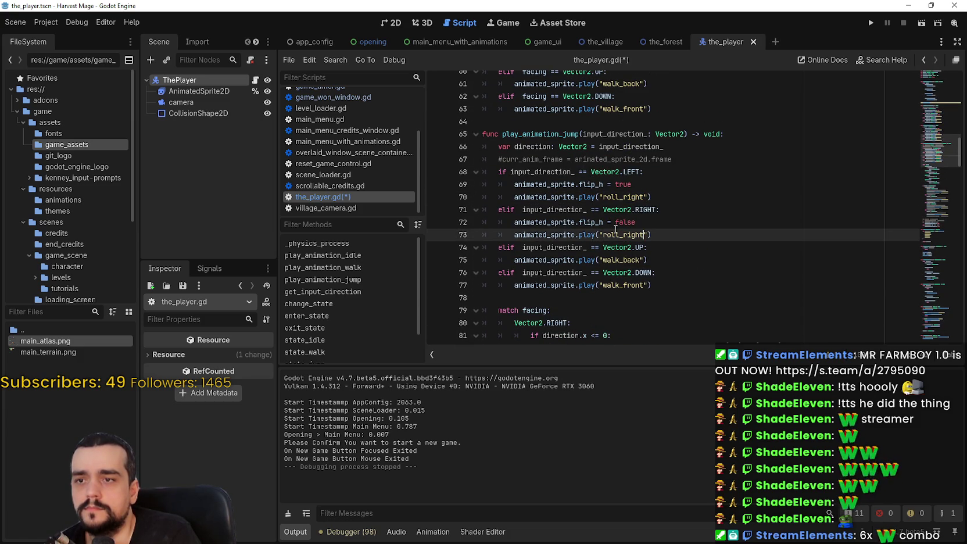
{"action": "left_click", "coordinate": [616, 260]}
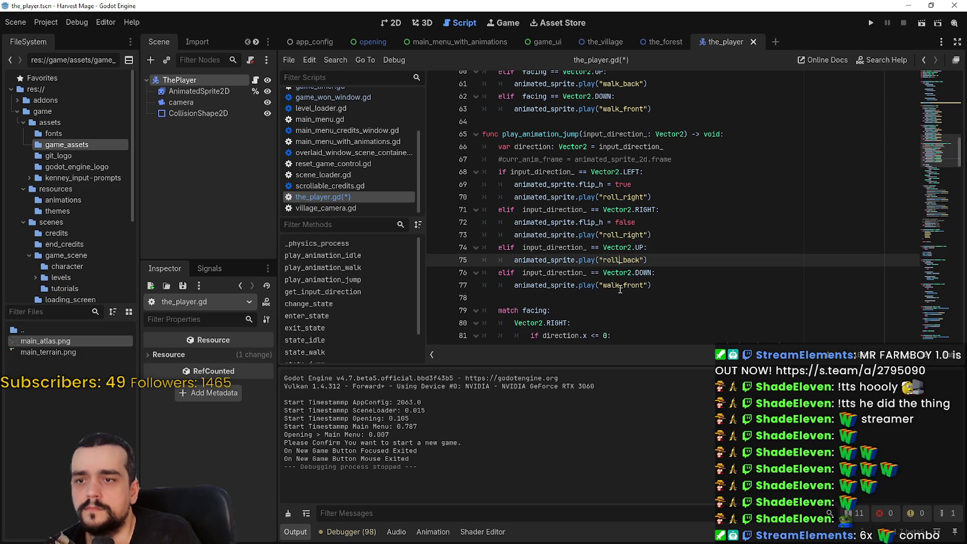
{"action": "left_click_drag", "start_coordinate": [618, 285], "coordinate": [608, 286]}
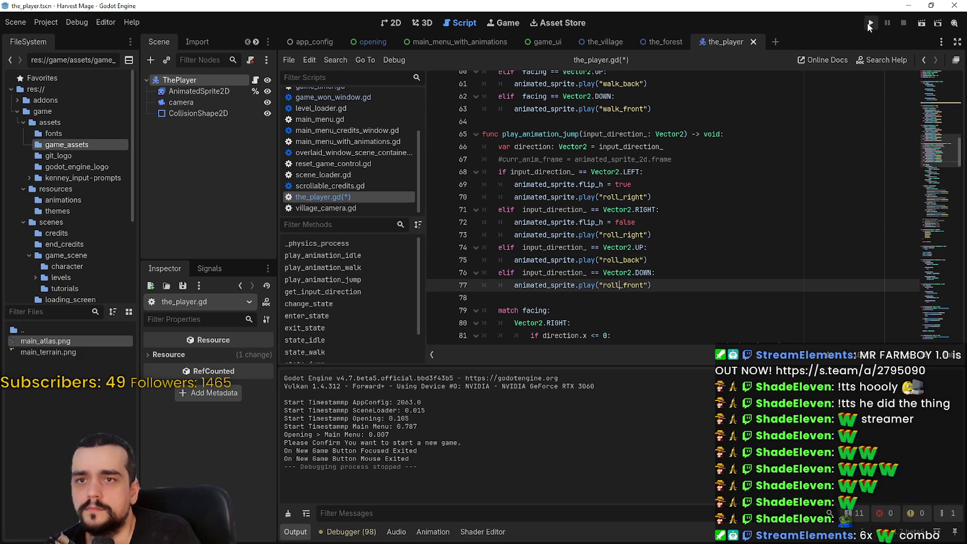
{"action": "scroll", "coordinate": [714, 273], "scroll_direction": "down", "scroll_amount": 12}
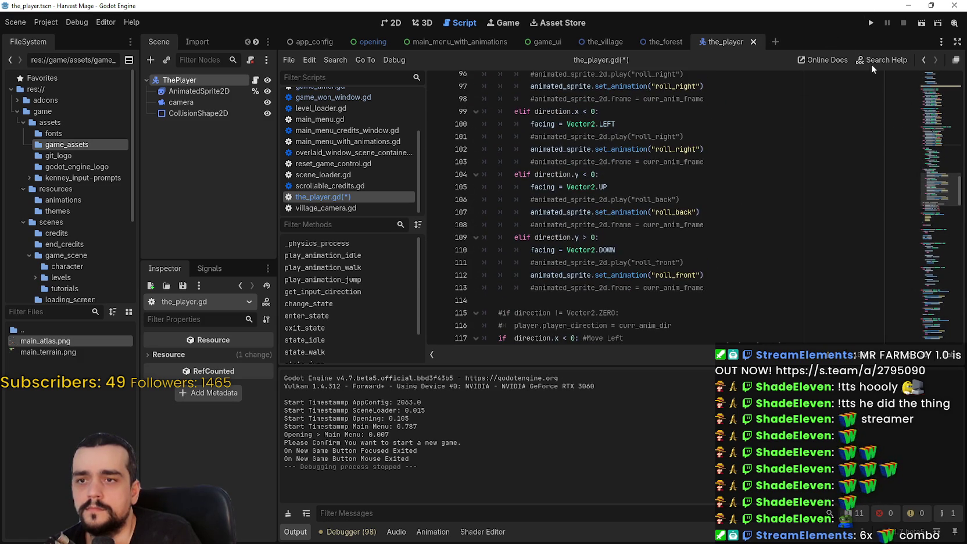
Run the project, start a new game and maximize the game window
{"action": "left_click", "coordinate": [871, 23]}
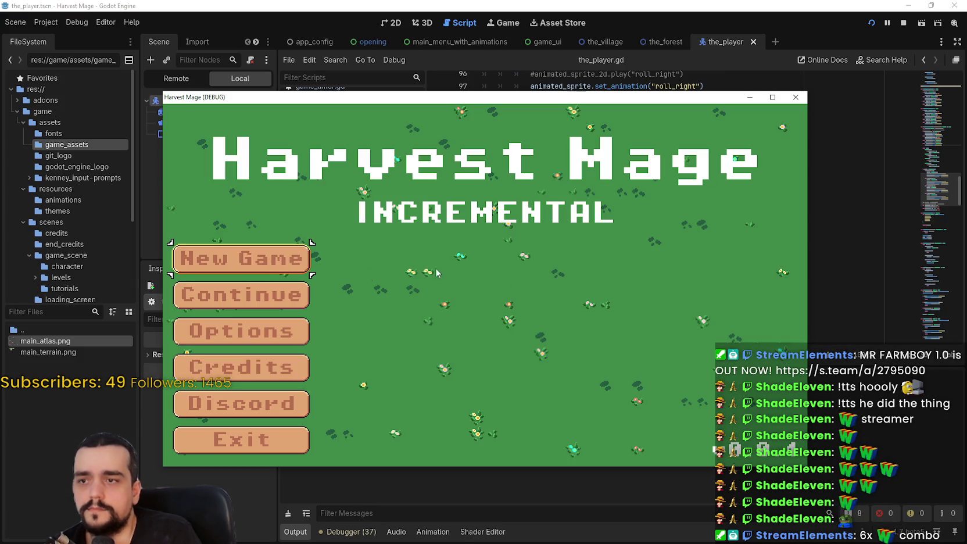
{"action": "left_click", "coordinate": [273, 261]}
{"action": "left_click", "coordinate": [273, 261]}
{"action": "left_click", "coordinate": [772, 97]}
Walk the player around the field, tower and road, then restore the window size
{"action": "key", "text": "Right"}
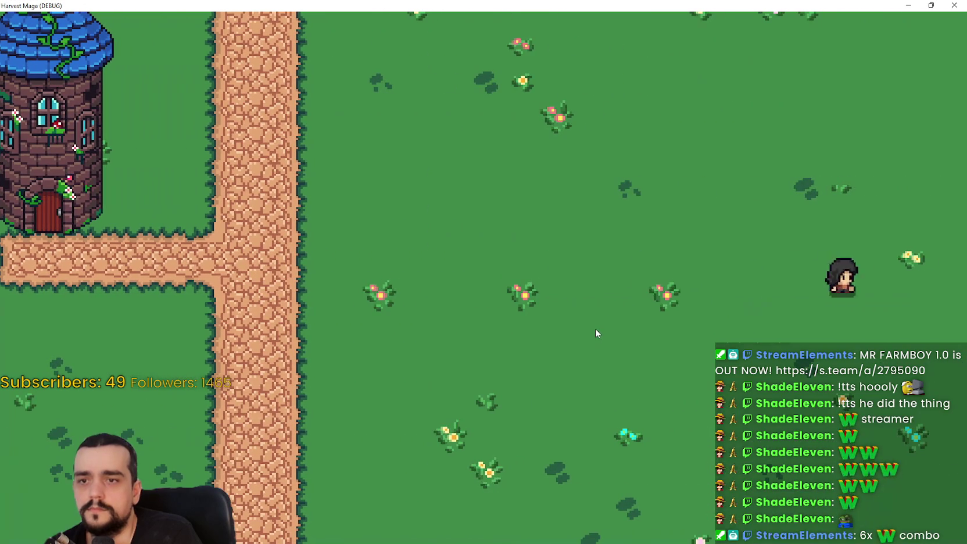
{"action": "key", "text": "Left"}
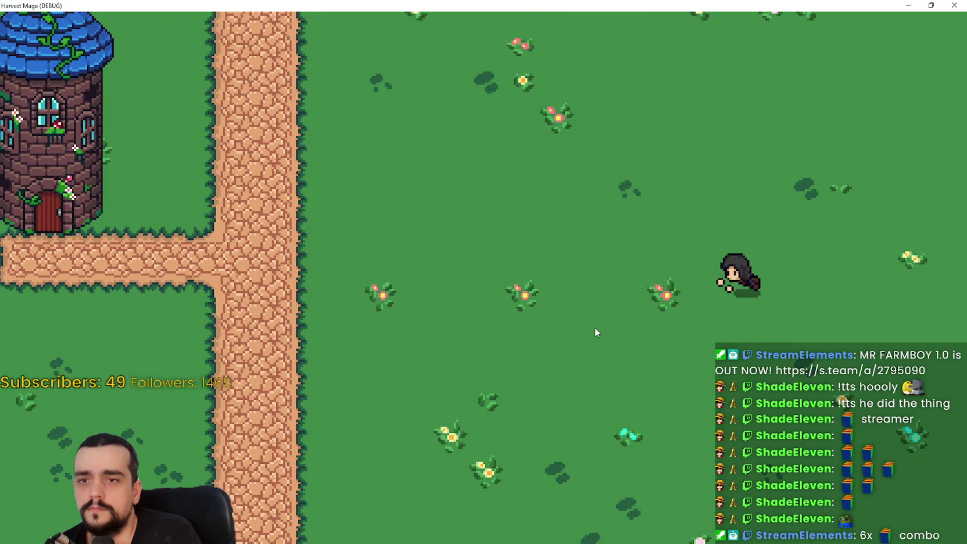
{"action": "key", "text": "Right"}
{"action": "key", "text": "Right"}
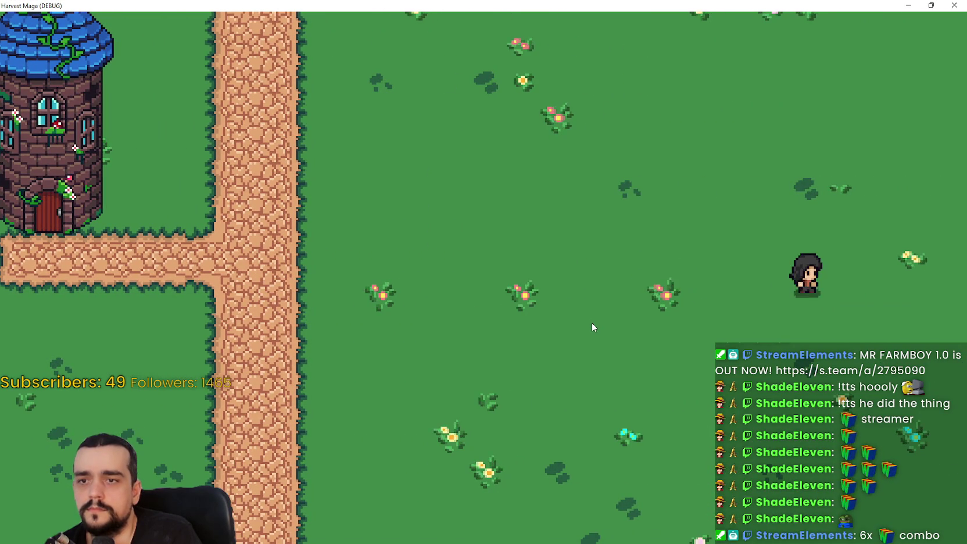
{"action": "key", "text": "Up"}
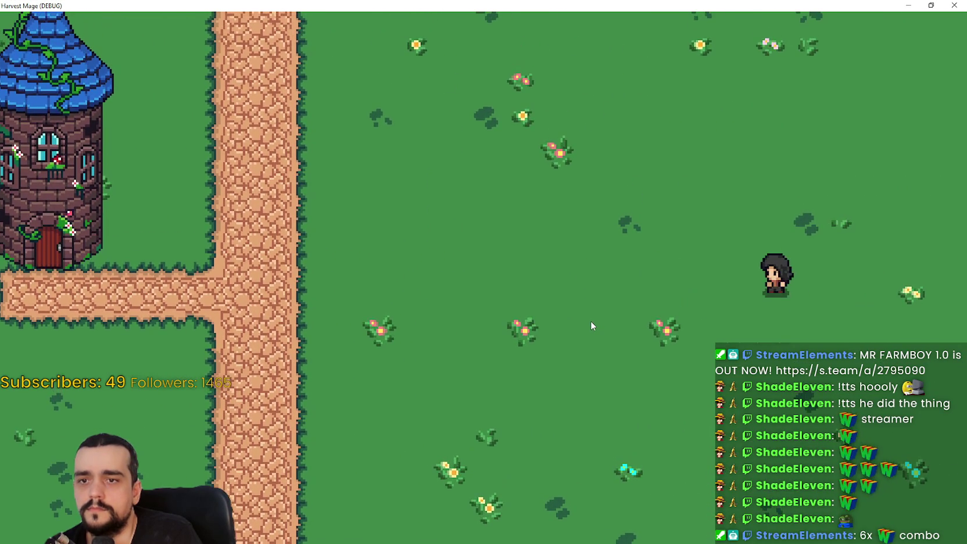
{"action": "key", "text": "Left"}
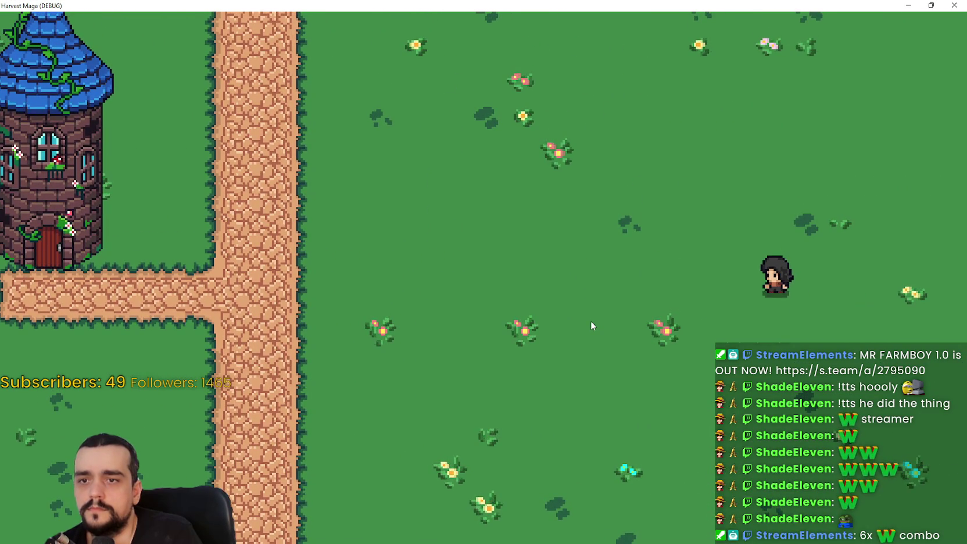
{"action": "key", "text": "Left"}
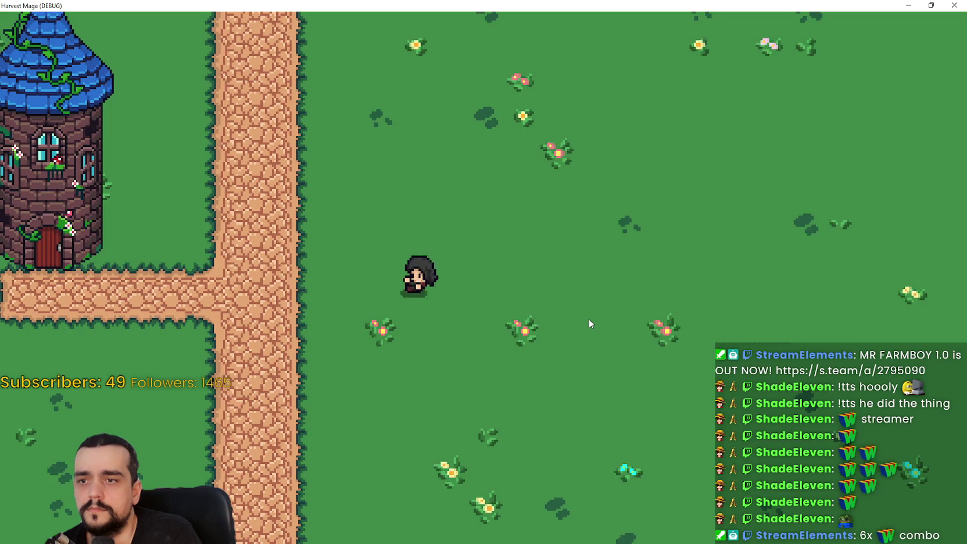
{"action": "key", "text": "Up"}
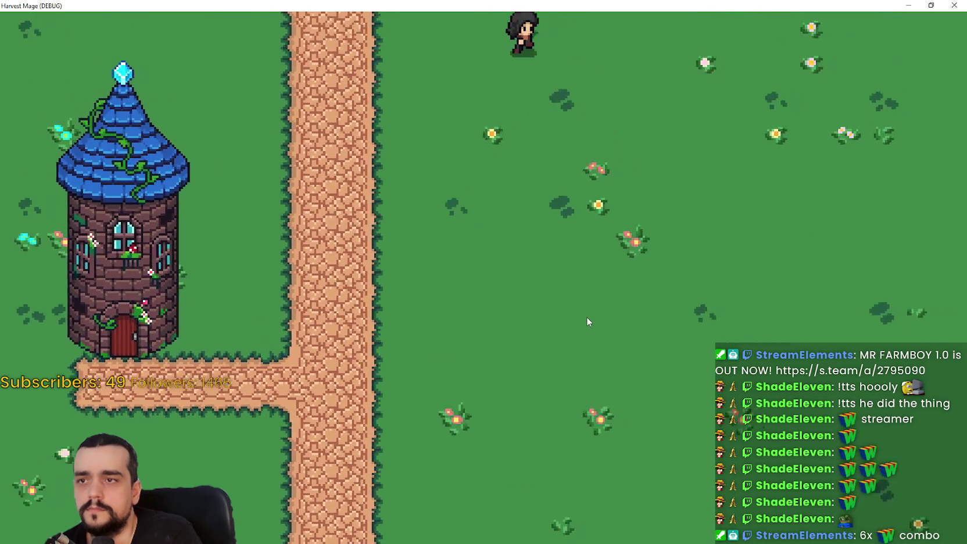
{"action": "key", "text": "Right"}
{"action": "key", "text": "Down"}
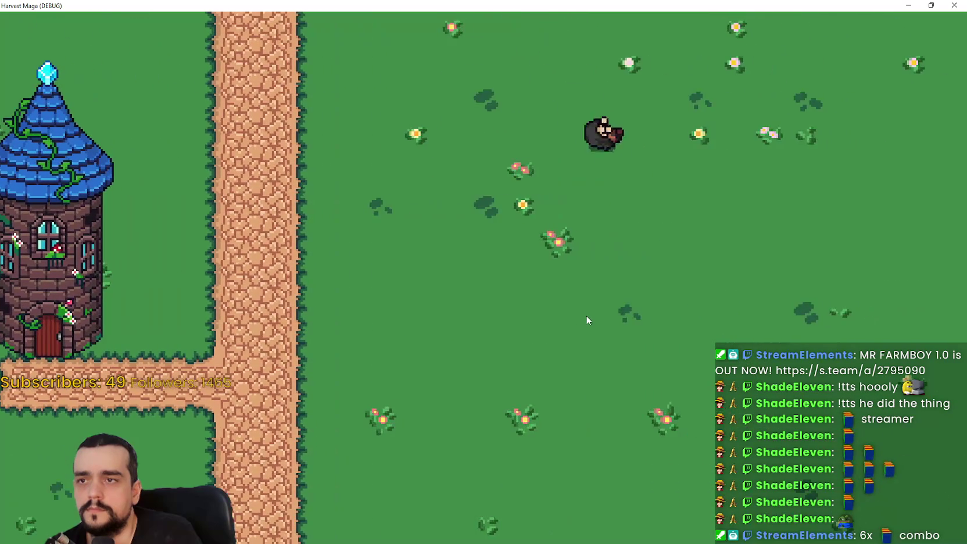
{"action": "key", "text": "Left"}
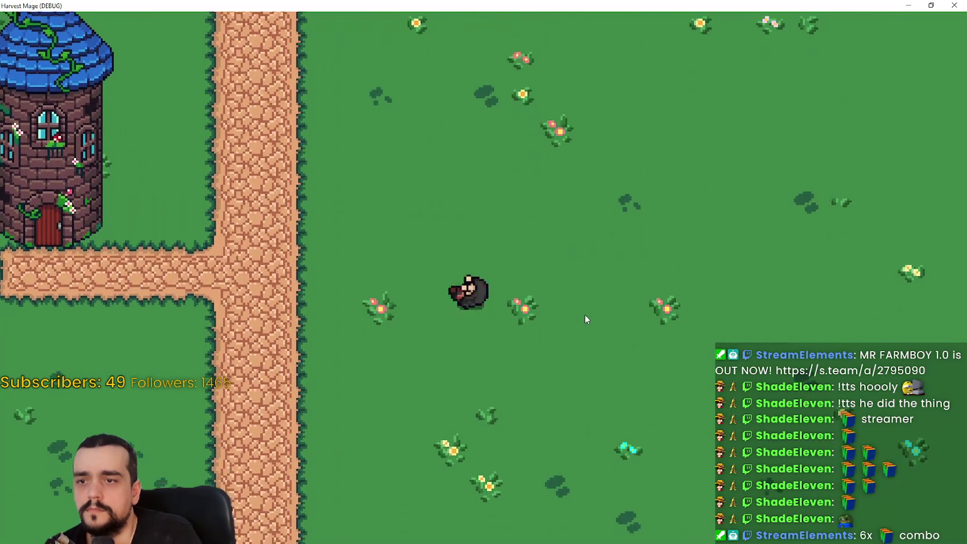
{"action": "key", "text": "Left"}
{"action": "key", "text": "Down"}
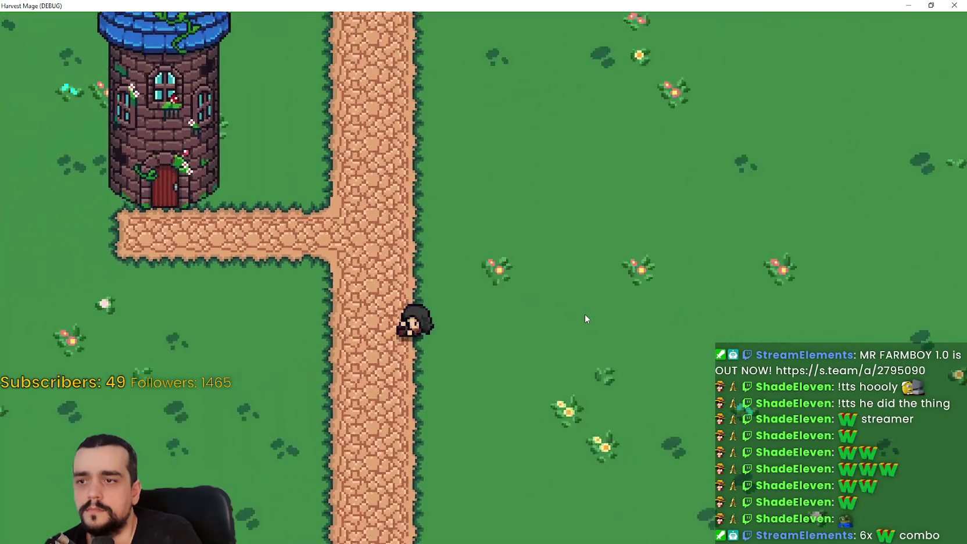
{"action": "key", "text": "w"}
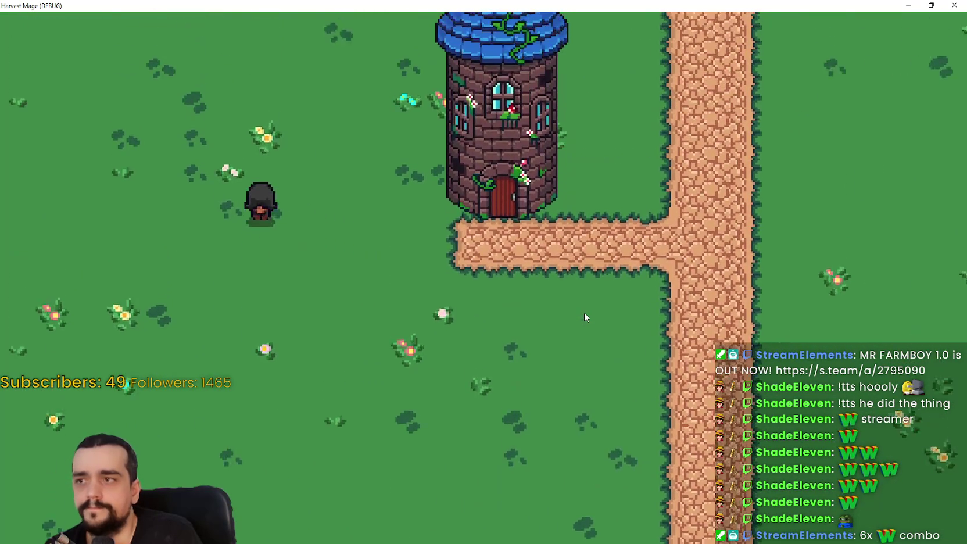
{"action": "key", "text": "d"}
{"action": "key", "text": "d"}
{"action": "key", "text": "w"}
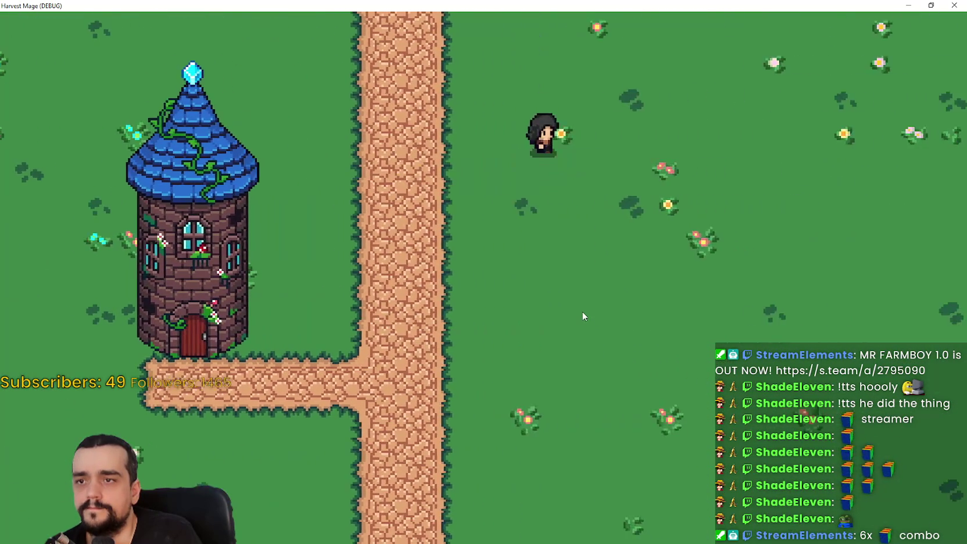
{"action": "key", "text": "s"}
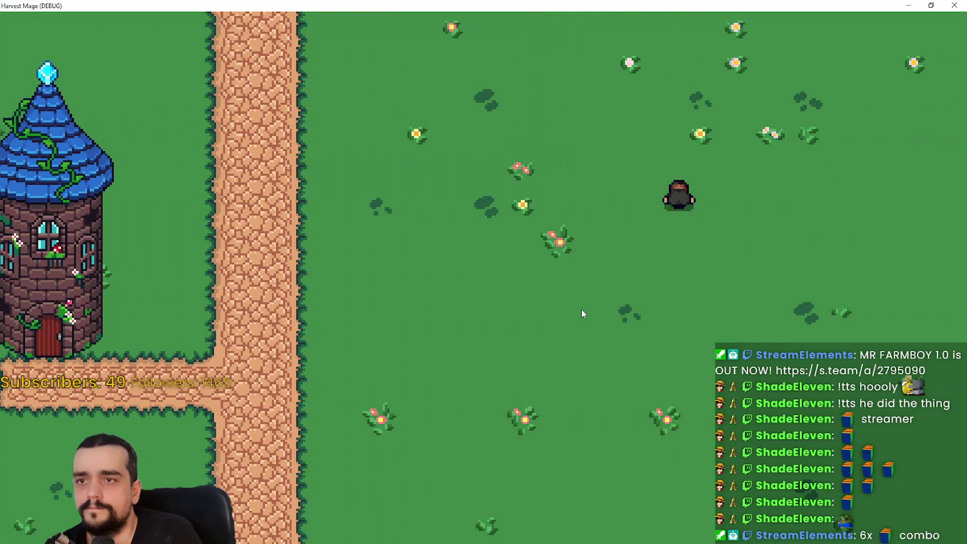
{"action": "key", "text": "s"}
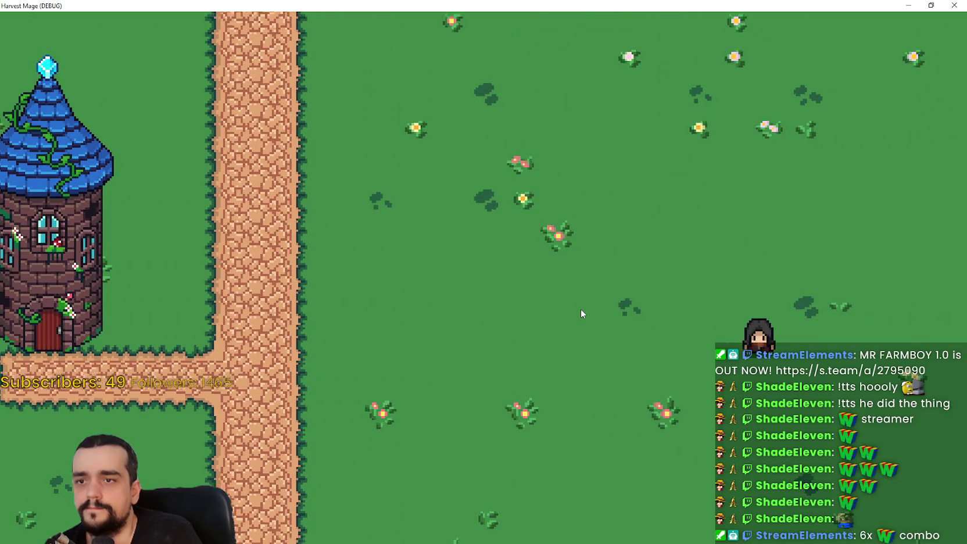
{"action": "key", "text": "a"}
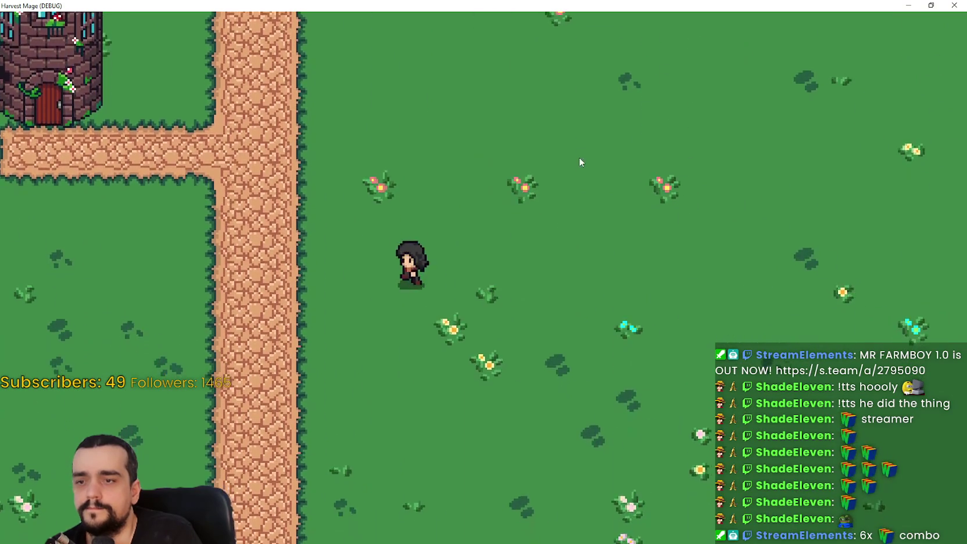
{"action": "key", "text": "w"}
{"action": "key", "text": "a"}
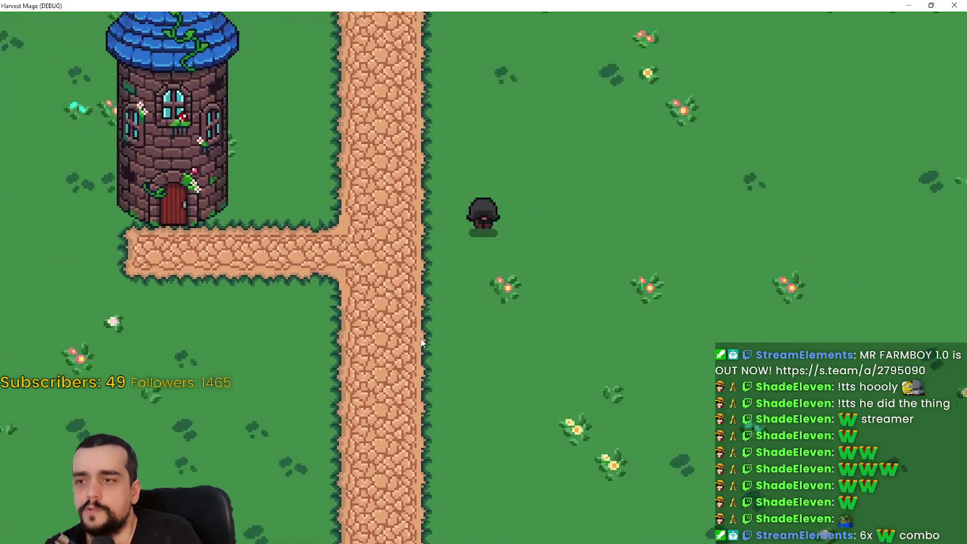
{"action": "key", "text": "d"}
{"action": "left_click", "coordinate": [931, 6]}
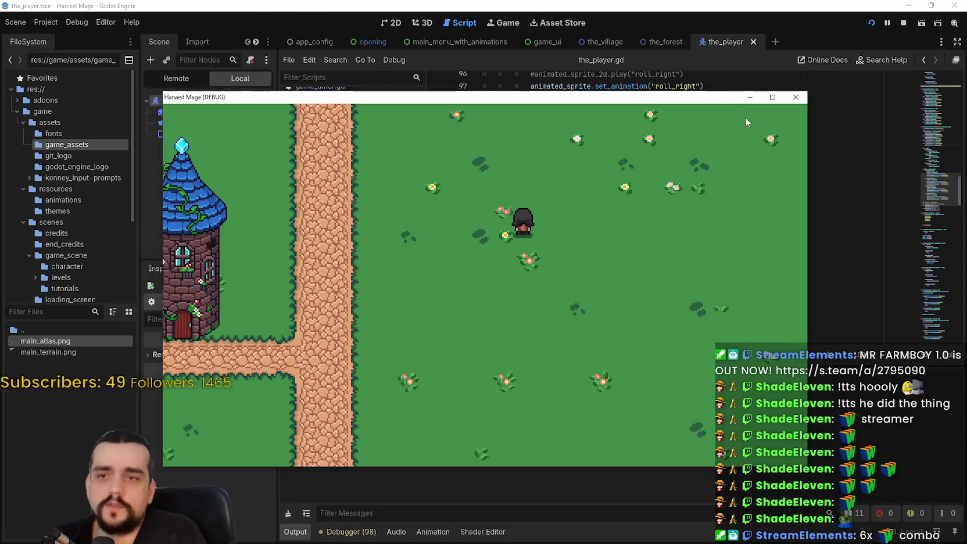
Stop the game, glance at the player scene in 2D, then view the_player.gd from the top
{"action": "left_click", "coordinate": [793, 92]}
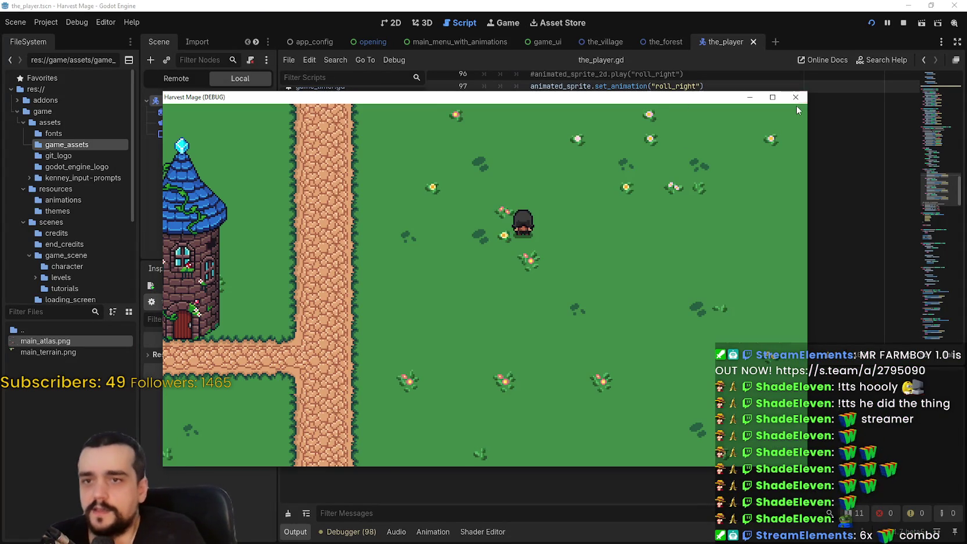
{"action": "left_click", "coordinate": [795, 102]}
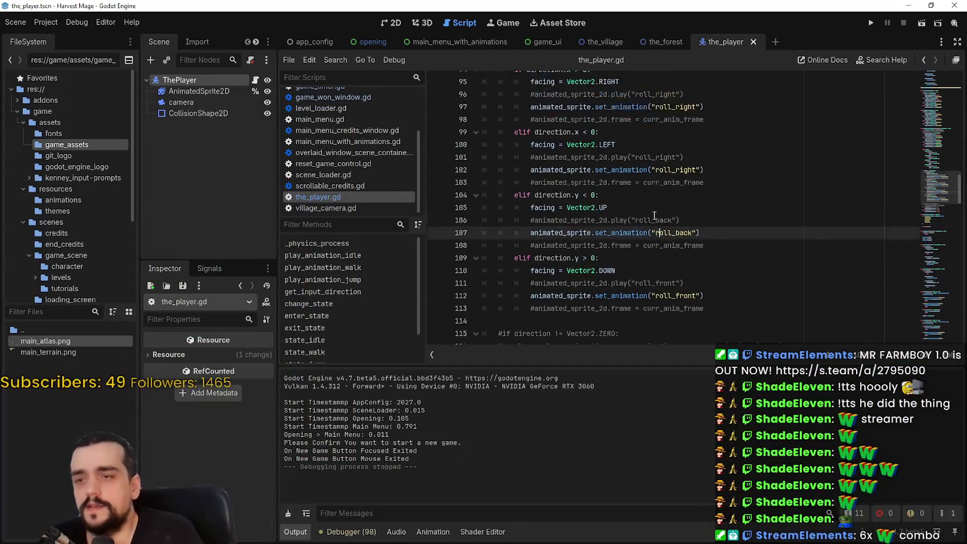
{"action": "left_click", "coordinate": [390, 26]}
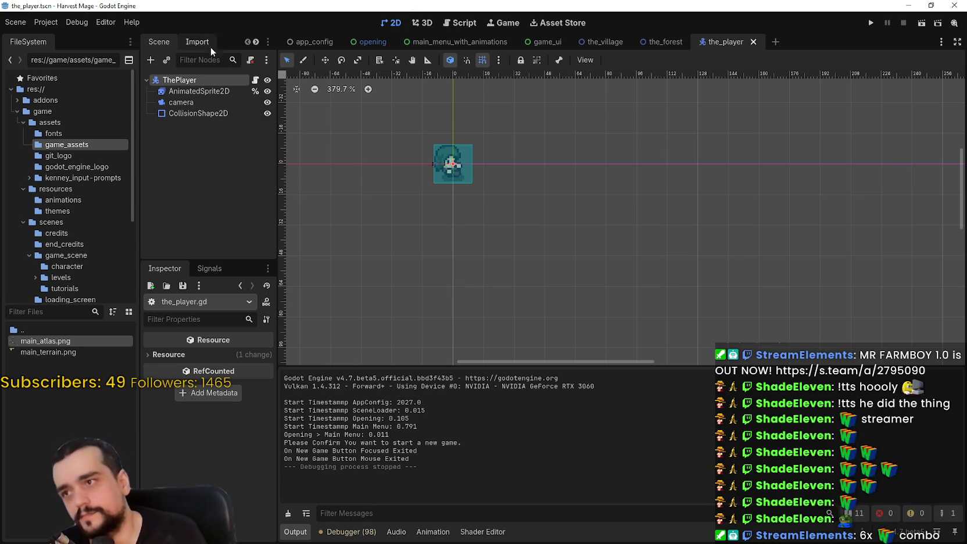
{"action": "left_click", "coordinate": [256, 81]}
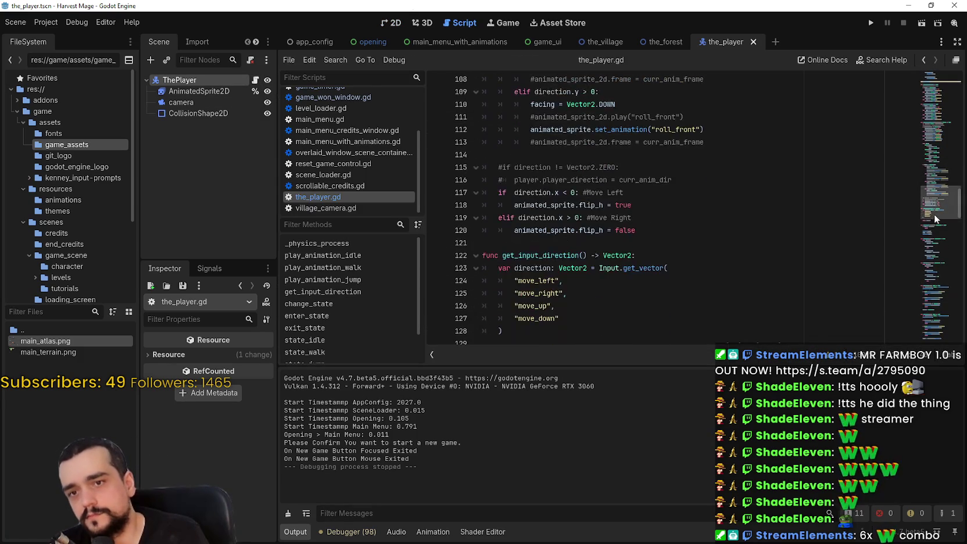
{"action": "scroll", "coordinate": [927, 245], "scroll_direction": "down", "scroll_amount": 3}
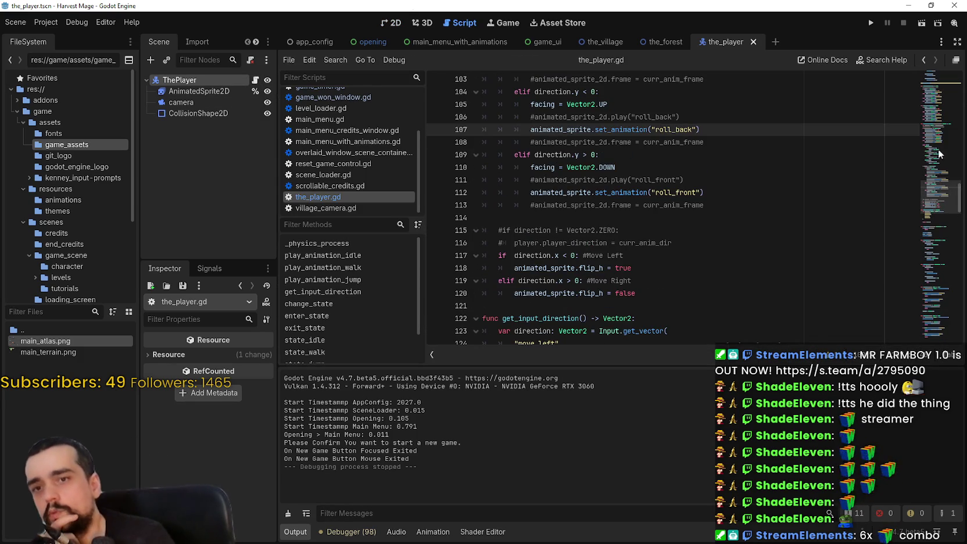
{"action": "mouse_move", "coordinate": [962, 197]}
{"action": "left_mouse_down"}
{"action": "mouse_move", "coordinate": [934, 70]}
{"action": "mouse_move", "coordinate": [953, 323]}
{"action": "mouse_move", "coordinate": [916, 148]}
{"action": "mouse_move", "coordinate": [918, 61]}
{"action": "left_mouse_up"}
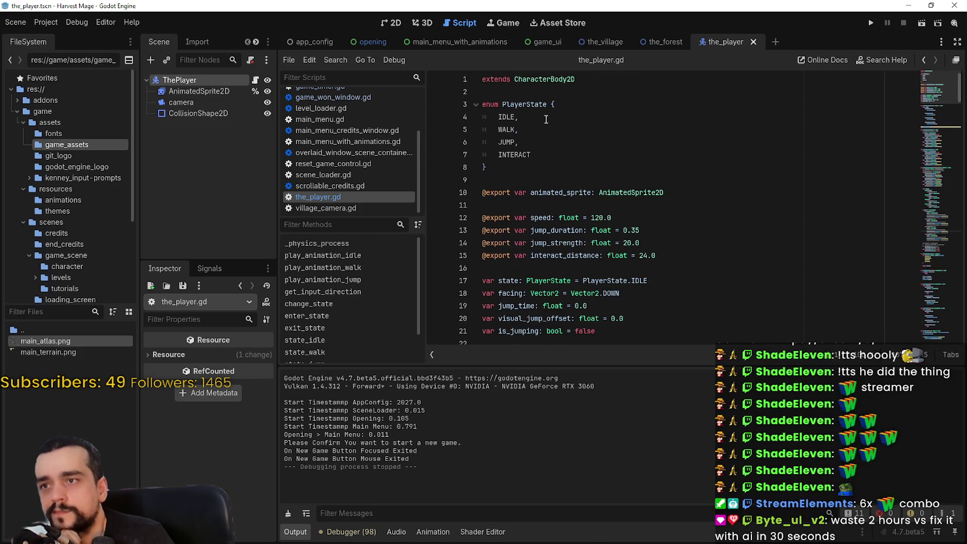
{"action": "left_click", "coordinate": [630, 243]}
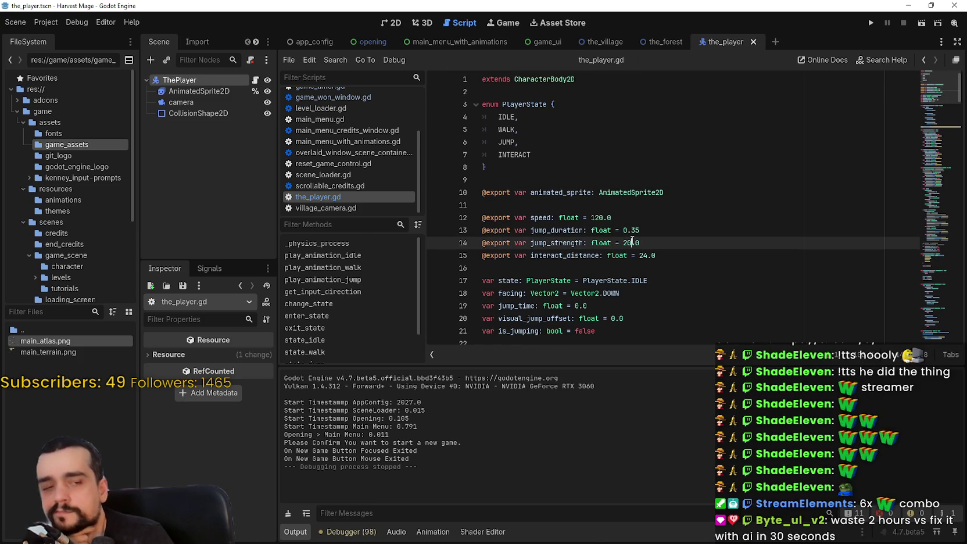
{"action": "key", "text": "ctrl+s"}
{"action": "left_click", "coordinate": [536, 202]}
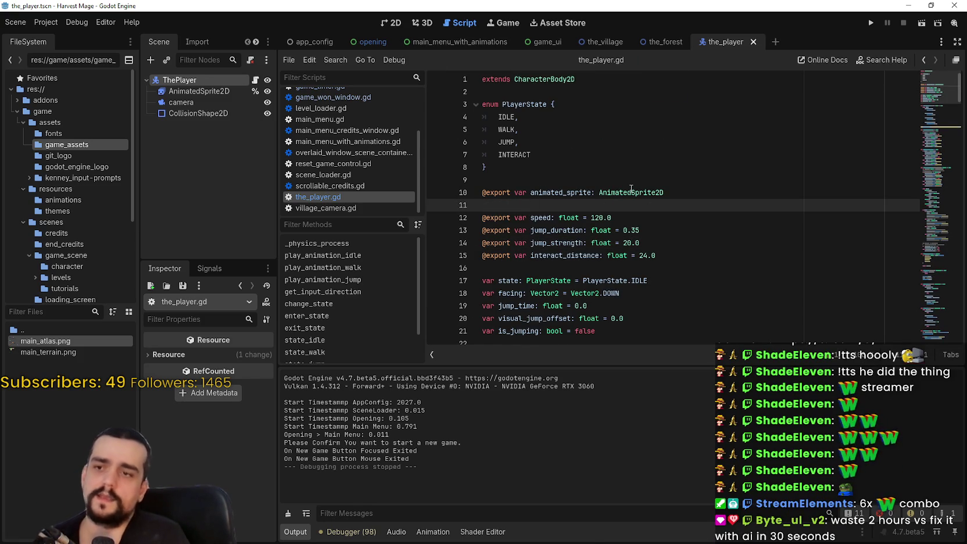
{"action": "mouse_move", "coordinate": [631, 189]}
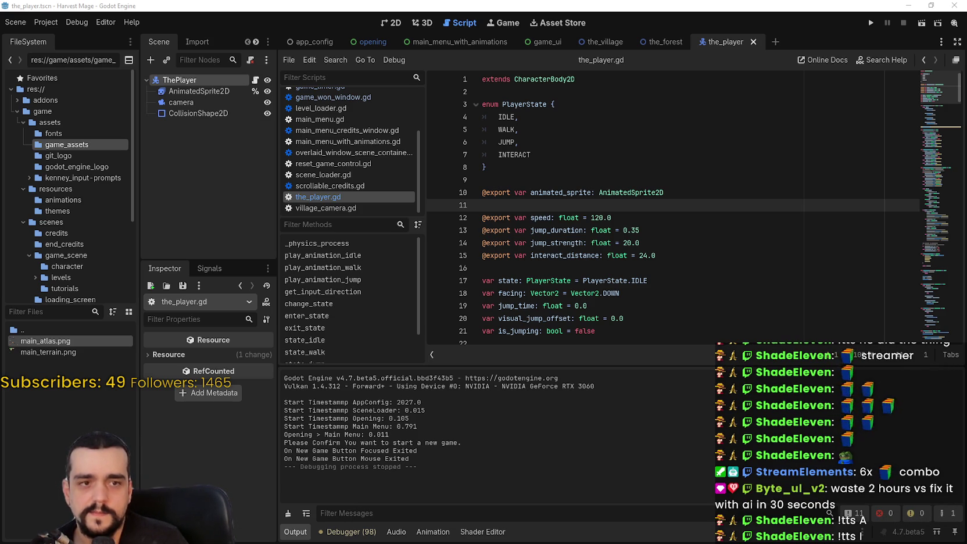
{"action": "left_click", "coordinate": [621, 184]}
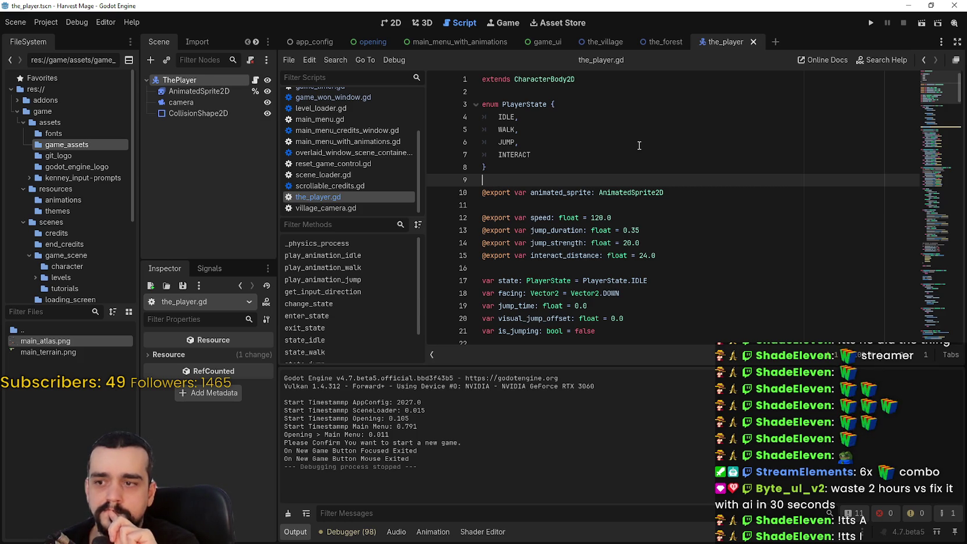
{"action": "scroll", "coordinate": [786, 208], "scroll_direction": "down", "scroll_amount": 7}
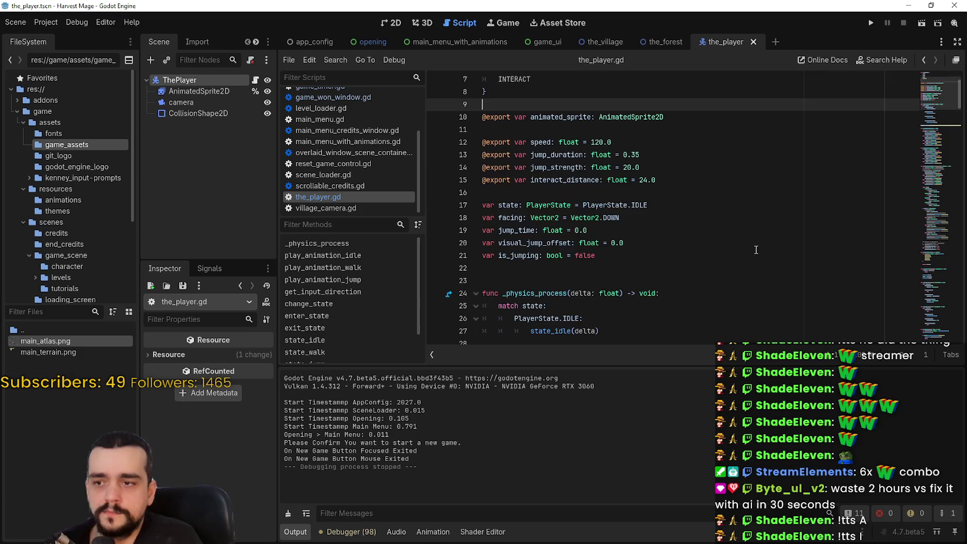
{"action": "left_click", "coordinate": [631, 265]}
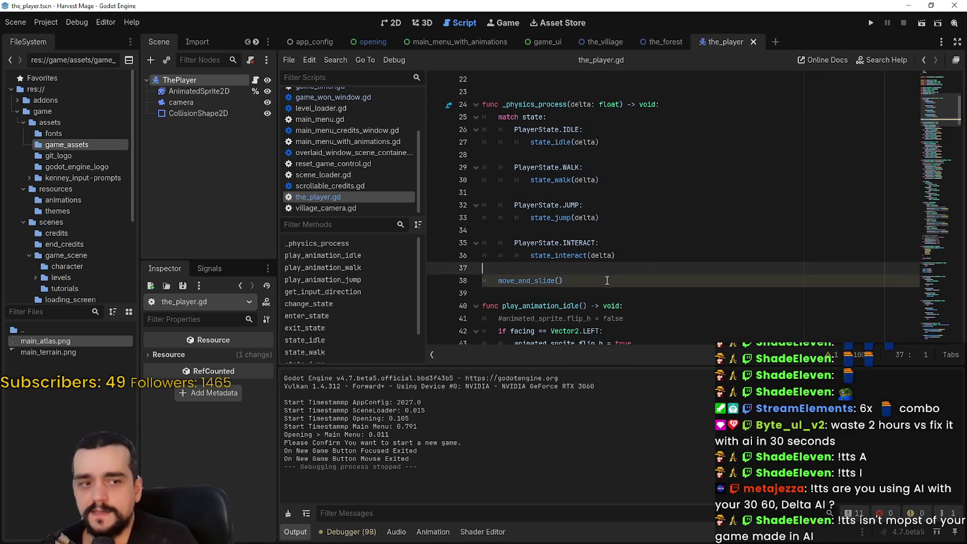
{"action": "scroll", "coordinate": [616, 240], "scroll_direction": "down", "scroll_amount": 6}
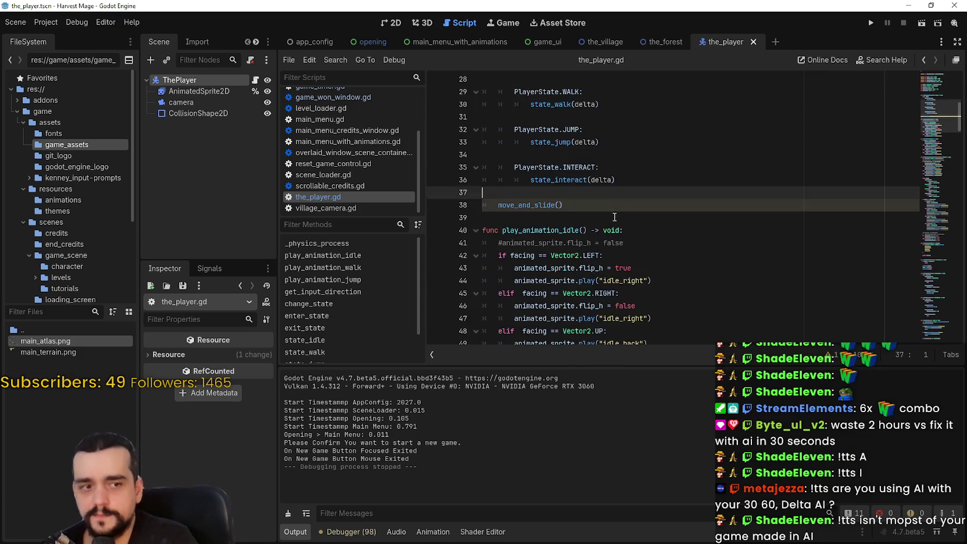
{"action": "left_click_drag", "start_coordinate": [610, 205], "coordinate": [603, 198]}
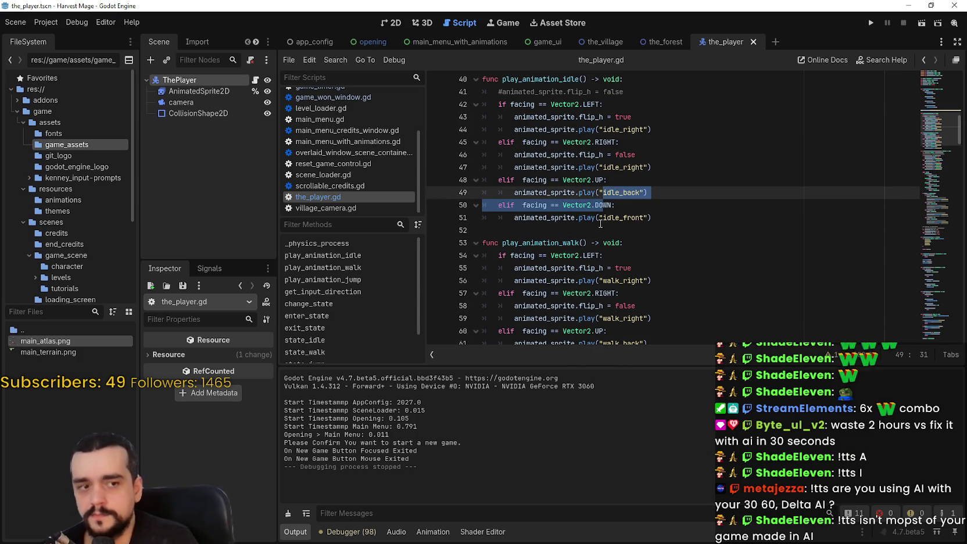
{"action": "left_click", "coordinate": [600, 220]}
{"action": "left_click", "coordinate": [600, 240]}
{"action": "scroll", "coordinate": [630, 264], "scroll_direction": "down", "scroll_amount": 4}
{"action": "left_click", "coordinate": [600, 256]}
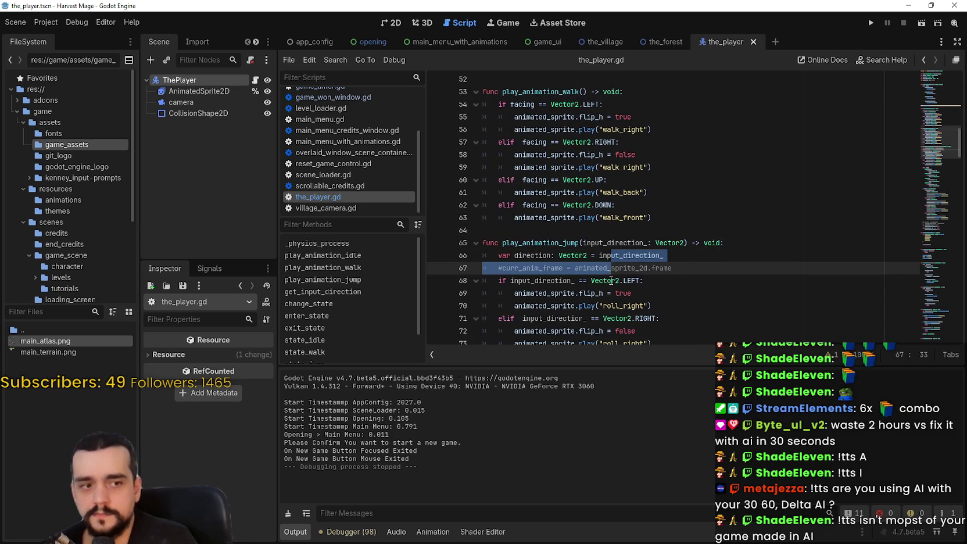
{"action": "left_click", "coordinate": [632, 242]}
{"action": "scroll", "coordinate": [723, 278], "scroll_direction": "down", "scroll_amount": 2}
{"action": "left_click", "coordinate": [724, 278]}
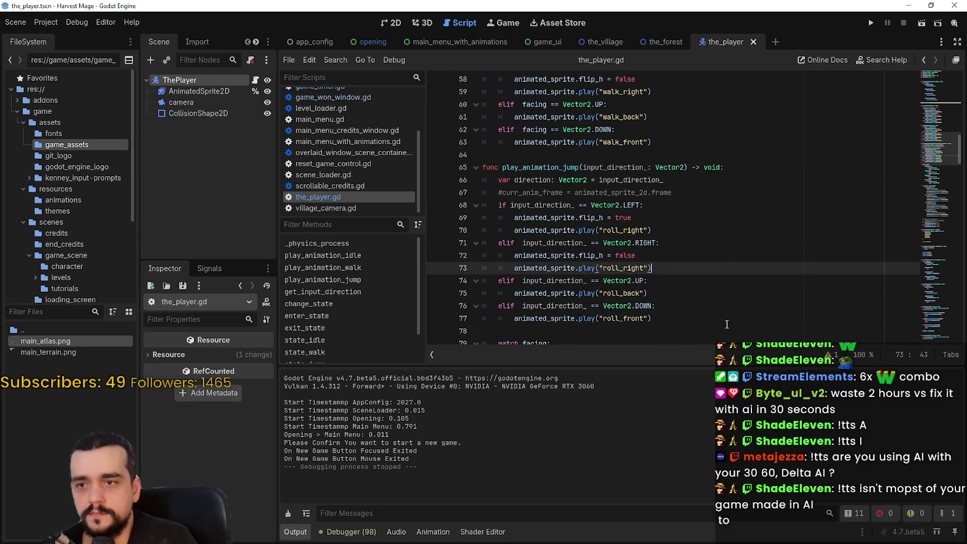
{"action": "scroll", "coordinate": [693, 300], "scroll_direction": "down", "scroll_amount": 3}
{"action": "left_click", "coordinate": [683, 235]}
{"action": "left_click", "coordinate": [692, 220]}
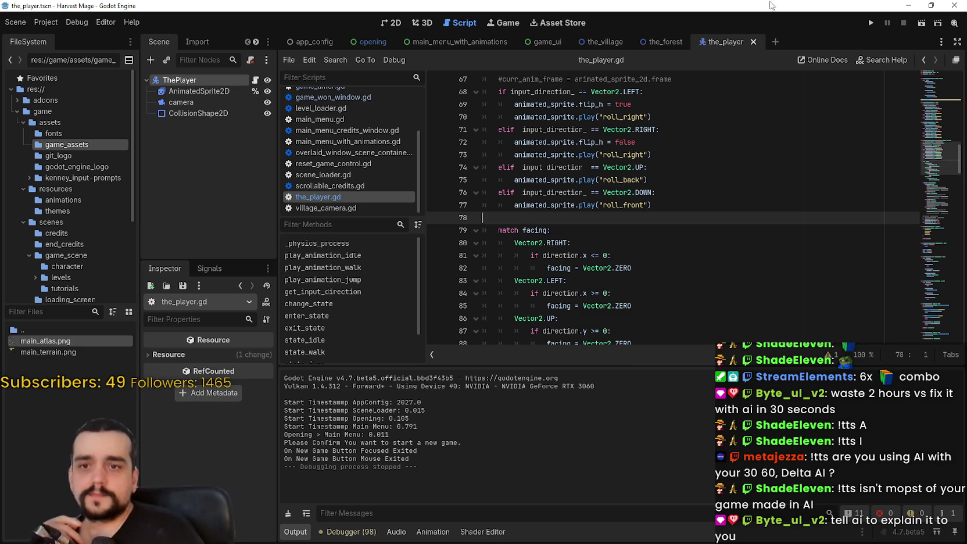
{"action": "scroll", "coordinate": [921, 174], "scroll_direction": "down", "scroll_amount": 2}
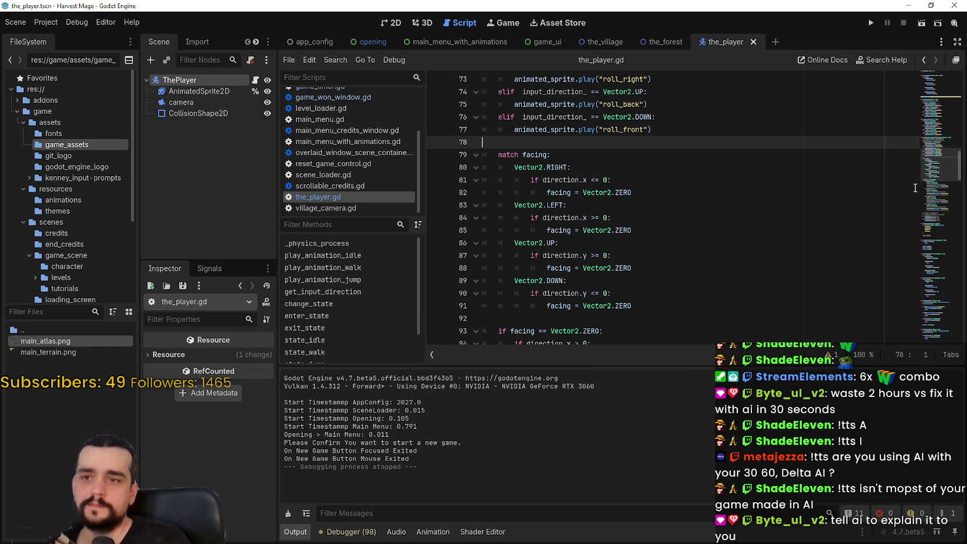
{"action": "mouse_move", "coordinate": [933, 172]}
{"action": "left_mouse_down"}
{"action": "mouse_move", "coordinate": [936, 226]}
{"action": "mouse_move", "coordinate": [918, 316]}
{"action": "mouse_move", "coordinate": [925, 347]}
{"action": "mouse_move", "coordinate": [924, 197]}
{"action": "mouse_move", "coordinate": [953, 122]}
{"action": "mouse_move", "coordinate": [943, 96]}
{"action": "mouse_move", "coordinate": [935, 110]}
{"action": "left_mouse_up"}
{"action": "scroll", "coordinate": [932, 226], "scroll_direction": "down", "scroll_amount": 9}
{"action": "scroll", "coordinate": [930, 224], "scroll_direction": "up", "scroll_amount": 6}
{"action": "scroll", "coordinate": [929, 231], "scroll_direction": "down", "scroll_amount": 3}
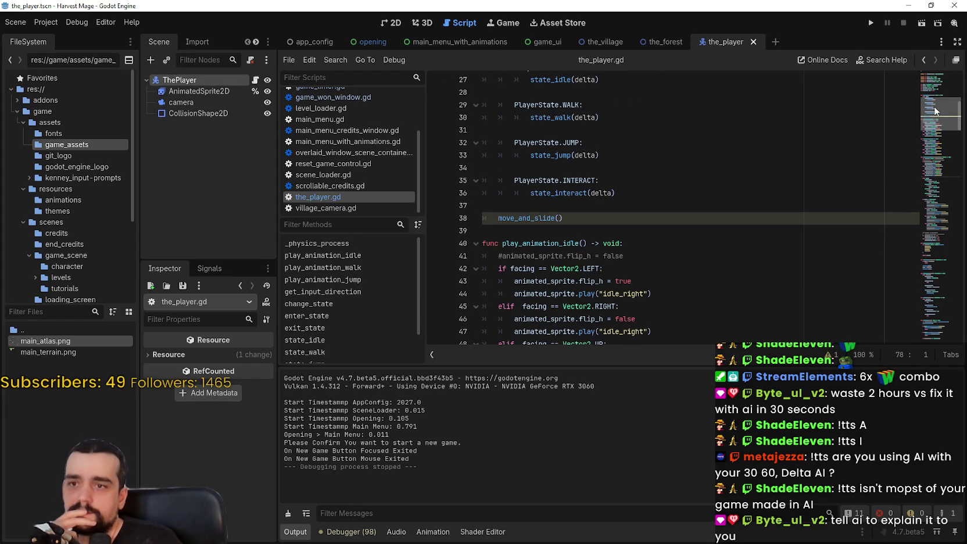
{"action": "left_click_drag", "start_coordinate": [935, 110], "coordinate": [936, 70]}
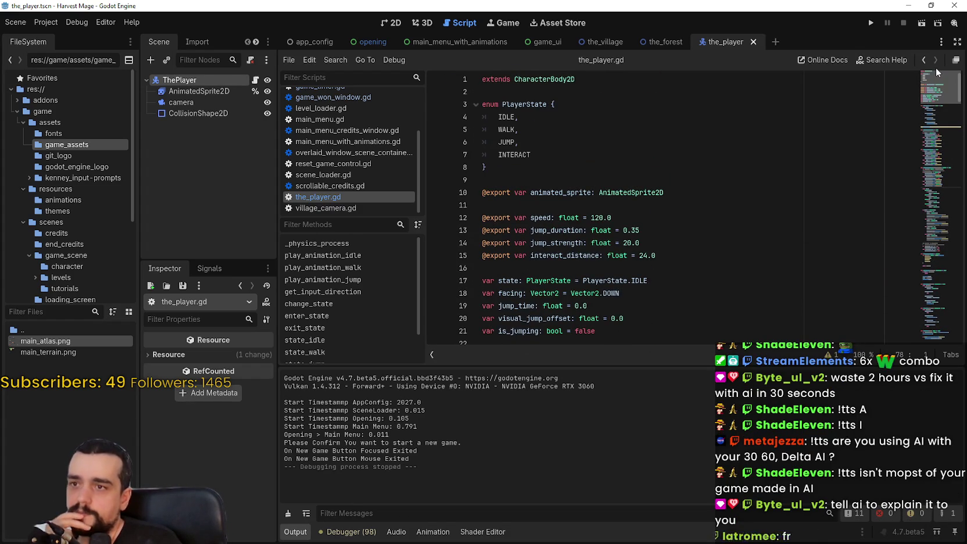
{"action": "mouse_move", "coordinate": [935, 67]}
{"action": "left_mouse_down"}
{"action": "mouse_move", "coordinate": [932, 158]}
{"action": "mouse_move", "coordinate": [928, 142]}
{"action": "mouse_move", "coordinate": [944, 217]}
{"action": "left_mouse_up"}
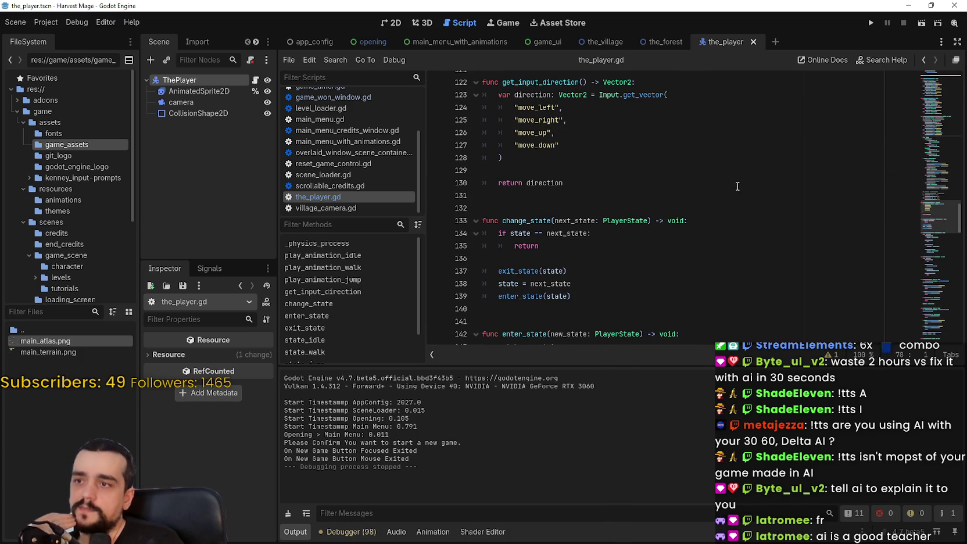
{"action": "left_click", "coordinate": [740, 207]}
{"action": "scroll", "coordinate": [732, 200], "scroll_direction": "down", "scroll_amount": 3}
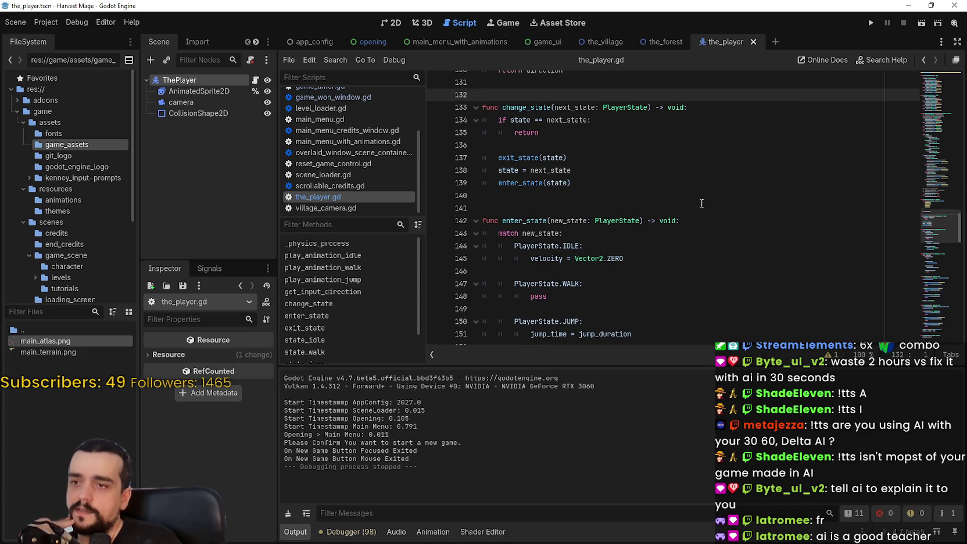
{"action": "left_click", "coordinate": [688, 208]}
{"action": "scroll", "coordinate": [683, 168], "scroll_direction": "down", "scroll_amount": 1}
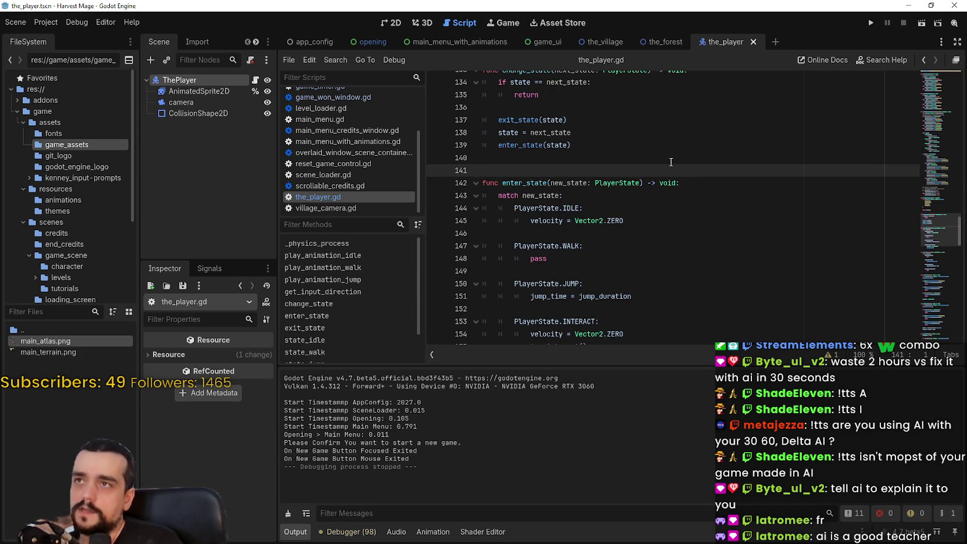
{"action": "scroll", "coordinate": [668, 160], "scroll_direction": "down", "scroll_amount": 7}
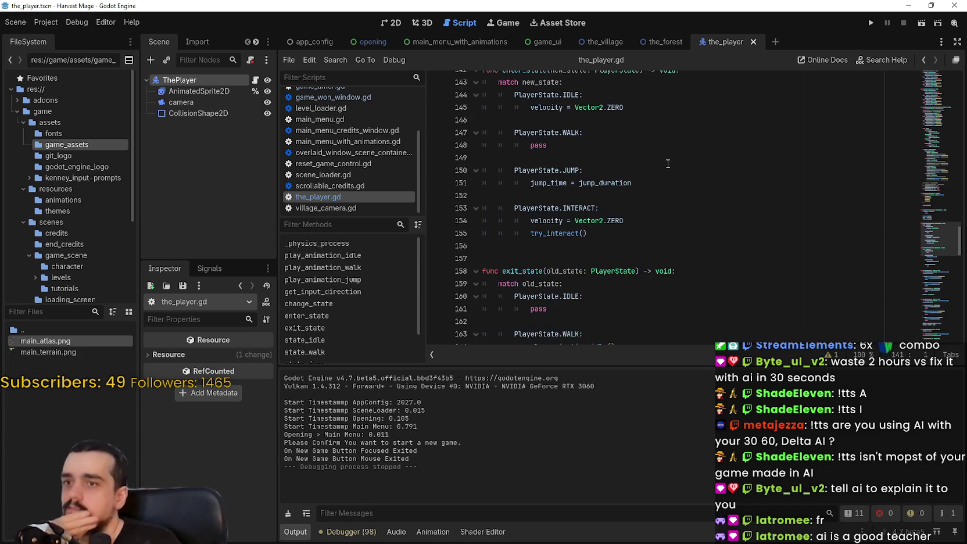
{"action": "left_click", "coordinate": [680, 96]}
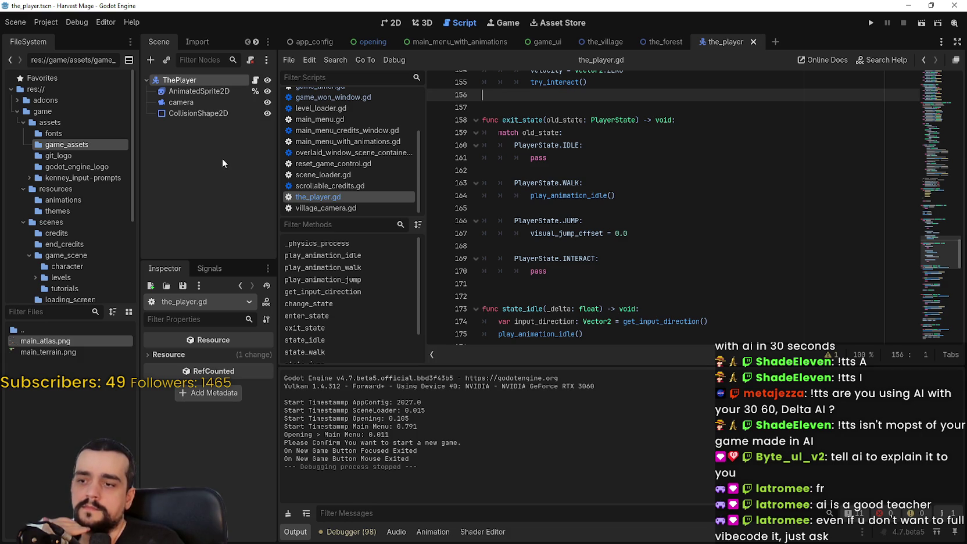
{"action": "mouse_move", "coordinate": [928, 288]}
{"action": "left_mouse_down"}
{"action": "mouse_move", "coordinate": [951, 197]}
{"action": "mouse_move", "coordinate": [929, 168]}
{"action": "mouse_move", "coordinate": [923, 87]}
{"action": "mouse_move", "coordinate": [903, 163]}
{"action": "mouse_move", "coordinate": [904, 210]}
{"action": "left_mouse_up"}
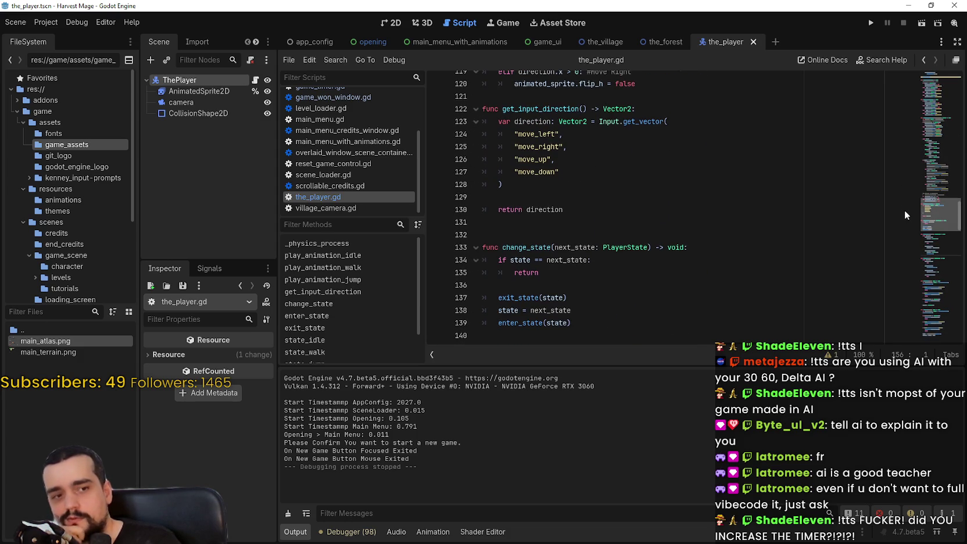
{"action": "left_click", "coordinate": [688, 244]}
{"action": "left_click", "coordinate": [679, 229]}
{"action": "scroll", "coordinate": [680, 230], "scroll_direction": "up", "scroll_amount": 1}
{"action": "scroll", "coordinate": [682, 212], "scroll_direction": "down", "scroll_amount": 1}
{"action": "scroll", "coordinate": [682, 212], "scroll_direction": "down", "scroll_amount": 6}
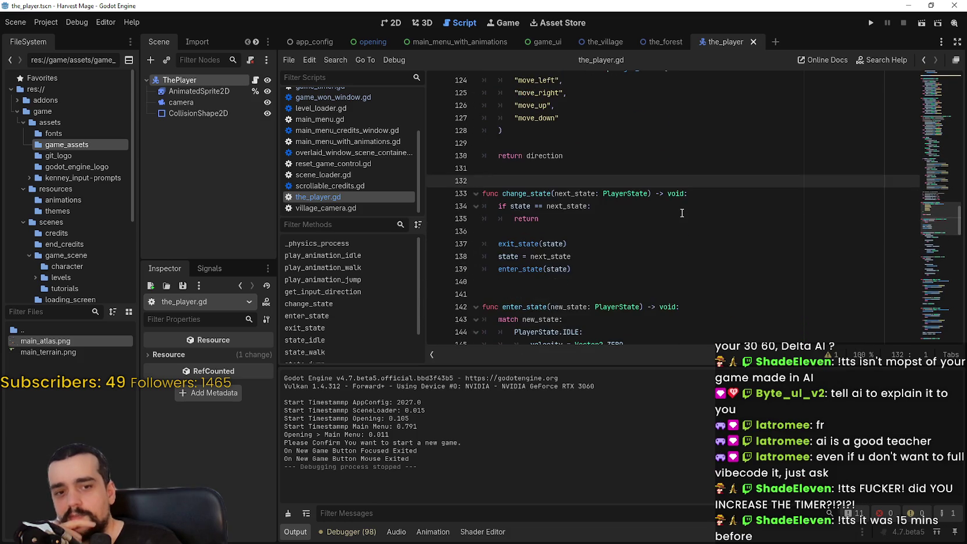
{"action": "left_click", "coordinate": [625, 303]}
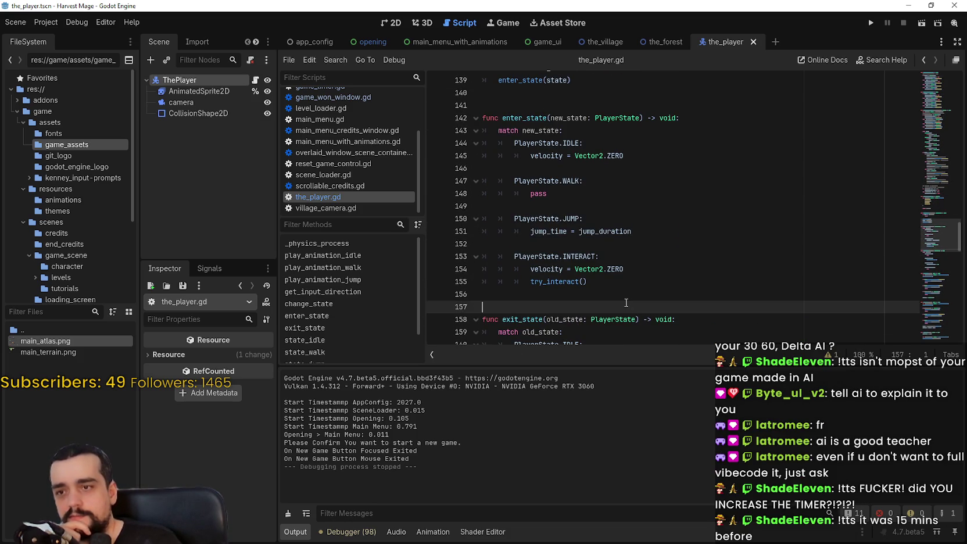
{"action": "scroll", "coordinate": [626, 303], "scroll_direction": "down", "scroll_amount": 4}
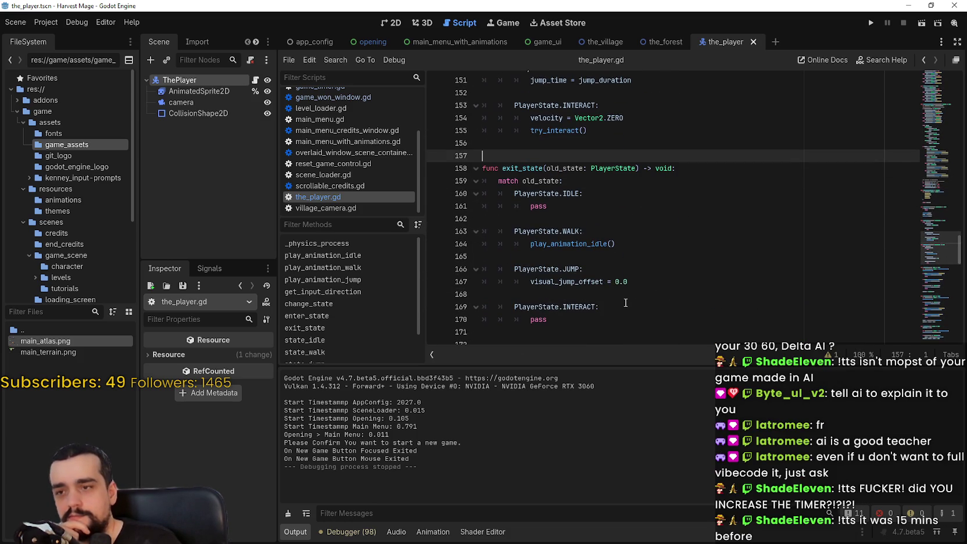
{"action": "left_click", "coordinate": [660, 218]}
{"action": "scroll", "coordinate": [726, 268], "scroll_direction": "down", "scroll_amount": 2}
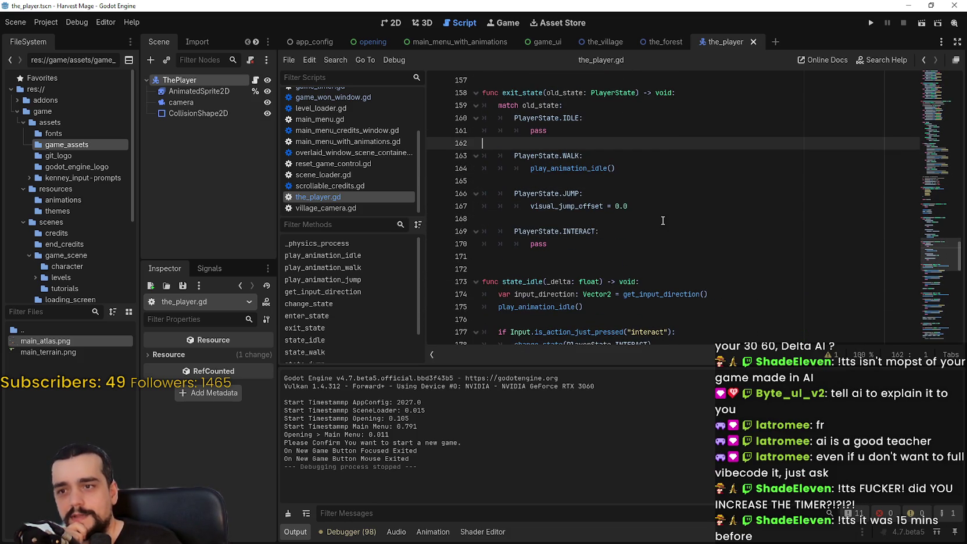
{"action": "left_click", "coordinate": [666, 230]}
{"action": "scroll", "coordinate": [660, 221], "scroll_direction": "down", "scroll_amount": 1}
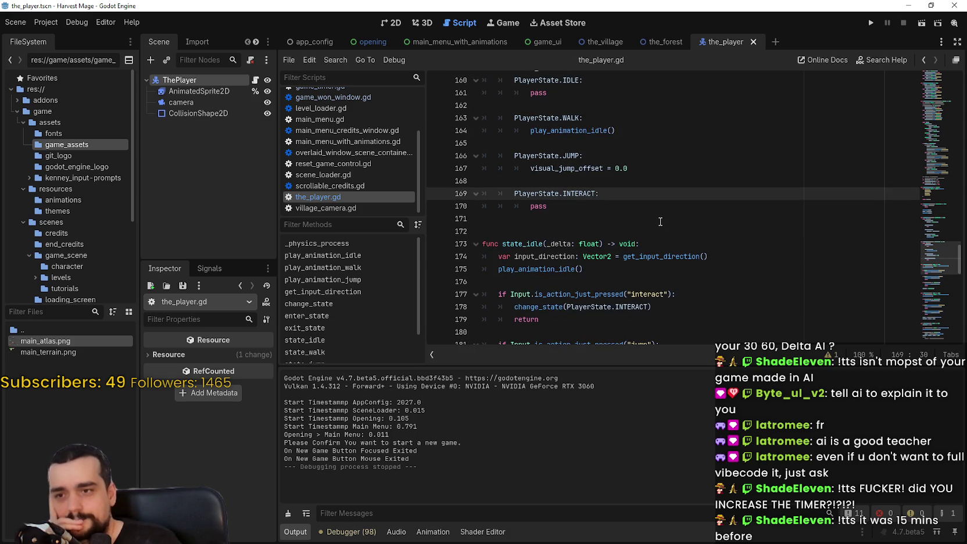
{"action": "scroll", "coordinate": [660, 221], "scroll_direction": "down", "scroll_amount": 1}
{"action": "scroll", "coordinate": [660, 222], "scroll_direction": "down", "scroll_amount": 2}
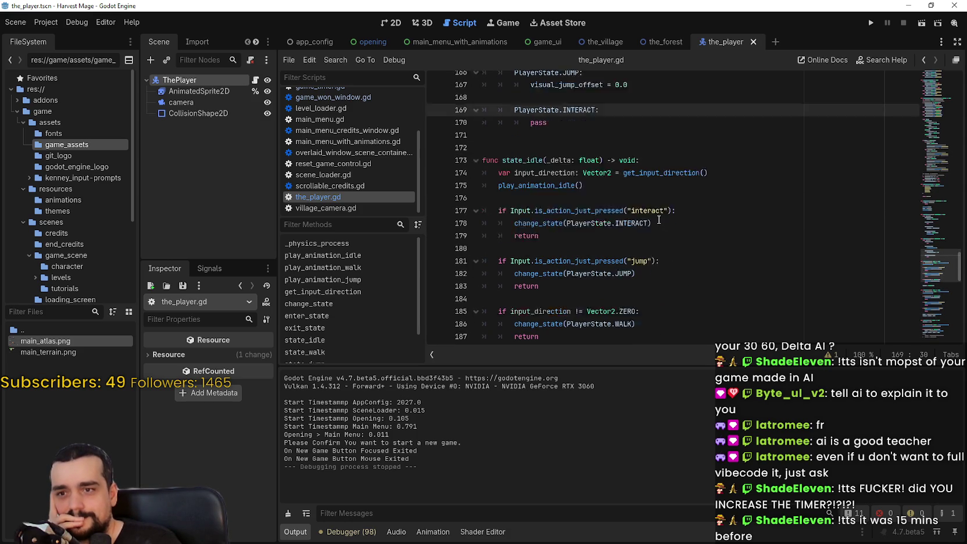
{"action": "left_click", "coordinate": [713, 176]}
{"action": "scroll", "coordinate": [719, 252], "scroll_direction": "down", "scroll_amount": 3}
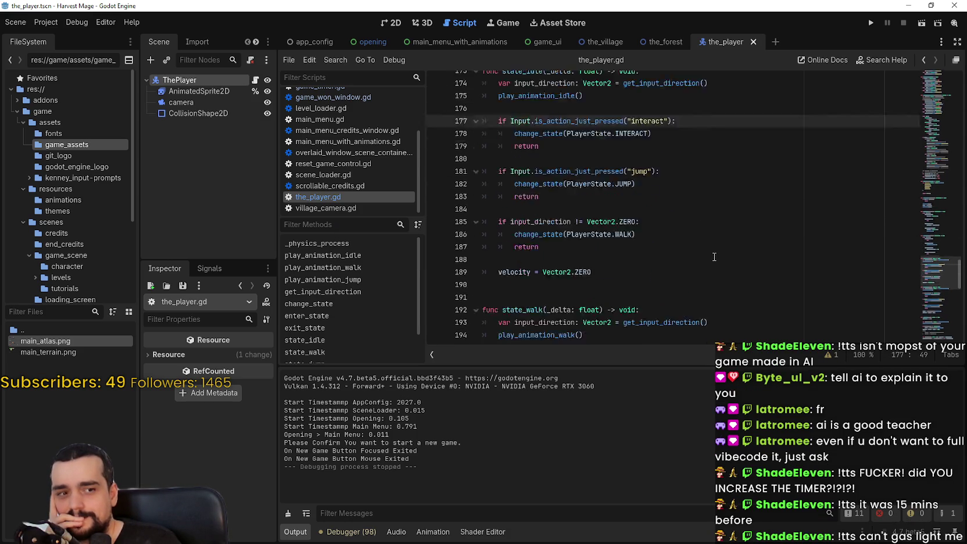
{"action": "scroll", "coordinate": [707, 246], "scroll_direction": "down", "scroll_amount": 2}
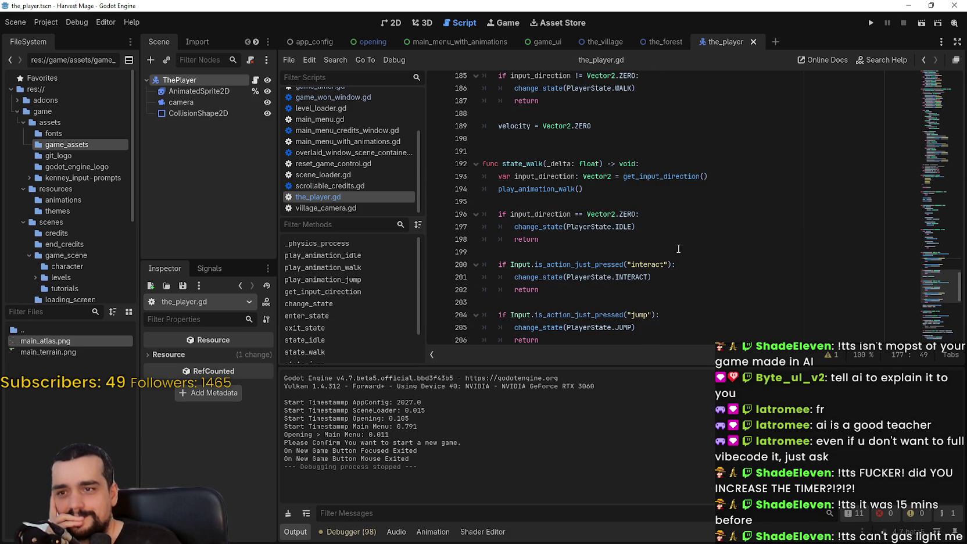
{"action": "left_click", "coordinate": [680, 239]}
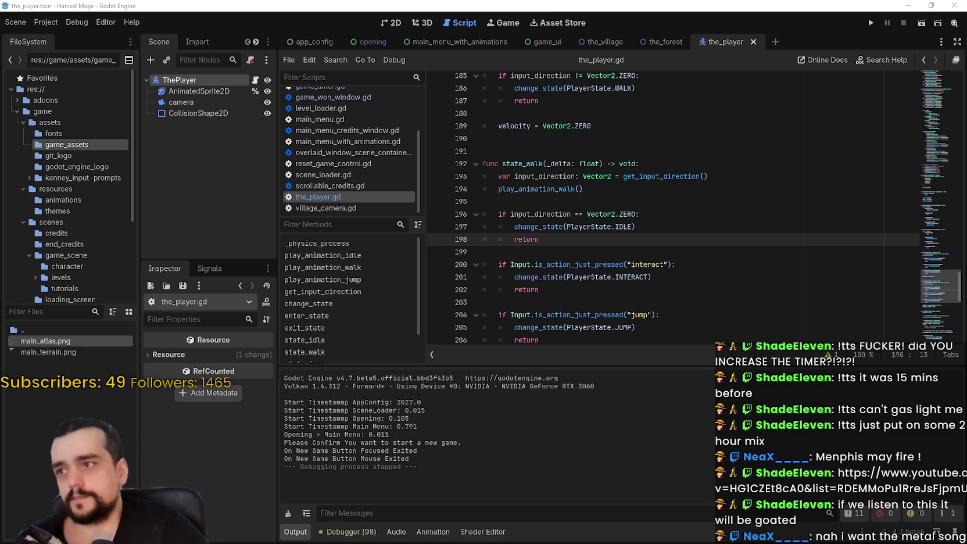
Look over the jump and roll state functions in the_player.gd
{"action": "scroll", "coordinate": [650, 239], "scroll_direction": "down", "scroll_amount": 10}
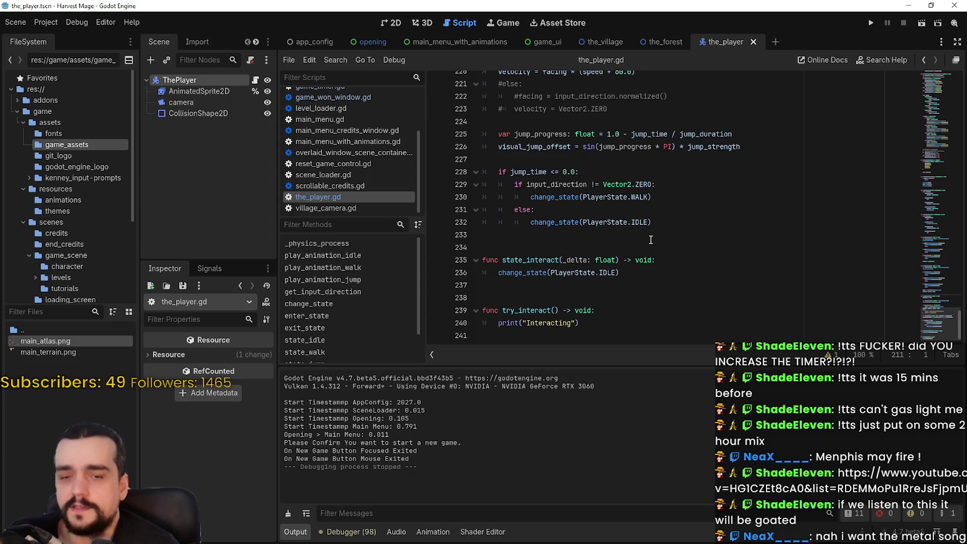
{"action": "left_click", "coordinate": [651, 239]}
{"action": "scroll", "coordinate": [663, 234], "scroll_direction": "up", "scroll_amount": 8}
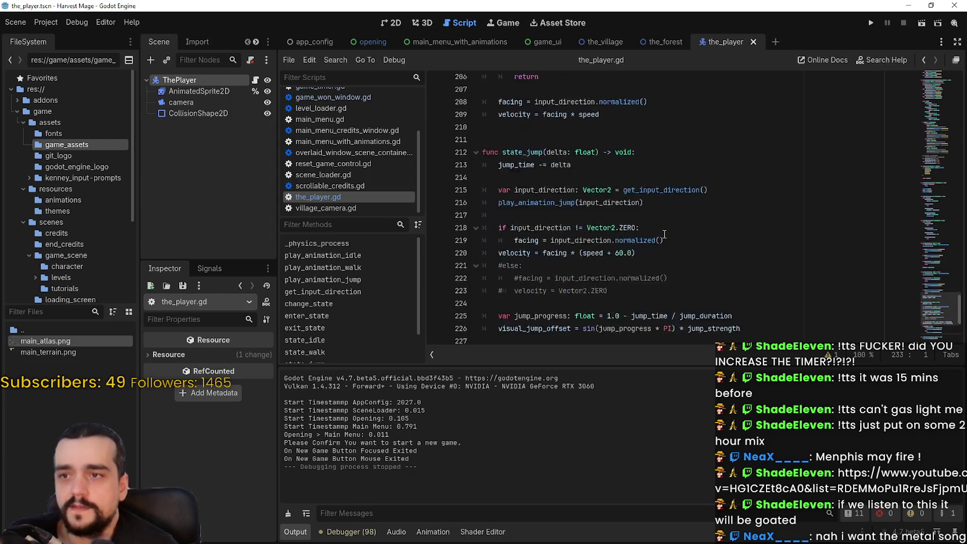
{"action": "scroll", "coordinate": [667, 232], "scroll_direction": "down", "scroll_amount": 4}
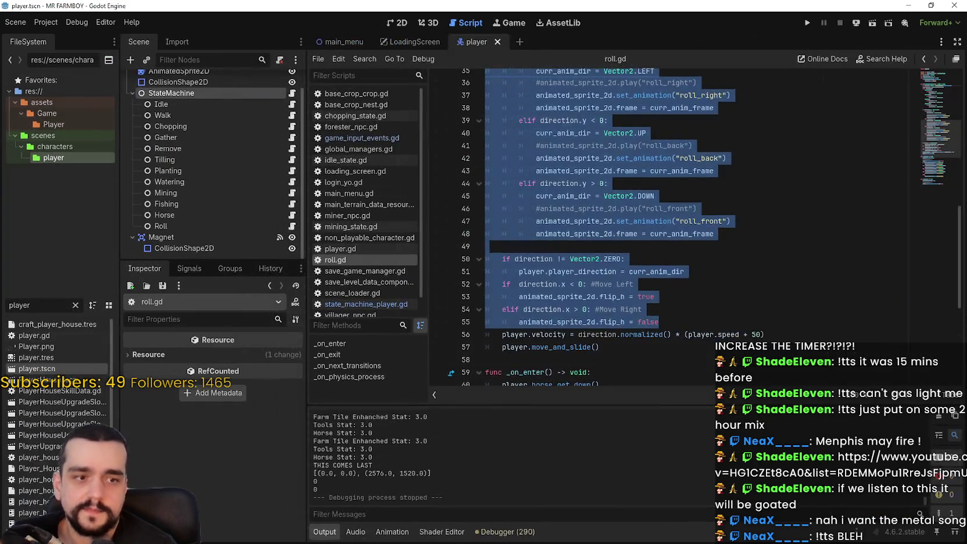
{"action": "left_click", "coordinate": [692, 242]}
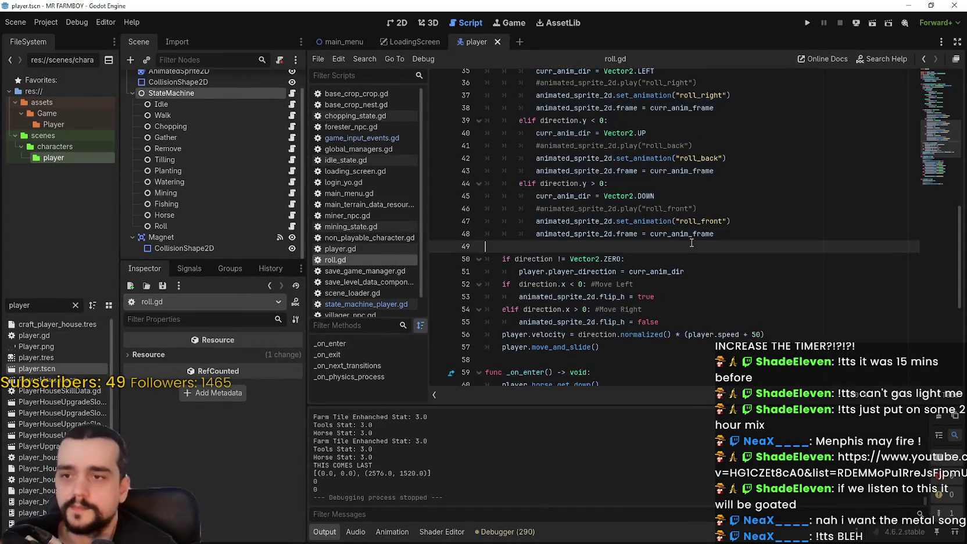
Filter the FileSystem dock for 'farmer_' and open the farmer_npc scene
{"action": "double_click", "coordinate": [23, 305]}
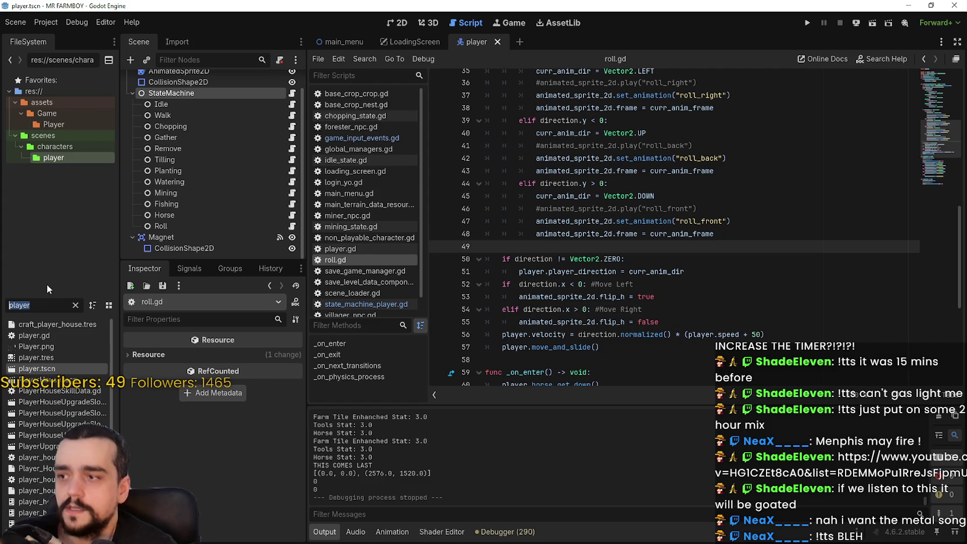
{"action": "type", "text": "farmer_"}
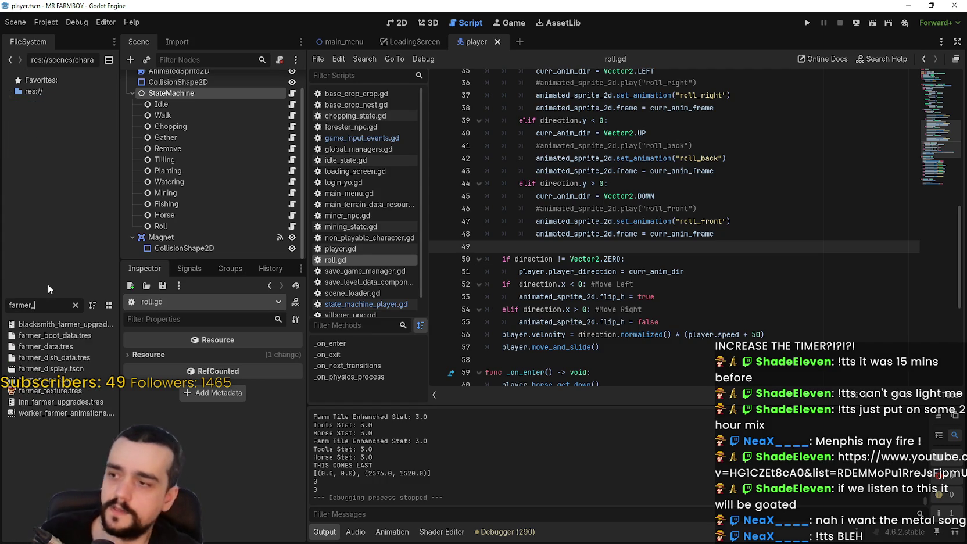
{"action": "double_click", "coordinate": [41, 381]}
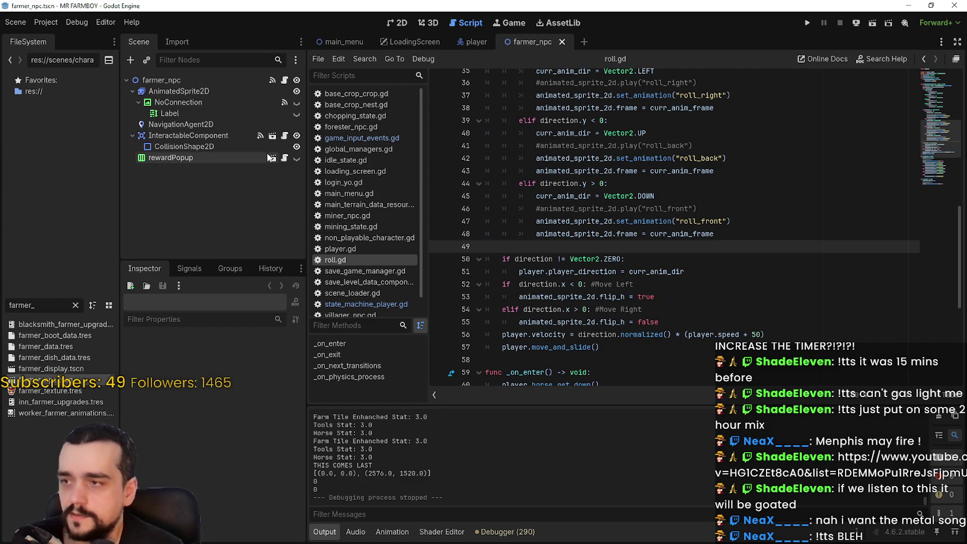
Browse base_npc.gd via the minimap, then minimize the MR FARMBOY window
{"action": "scroll", "coordinate": [935, 256], "scroll_direction": "up", "scroll_amount": 7}
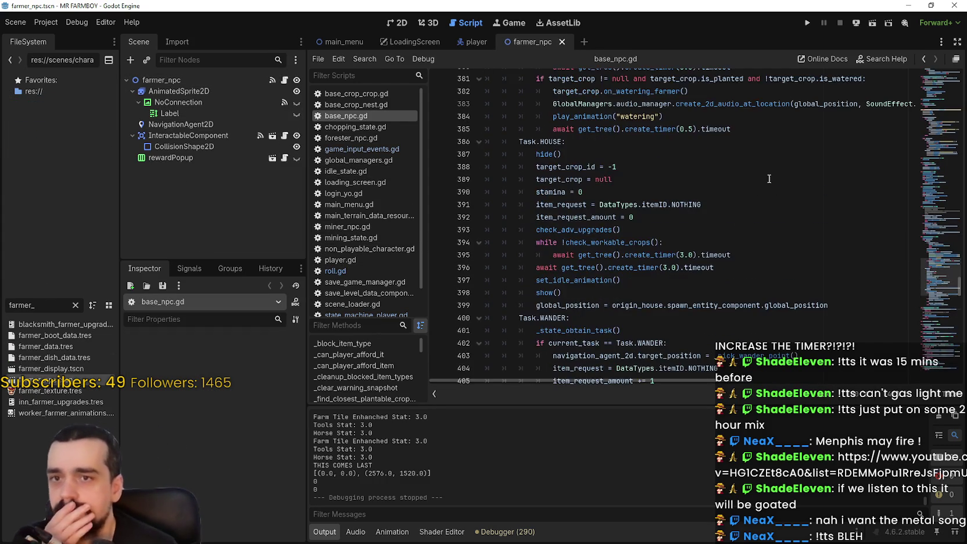
{"action": "mouse_move", "coordinate": [935, 252]}
{"action": "left_mouse_down"}
{"action": "mouse_move", "coordinate": [939, 88]}
{"action": "mouse_move", "coordinate": [942, 99]}
{"action": "left_mouse_up"}
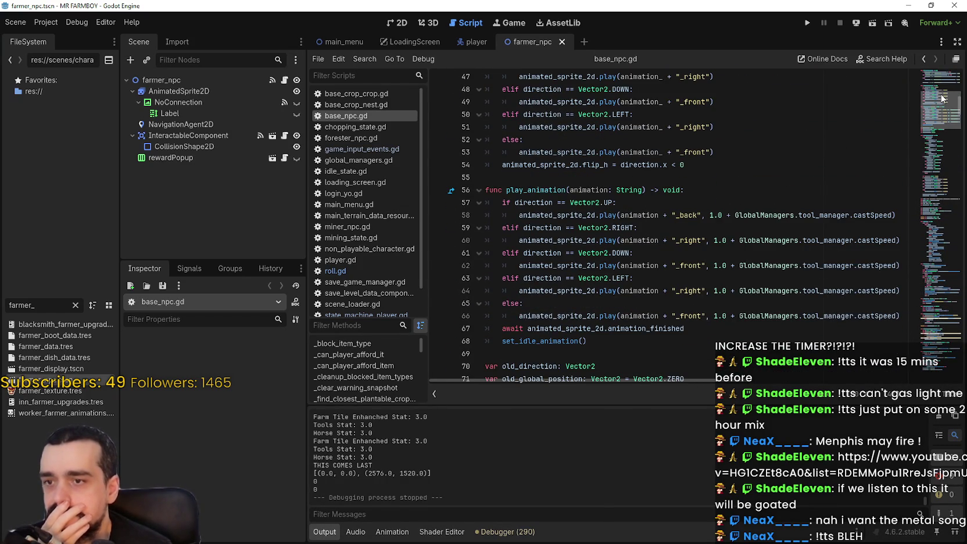
{"action": "left_click_drag", "start_coordinate": [943, 99], "coordinate": [957, 77]}
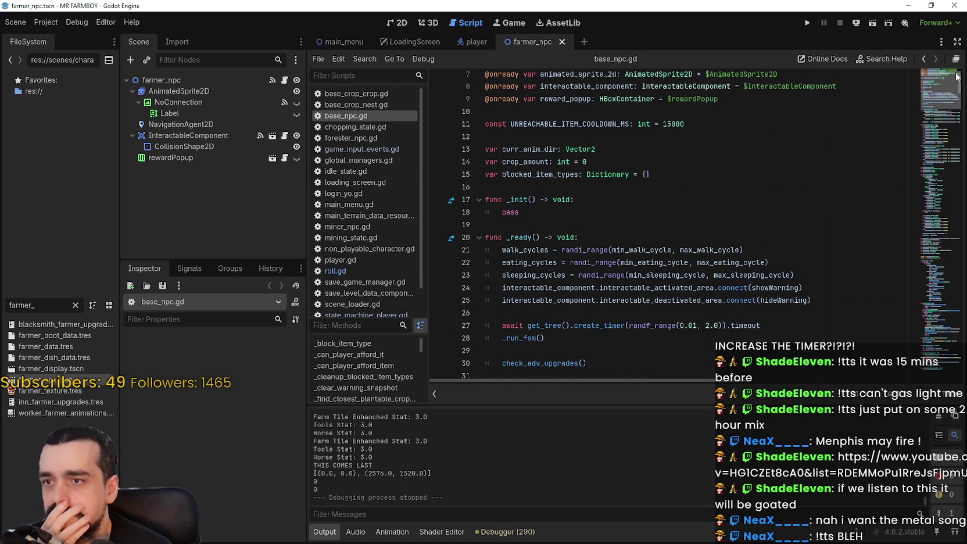
{"action": "scroll", "coordinate": [957, 76], "scroll_direction": "down", "scroll_amount": 20}
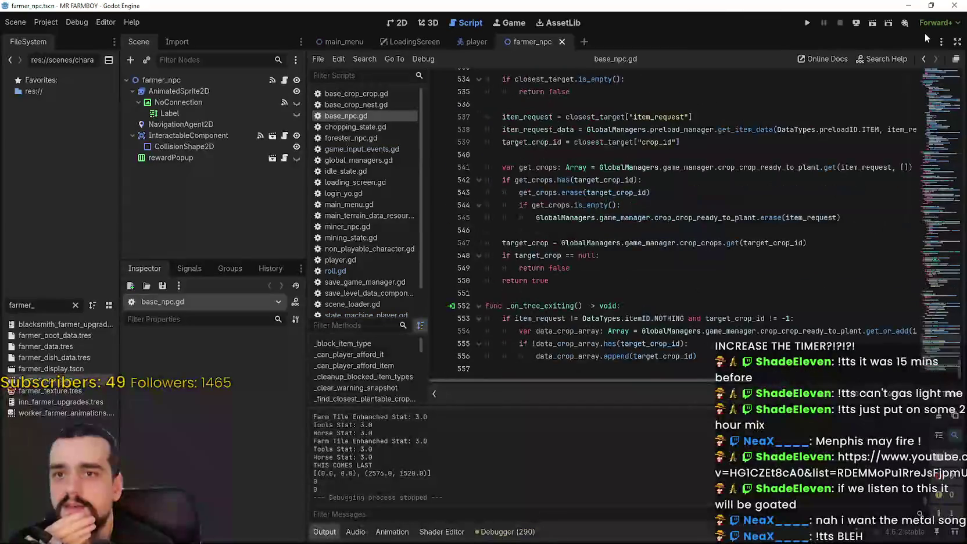
{"action": "left_click", "coordinate": [910, 6]}
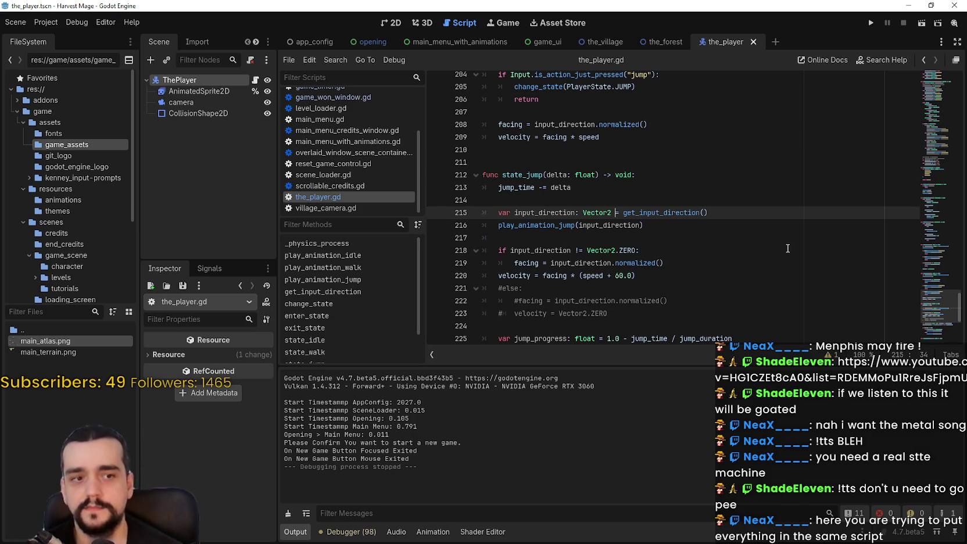
Scroll through the_player.gd using the minimap
{"action": "scroll", "coordinate": [790, 250], "scroll_direction": "down", "scroll_amount": 2}
{"action": "scroll", "coordinate": [793, 254], "scroll_direction": "down", "scroll_amount": 1}
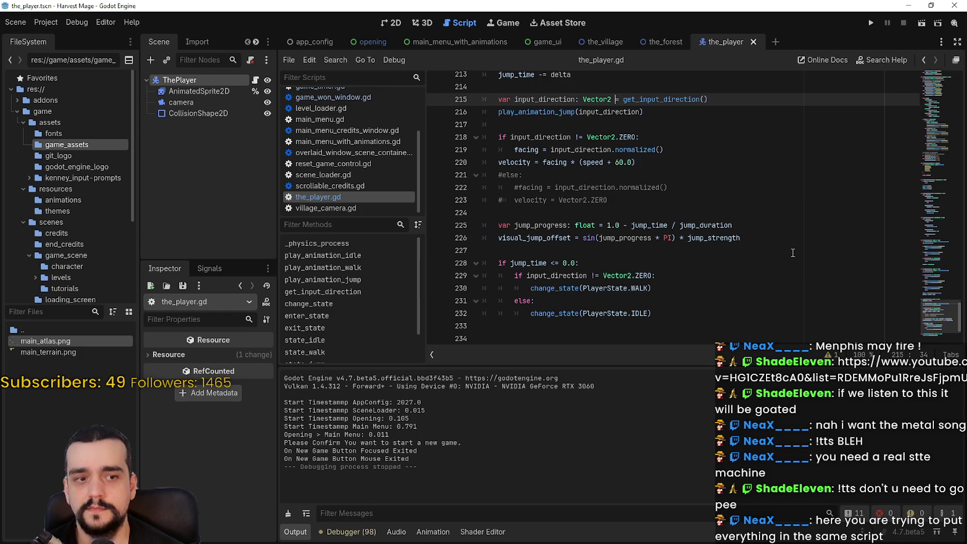
{"action": "mouse_move", "coordinate": [936, 325]}
{"action": "left_mouse_down"}
{"action": "mouse_move", "coordinate": [939, 81]}
{"action": "mouse_move", "coordinate": [937, 108]}
{"action": "left_mouse_up"}
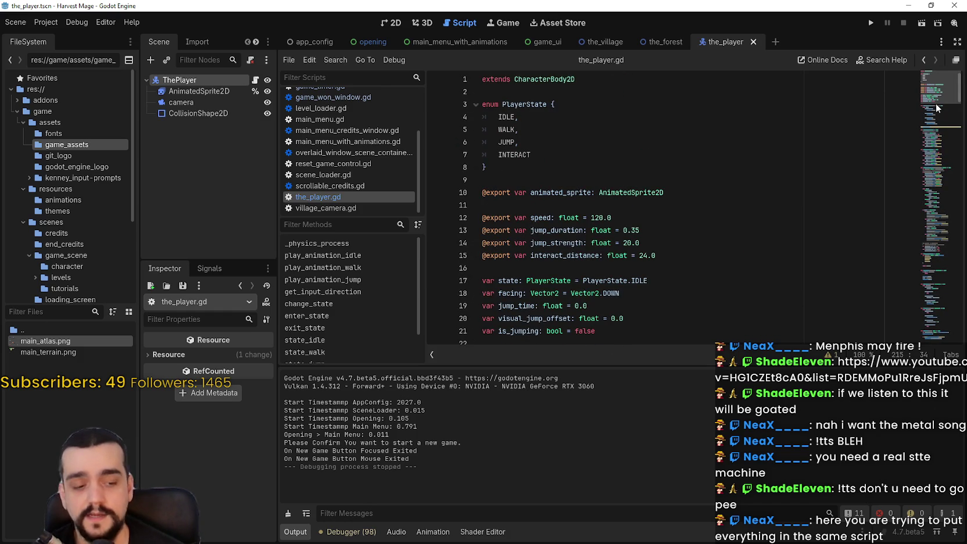
{"action": "left_click_drag", "start_coordinate": [936, 93], "coordinate": [937, 149]}
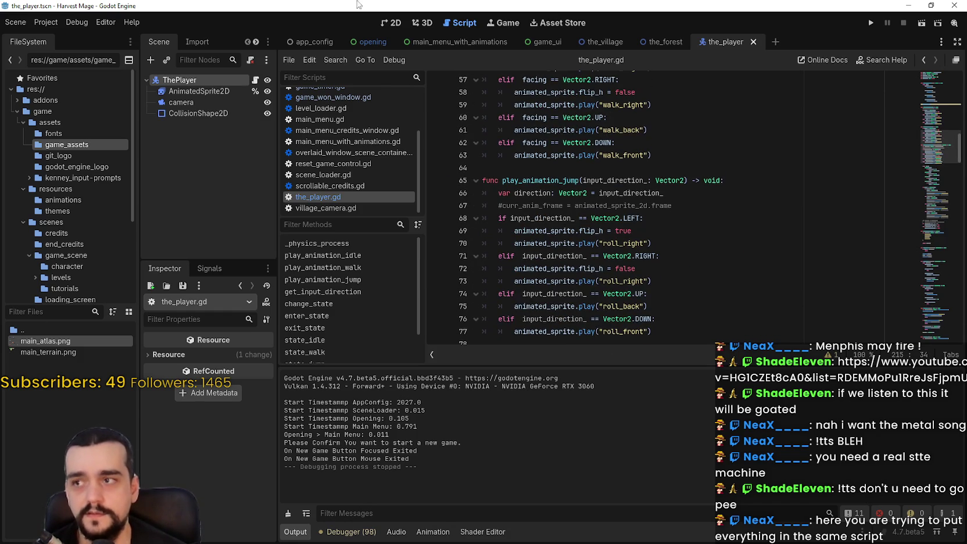
Widen the FileSystem and Scene/Inspector docks by moving their dividers right
{"action": "left_click_drag", "start_coordinate": [135, 189], "coordinate": [211, 188]}
{"action": "left_click_drag", "start_coordinate": [323, 187], "coordinate": [361, 187]}
{"action": "mouse_move", "coordinate": [942, 139]}
{"action": "left_mouse_down"}
{"action": "mouse_move", "coordinate": [928, 328]}
{"action": "mouse_move", "coordinate": [930, 86]}
{"action": "mouse_move", "coordinate": [912, 266]}
{"action": "mouse_move", "coordinate": [901, 72]}
{"action": "left_mouse_up"}
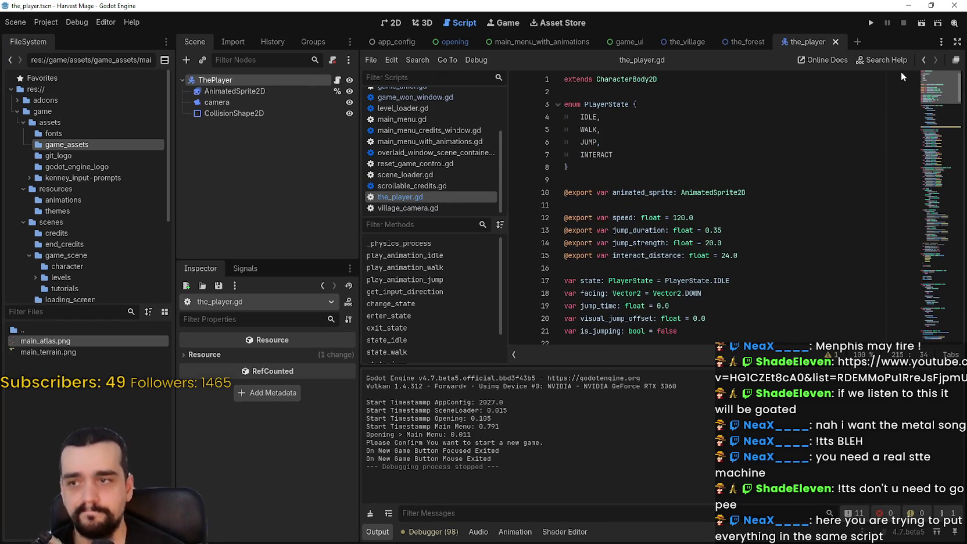
{"action": "left_click", "coordinate": [630, 155]}
{"action": "left_click_drag", "start_coordinate": [572, 167], "coordinate": [447, 156]}
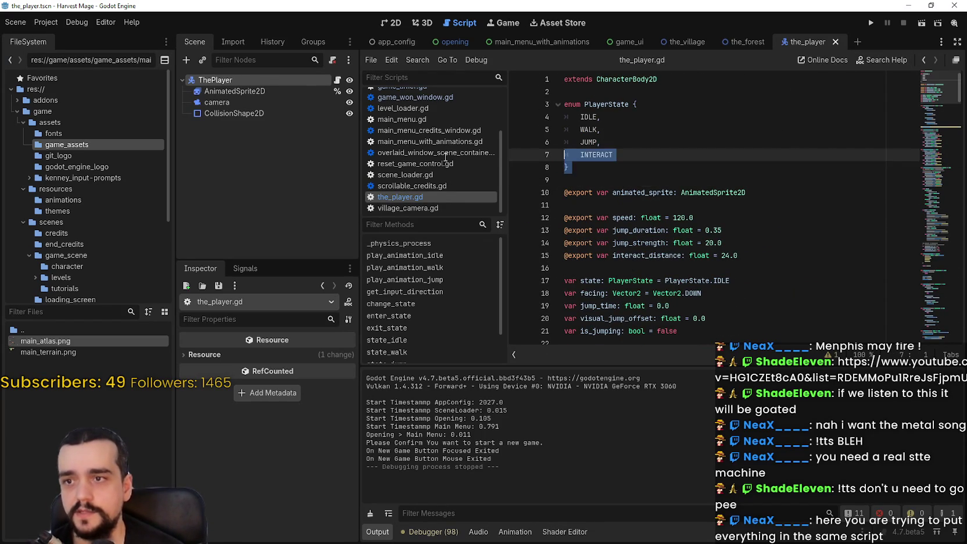
{"action": "left_click", "coordinate": [754, 257]}
{"action": "left_click", "coordinate": [745, 243]}
{"action": "left_click", "coordinate": [736, 268]}
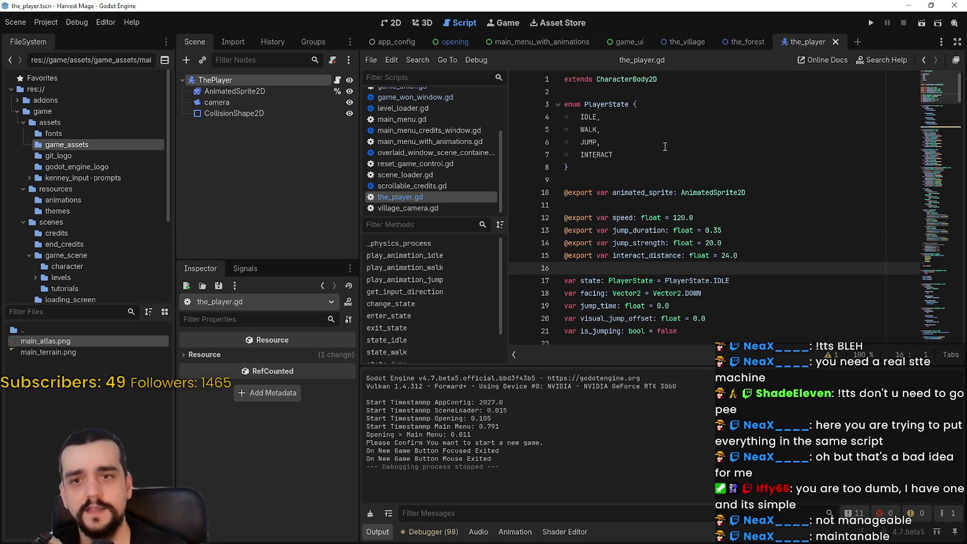
{"action": "scroll", "coordinate": [927, 148], "scroll_direction": "down", "scroll_amount": 15}
Widen the script editor area and place the cursor after the state_idle declaration
{"action": "left_click_drag", "start_coordinate": [928, 142], "coordinate": [921, 255]}
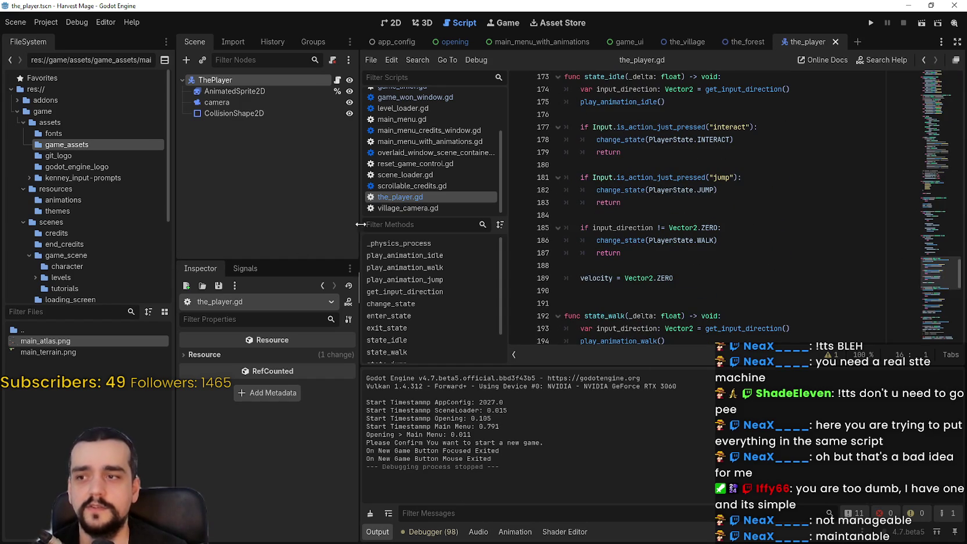
{"action": "left_click_drag", "start_coordinate": [358, 225], "coordinate": [311, 224]}
{"action": "left_click", "coordinate": [802, 252]}
{"action": "scroll", "coordinate": [842, 279], "scroll_direction": "up", "scroll_amount": 4}
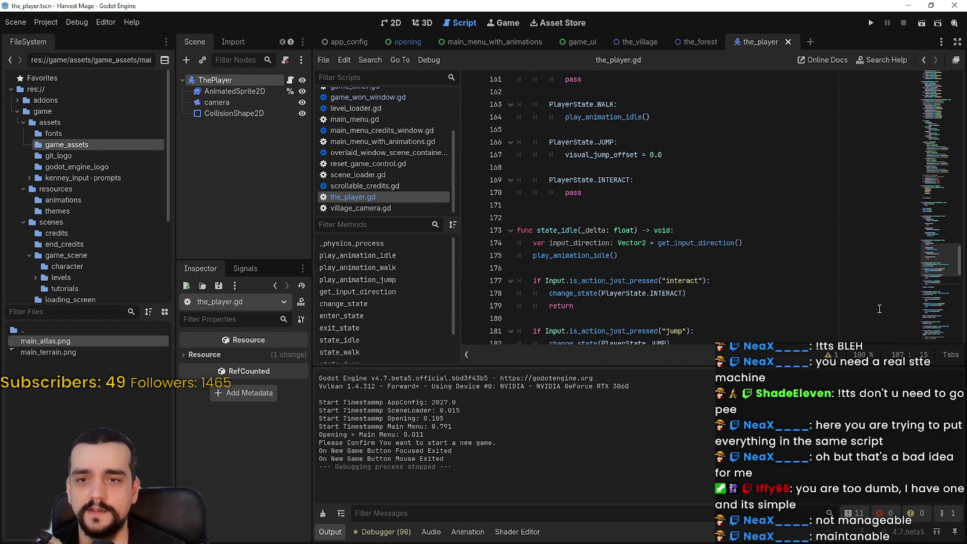
{"action": "left_click", "coordinate": [727, 230]}
Scroll down the script and move the gist browser window over the editor
{"action": "scroll", "coordinate": [727, 228], "scroll_direction": "down", "scroll_amount": 4}
{"action": "scroll", "coordinate": [726, 228], "scroll_direction": "down", "scroll_amount": 9}
{"action": "scroll", "coordinate": [721, 221], "scroll_direction": "down", "scroll_amount": 4}
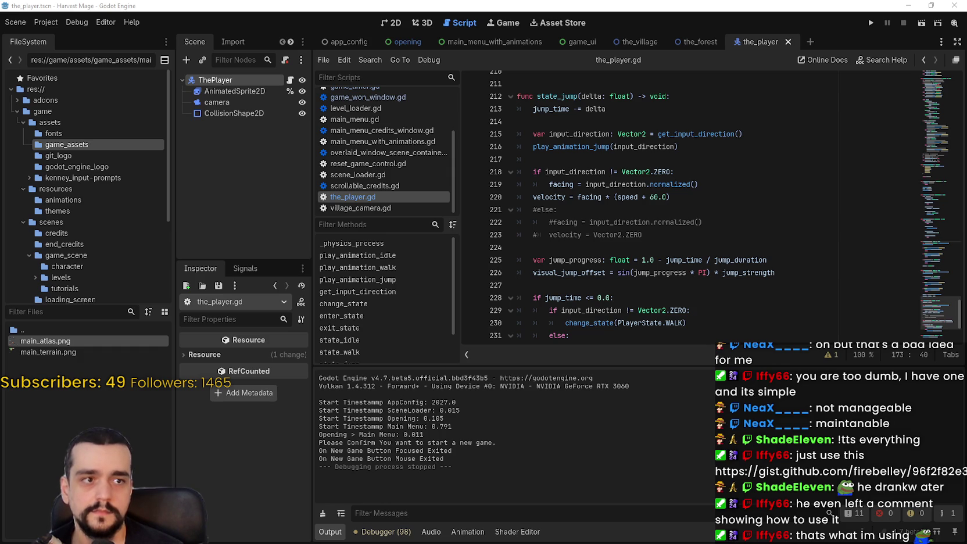
{"action": "mouse_move", "coordinate": [966, 40]}
{"action": "left_mouse_down"}
{"action": "mouse_move", "coordinate": [372, 40]}
{"action": "mouse_move", "coordinate": [487, 32]}
{"action": "left_mouse_up"}
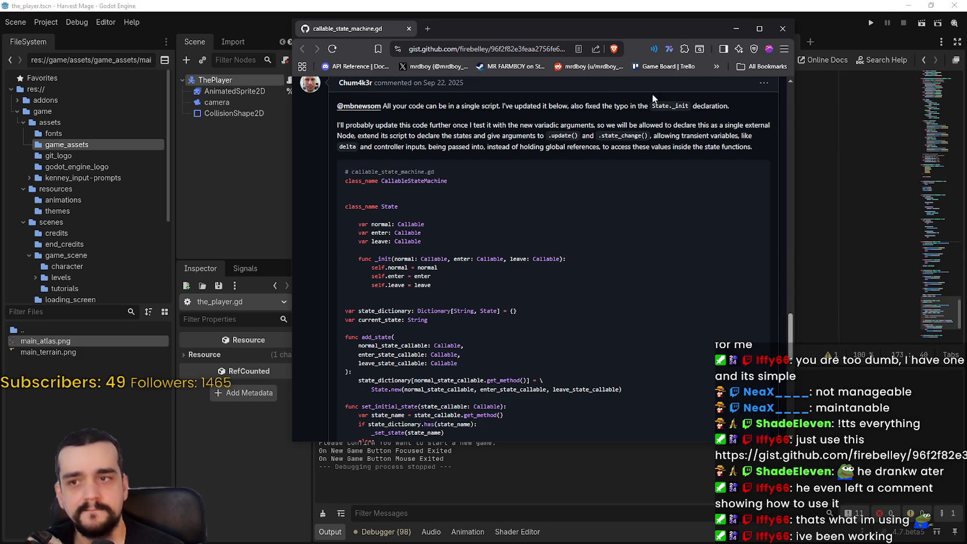
Maximize the browser and open the fork linked in the gist comment in a new tab
{"action": "left_click", "coordinate": [756, 29]}
{"action": "scroll", "coordinate": [512, 387], "scroll_direction": "down", "scroll_amount": 7}
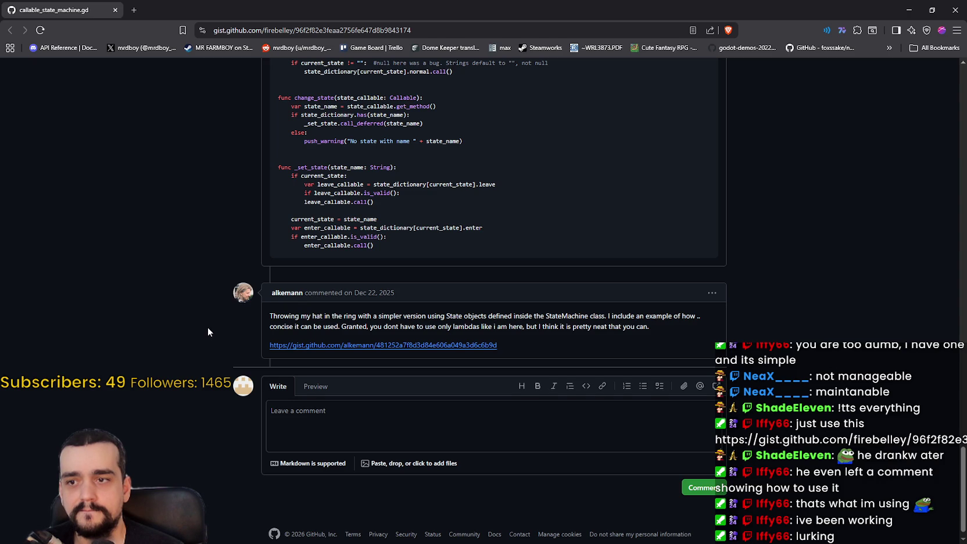
{"action": "scroll", "coordinate": [208, 332], "scroll_direction": "up", "scroll_amount": 1}
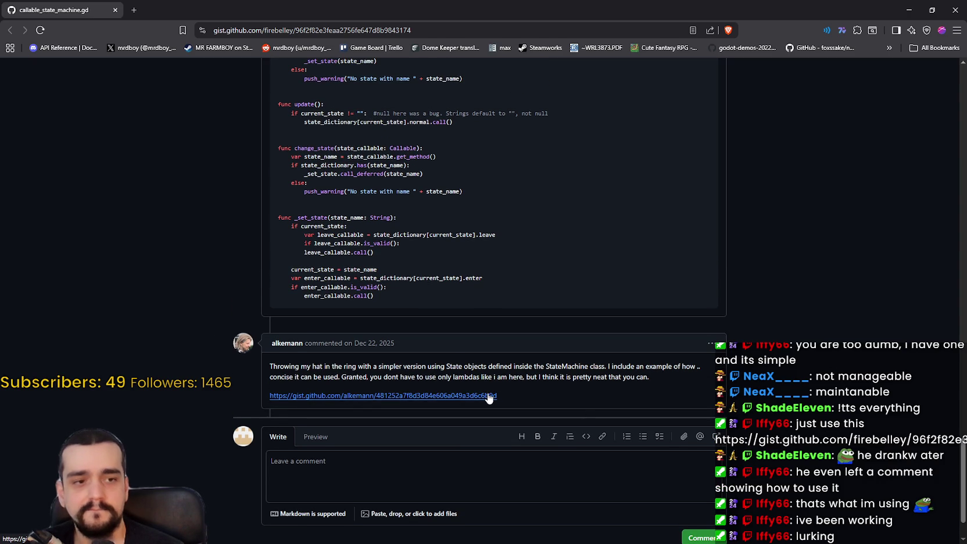
{"action": "right_click", "coordinate": [433, 398]}
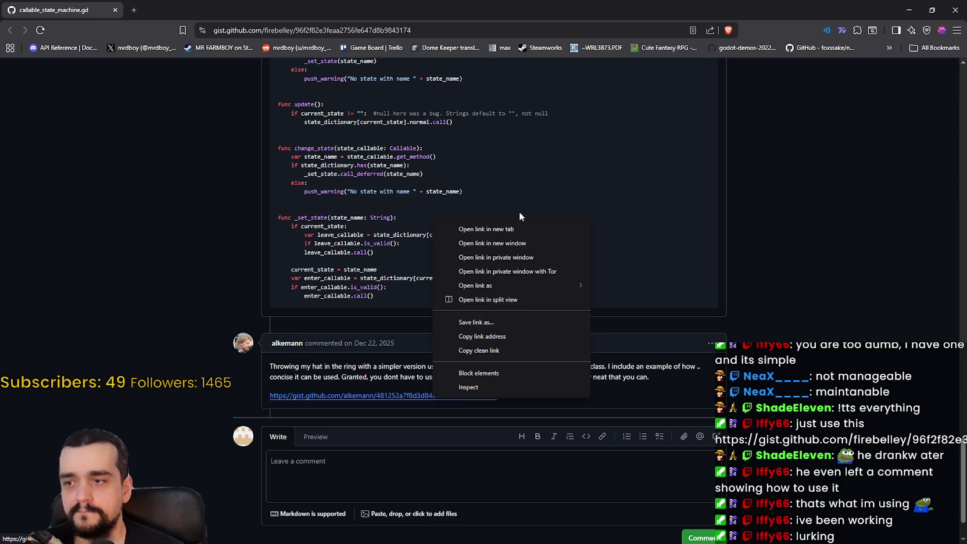
{"action": "left_click", "coordinate": [510, 234]}
Read the forked gist's example_without_comments.gd usage example, then close that tab
{"action": "key", "text": "ctrl+Tab"}
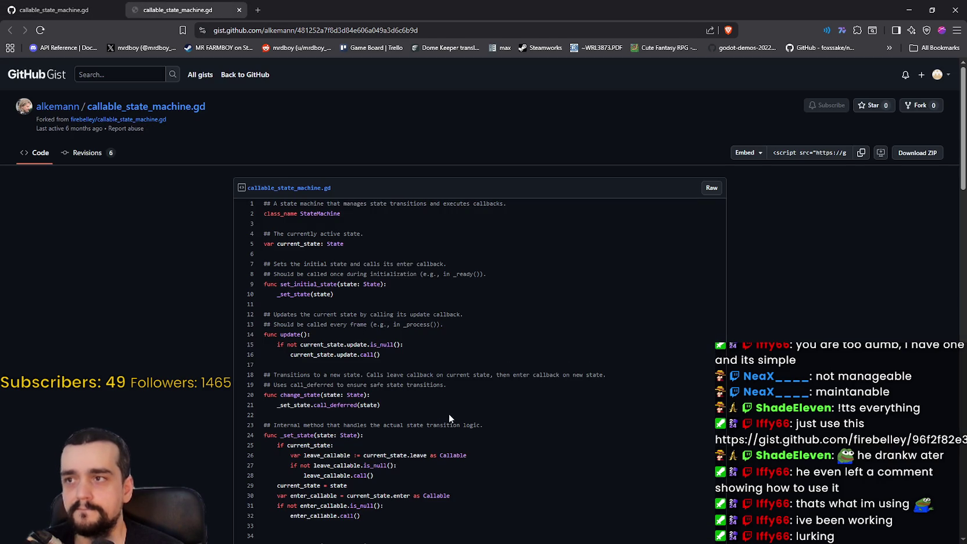
{"action": "scroll", "coordinate": [287, 244], "scroll_direction": "down", "scroll_amount": 1}
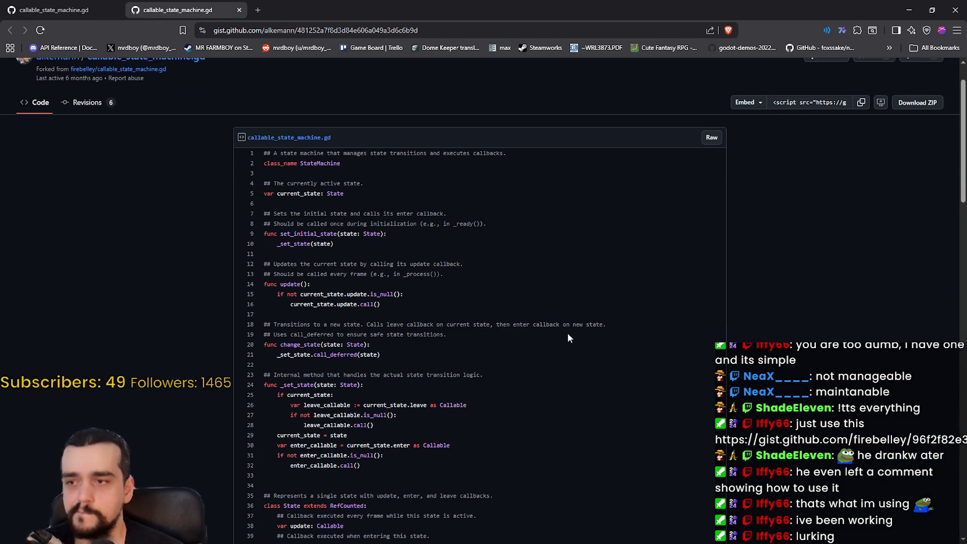
{"action": "scroll", "coordinate": [552, 325], "scroll_direction": "down", "scroll_amount": 2}
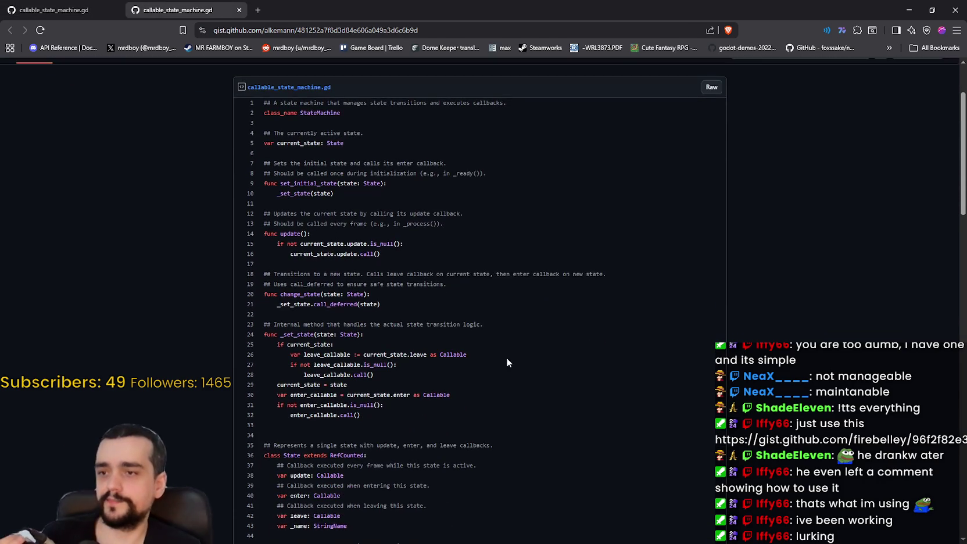
{"action": "scroll", "coordinate": [462, 325], "scroll_direction": "down", "scroll_amount": 2}
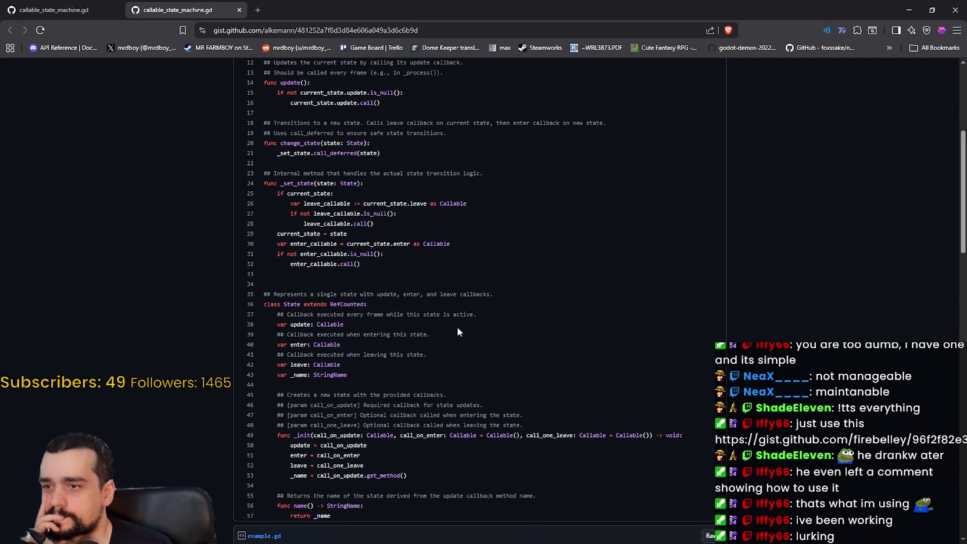
{"action": "scroll", "coordinate": [457, 329], "scroll_direction": "down", "scroll_amount": 2}
{"action": "scroll", "coordinate": [548, 423], "scroll_direction": "down", "scroll_amount": 3}
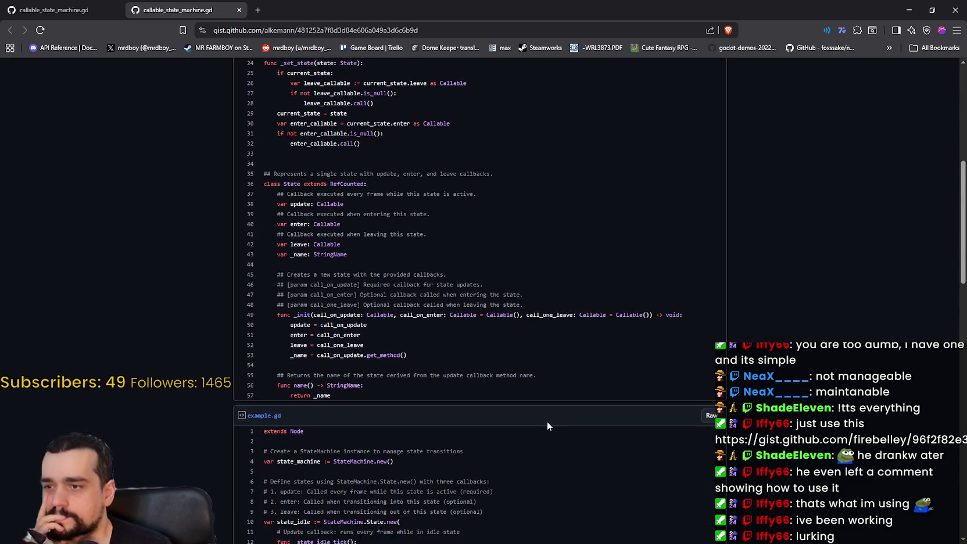
{"action": "scroll", "coordinate": [546, 425], "scroll_direction": "down", "scroll_amount": 5}
{"action": "scroll", "coordinate": [546, 426], "scroll_direction": "up", "scroll_amount": 1}
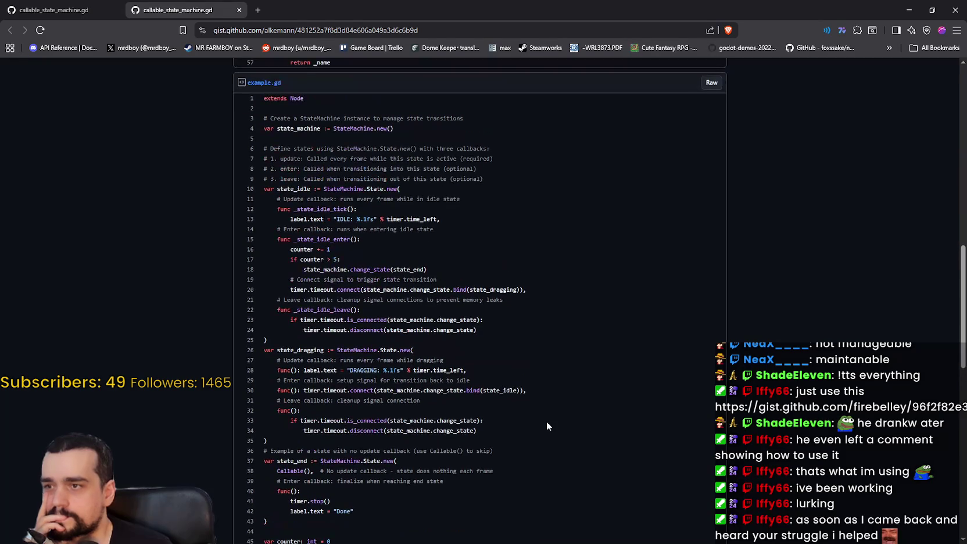
{"action": "scroll", "coordinate": [546, 419], "scroll_direction": "down", "scroll_amount": 5}
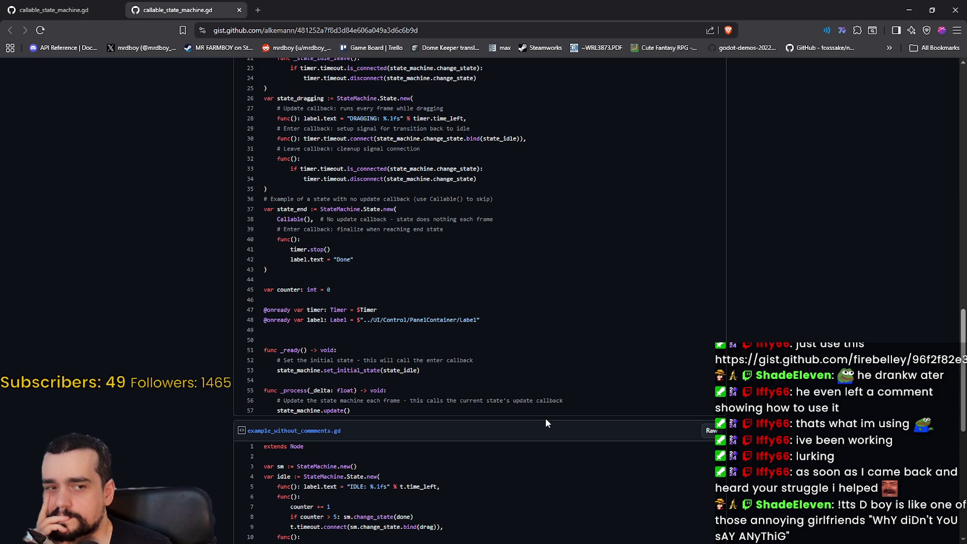
{"action": "scroll", "coordinate": [543, 412], "scroll_direction": "down", "scroll_amount": 3}
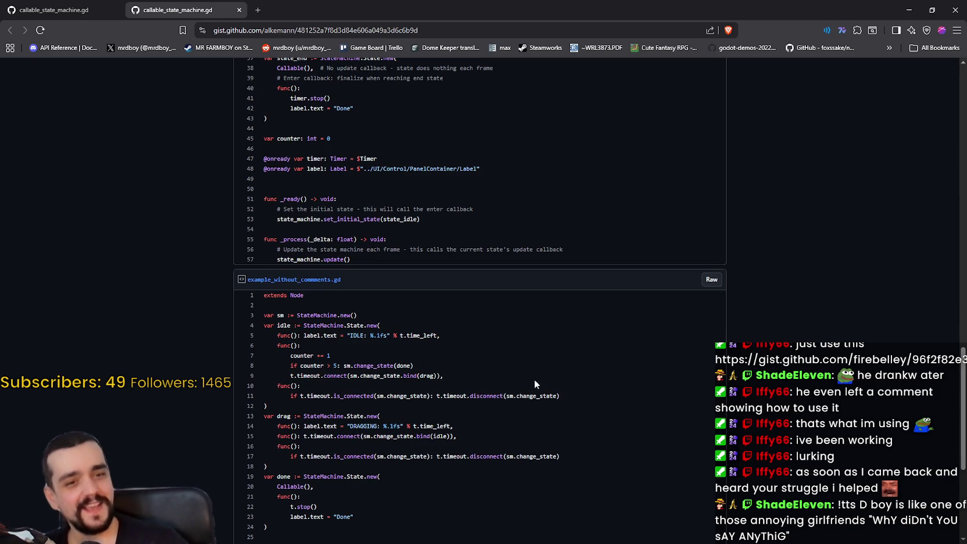
{"action": "scroll", "coordinate": [502, 342], "scroll_direction": "down", "scroll_amount": 2}
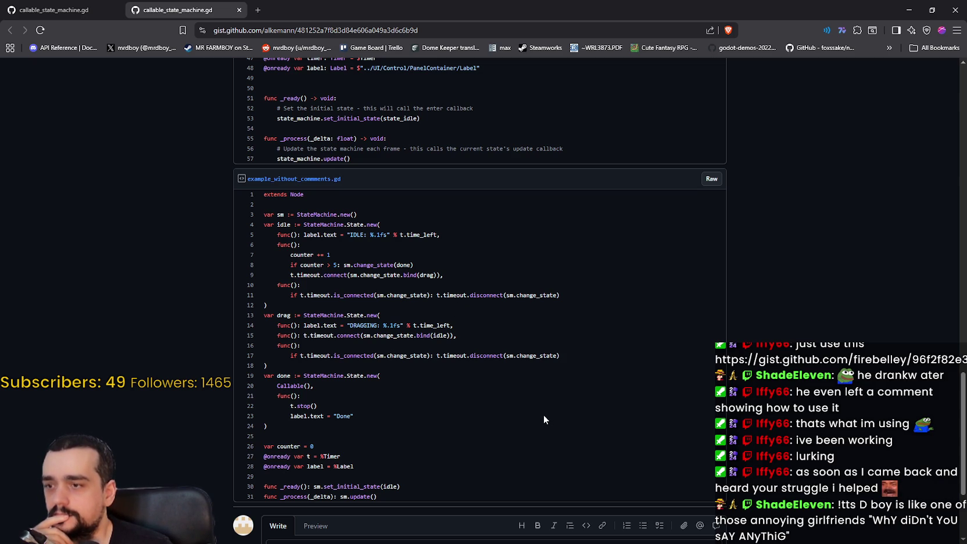
{"action": "scroll", "coordinate": [543, 414], "scroll_direction": "up", "scroll_amount": 1}
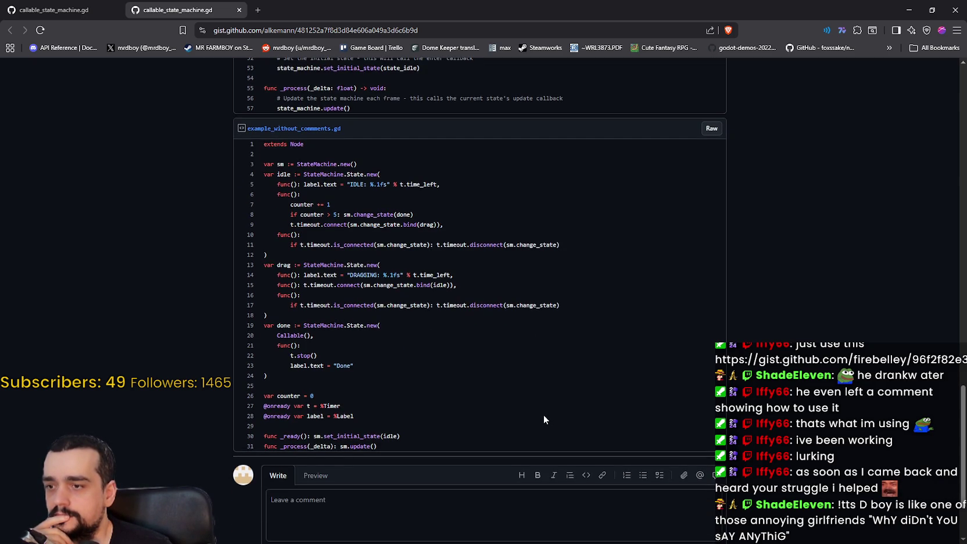
{"action": "scroll", "coordinate": [543, 416], "scroll_direction": "up", "scroll_amount": 8}
{"action": "left_click", "coordinate": [239, 11]}
Highlight the gist code down to the blank line and update function header
{"action": "scroll", "coordinate": [508, 376], "scroll_direction": "up", "scroll_amount": 10}
{"action": "scroll", "coordinate": [473, 365], "scroll_direction": "up", "scroll_amount": 3}
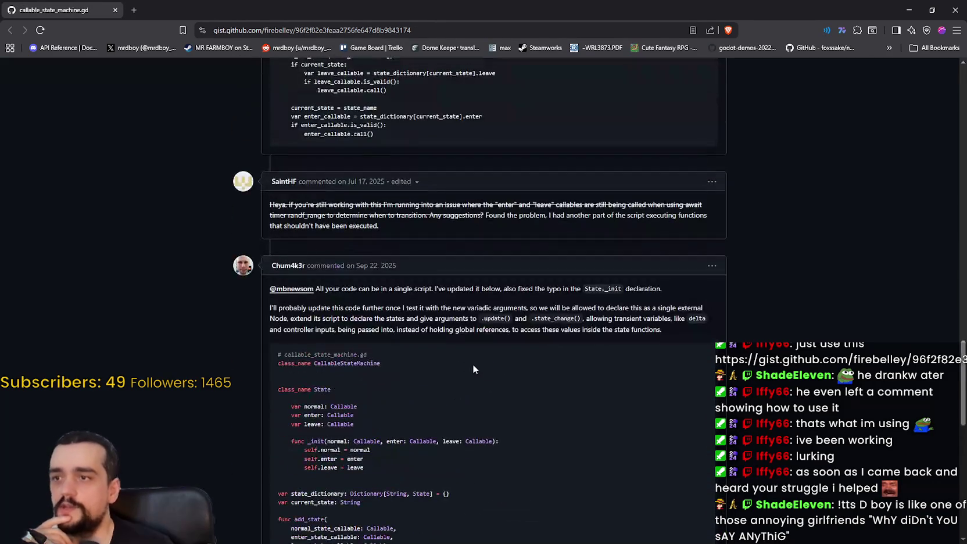
{"action": "scroll", "coordinate": [472, 364], "scroll_direction": "down", "scroll_amount": 3}
{"action": "mouse_move", "coordinate": [258, 157]}
{"action": "left_mouse_down"}
{"action": "mouse_move", "coordinate": [418, 303]}
{"action": "mouse_move", "coordinate": [472, 446]}
{"action": "left_mouse_up"}
{"action": "left_click_drag", "start_coordinate": [576, 453], "coordinate": [575, 451]}
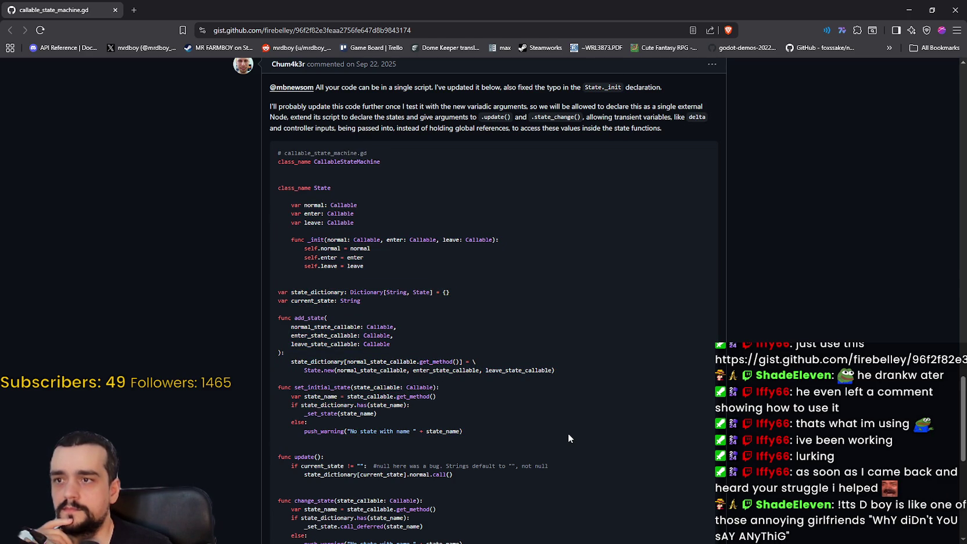
Scroll down through the original gist's comment thread
{"action": "scroll", "coordinate": [544, 395], "scroll_direction": "up", "scroll_amount": 1}
{"action": "scroll", "coordinate": [530, 388], "scroll_direction": "down", "scroll_amount": 4}
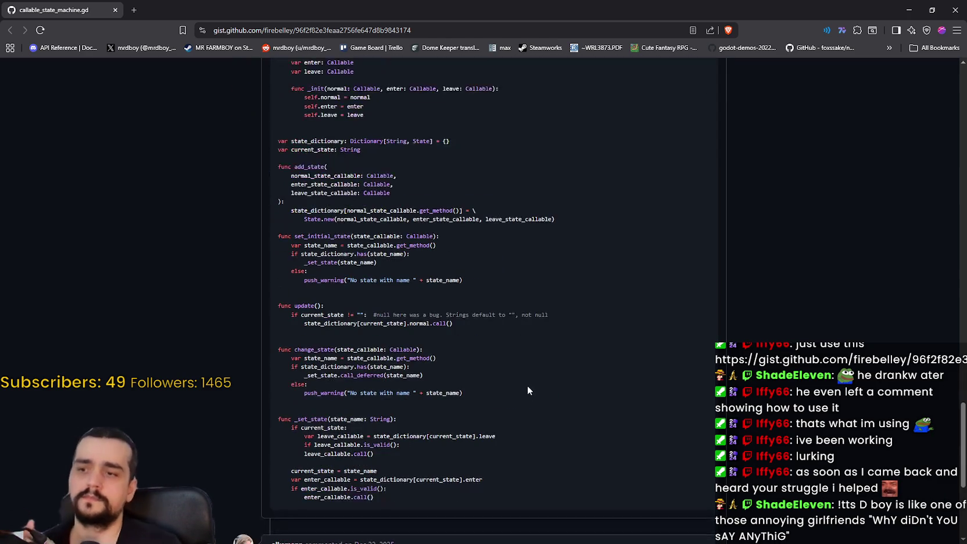
{"action": "scroll", "coordinate": [527, 384], "scroll_direction": "down", "scroll_amount": 3}
{"action": "scroll", "coordinate": [485, 372], "scroll_direction": "up", "scroll_amount": 20}
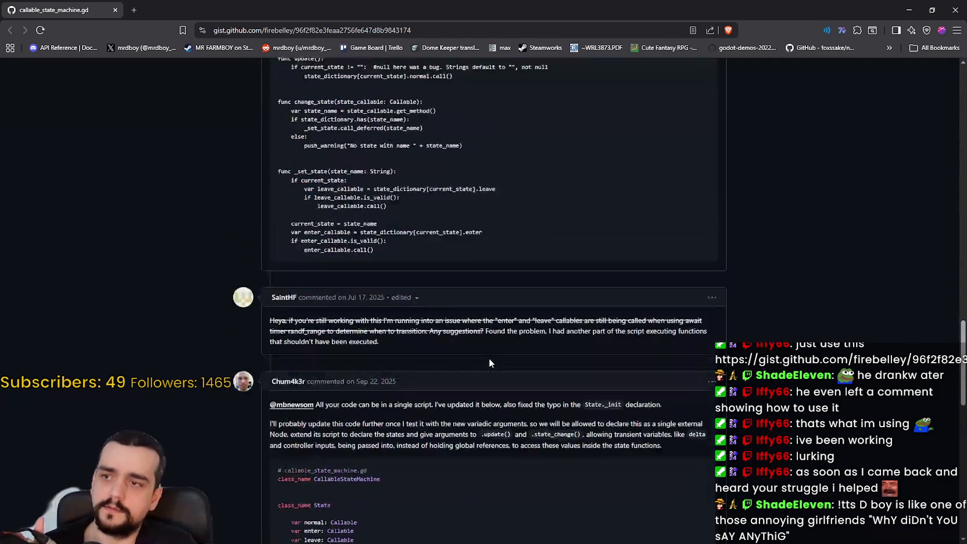
{"action": "scroll", "coordinate": [490, 362], "scroll_direction": "up", "scroll_amount": 10}
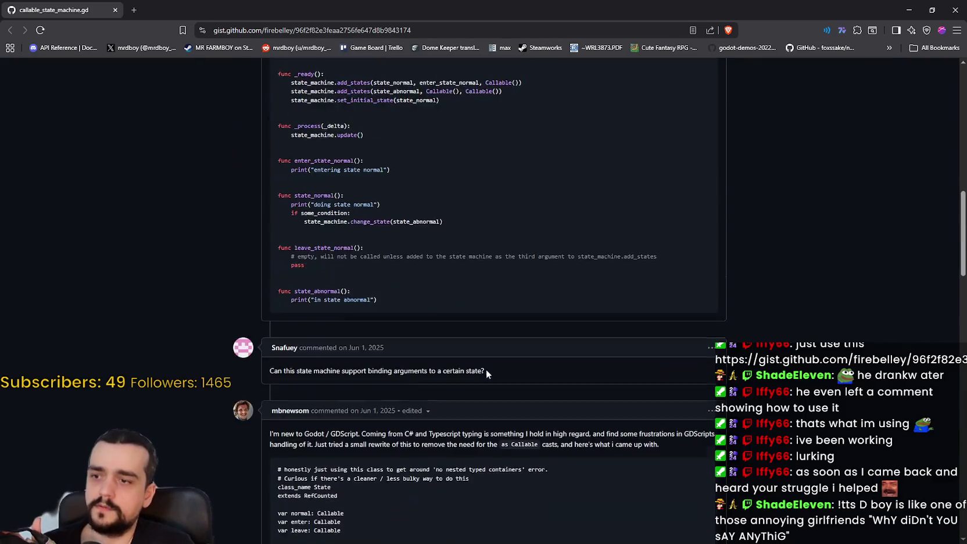
{"action": "scroll", "coordinate": [458, 344], "scroll_direction": "up", "scroll_amount": 7}
{"action": "scroll", "coordinate": [503, 243], "scroll_direction": "down", "scroll_amount": 2}
{"action": "scroll", "coordinate": [503, 243], "scroll_direction": "down", "scroll_amount": 5}
{"action": "scroll", "coordinate": [523, 233], "scroll_direction": "up", "scroll_amount": 4}
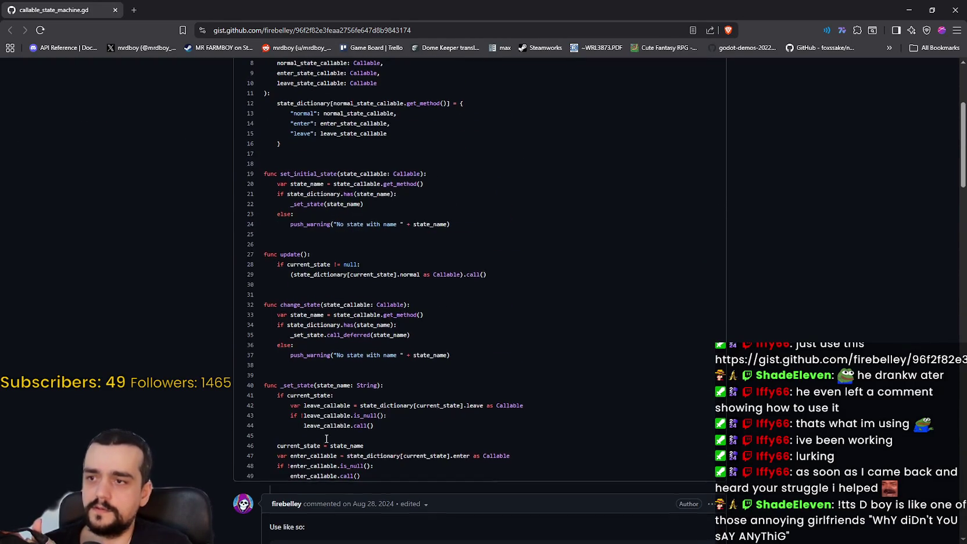
{"action": "scroll", "coordinate": [775, 208], "scroll_direction": "down", "scroll_amount": 7}
{"action": "mouse_move", "coordinate": [963, 212]}
{"action": "left_mouse_down"}
{"action": "mouse_move", "coordinate": [954, 427]}
{"action": "mouse_move", "coordinate": [956, 93]}
{"action": "mouse_move", "coordinate": [955, 132]}
{"action": "left_mouse_up"}
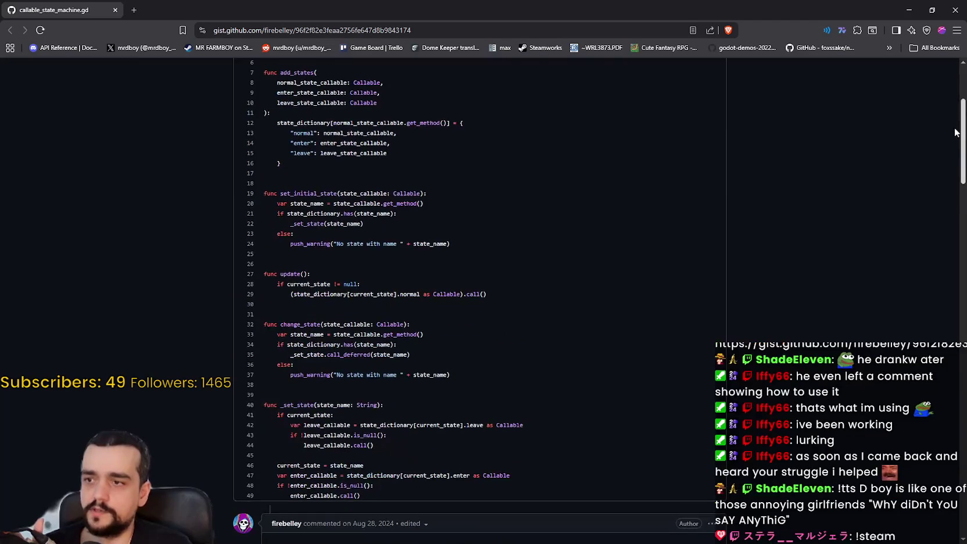
{"action": "scroll", "coordinate": [496, 282], "scroll_direction": "down", "scroll_amount": 1}
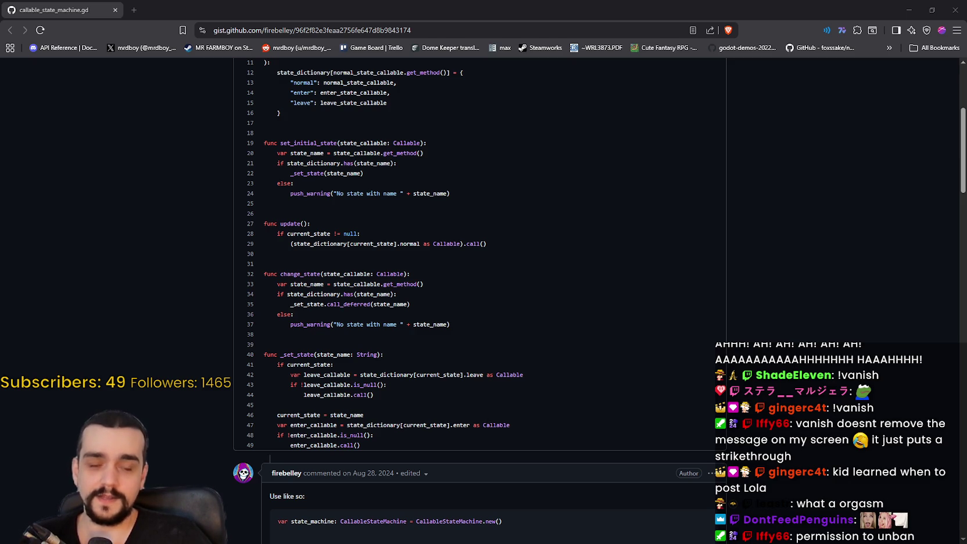
Scroll back to the top and select the first ten lines of CallableStateMachine code
{"action": "scroll", "coordinate": [480, 279], "scroll_direction": "up", "scroll_amount": 1}
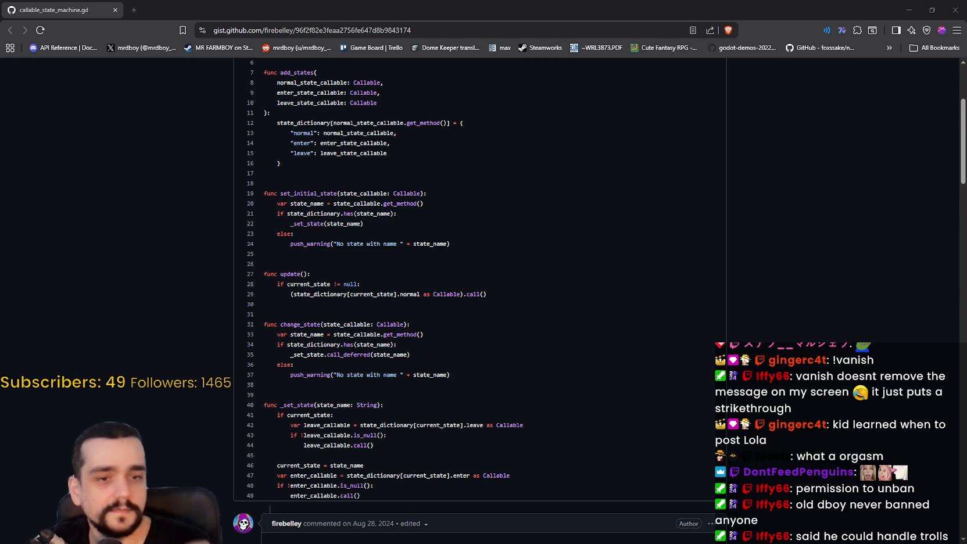
{"action": "scroll", "coordinate": [479, 300], "scroll_direction": "up", "scroll_amount": 2}
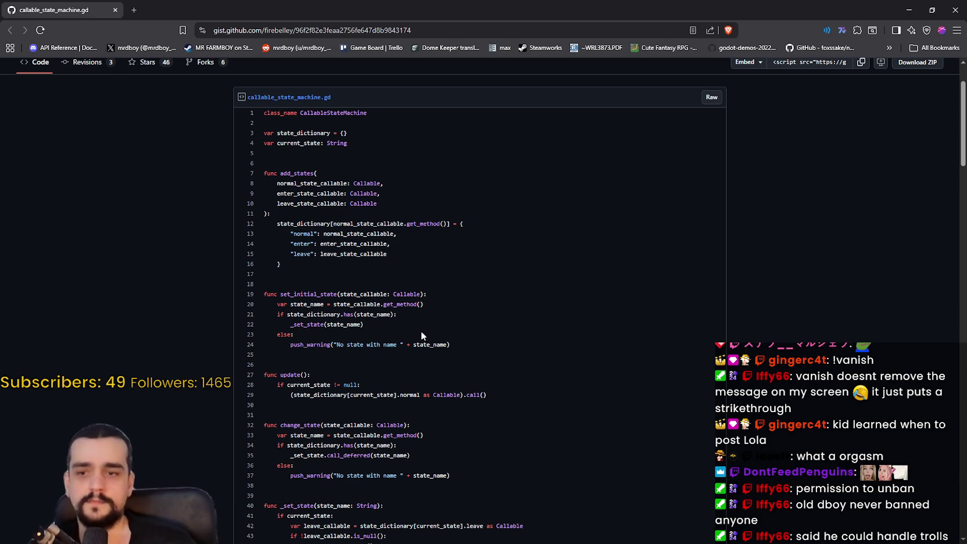
{"action": "scroll", "coordinate": [420, 308], "scroll_direction": "up", "scroll_amount": 2}
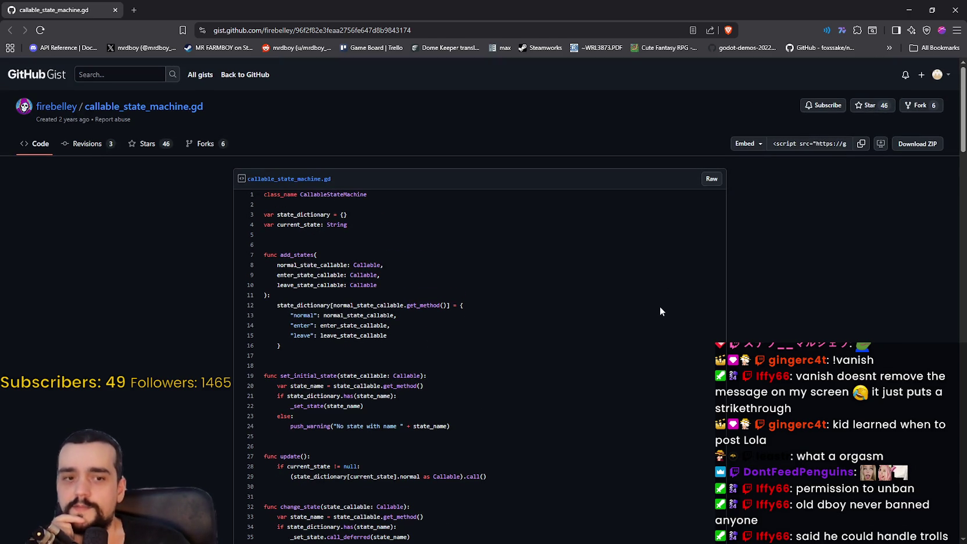
{"action": "scroll", "coordinate": [481, 257], "scroll_direction": "down", "scroll_amount": 1}
{"action": "scroll", "coordinate": [505, 293], "scroll_direction": "down", "scroll_amount": 5}
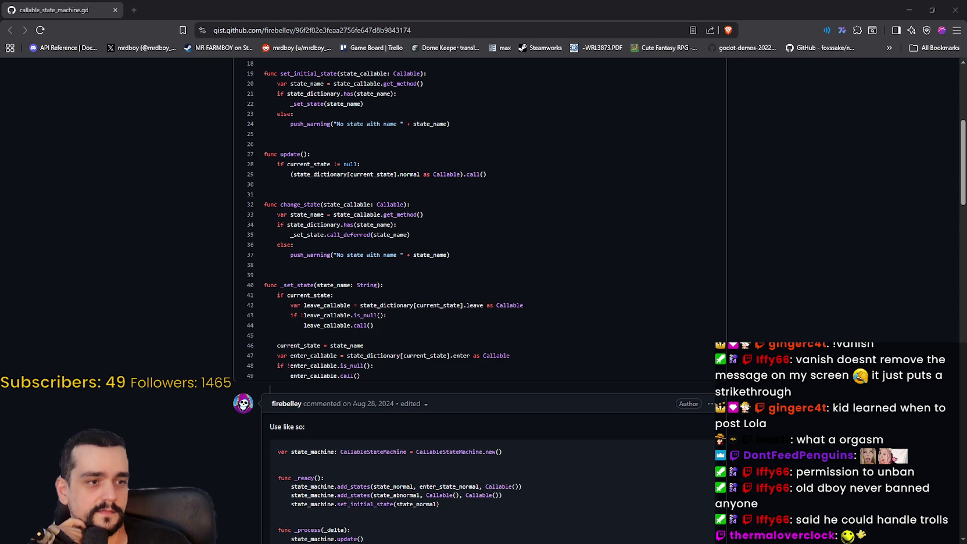
{"action": "scroll", "coordinate": [517, 334], "scroll_direction": "up", "scroll_amount": 3}
{"action": "scroll", "coordinate": [419, 385], "scroll_direction": "down", "scroll_amount": 3}
{"action": "scroll", "coordinate": [419, 368], "scroll_direction": "up", "scroll_amount": 3}
{"action": "scroll", "coordinate": [419, 368], "scroll_direction": "up", "scroll_amount": 2}
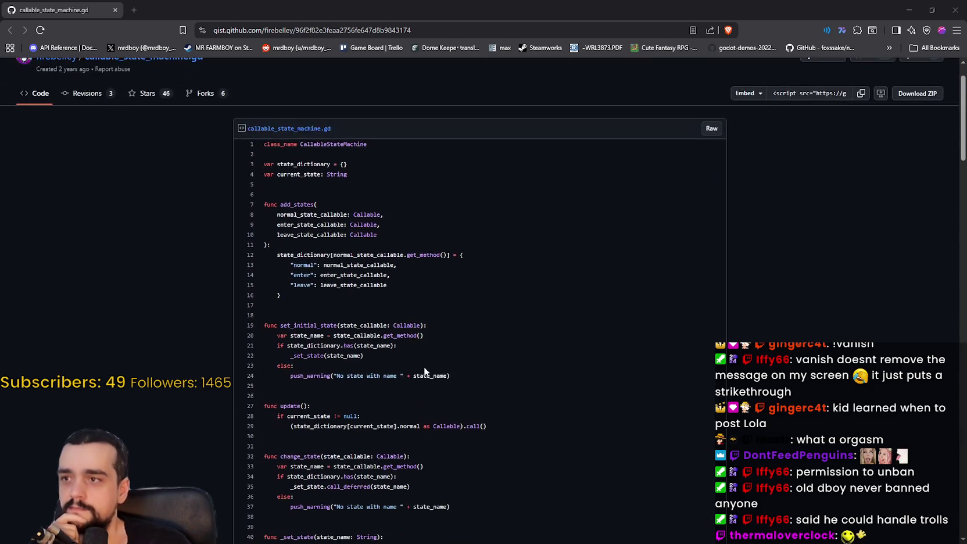
{"action": "scroll", "coordinate": [425, 364], "scroll_direction": "up", "scroll_amount": 1}
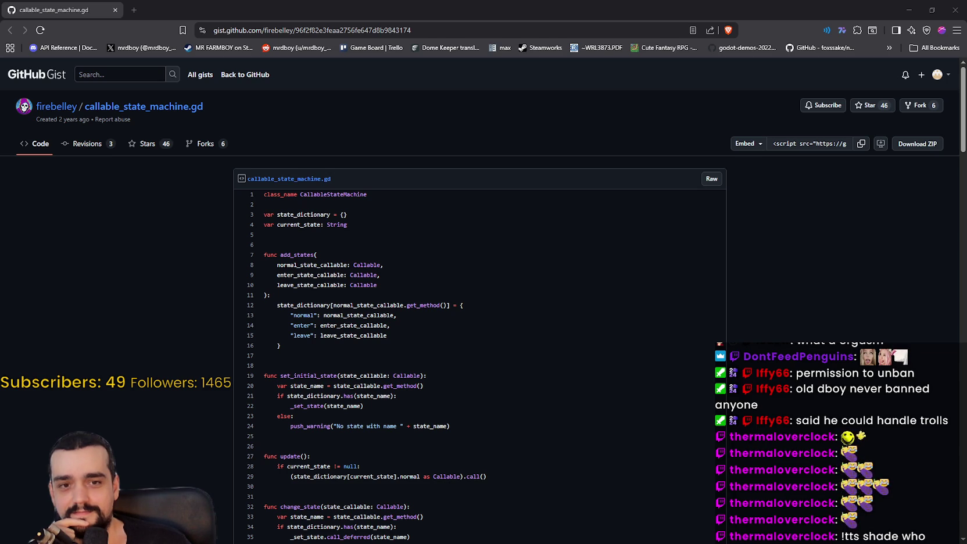
{"action": "scroll", "coordinate": [594, 365], "scroll_direction": "down", "scroll_amount": 1}
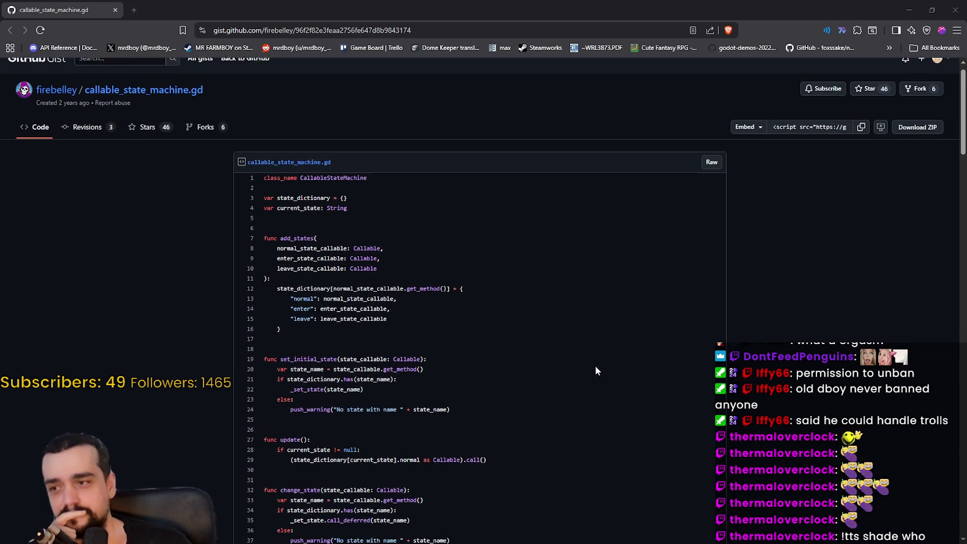
{"action": "scroll", "coordinate": [587, 354], "scroll_direction": "up", "scroll_amount": 1}
{"action": "scroll", "coordinate": [579, 344], "scroll_direction": "down", "scroll_amount": 3}
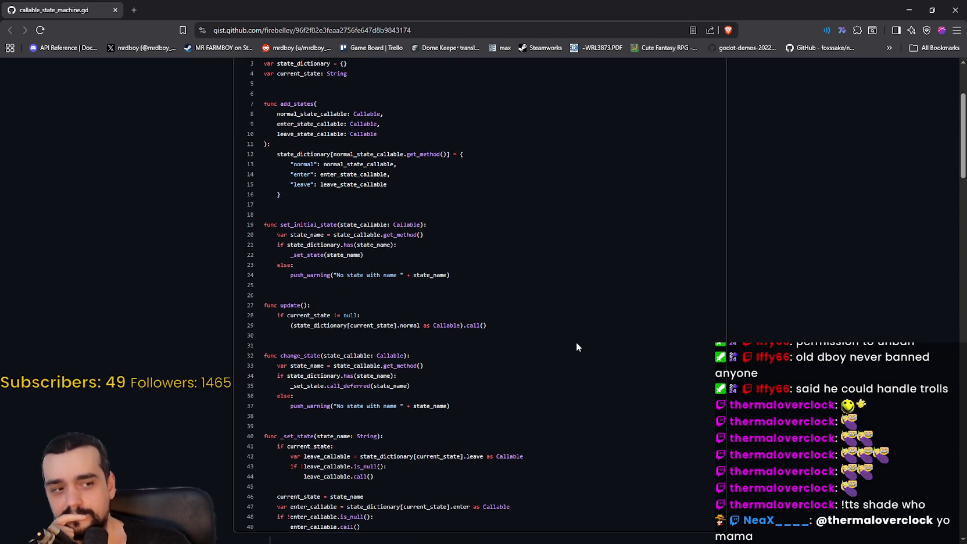
{"action": "scroll", "coordinate": [576, 342], "scroll_direction": "down", "scroll_amount": 3}
{"action": "scroll", "coordinate": [577, 338], "scroll_direction": "down", "scroll_amount": 1}
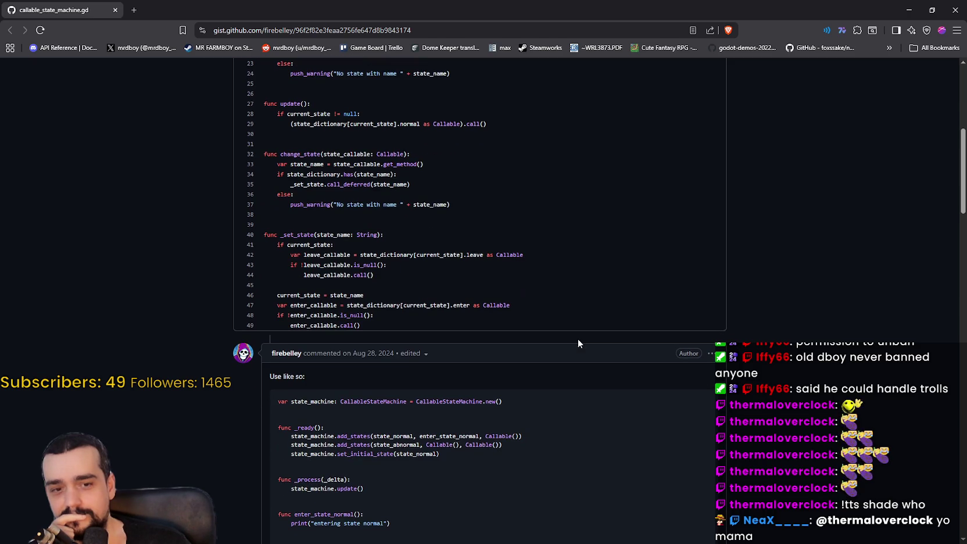
{"action": "scroll", "coordinate": [571, 335], "scroll_direction": "down", "scroll_amount": 2}
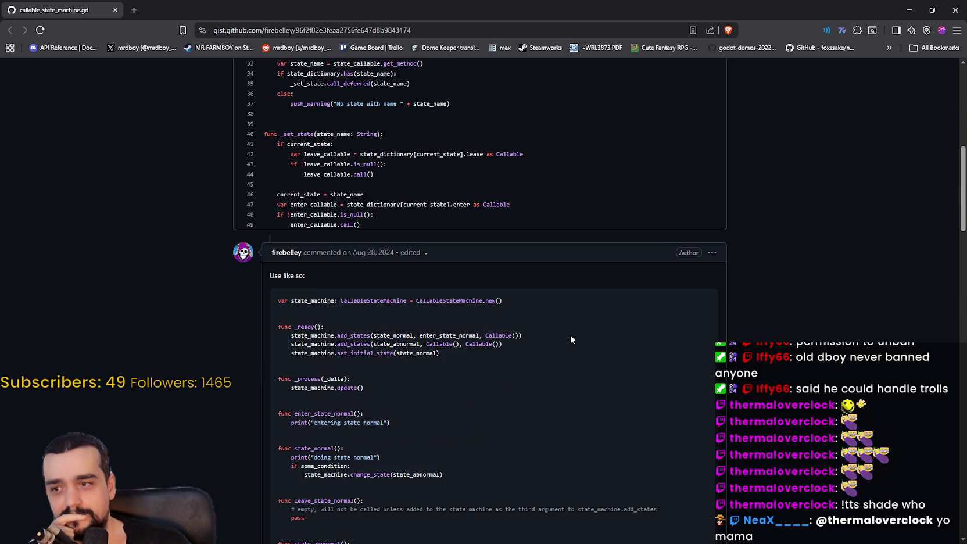
{"action": "scroll", "coordinate": [570, 335], "scroll_direction": "up", "scroll_amount": 2}
{"action": "scroll", "coordinate": [568, 340], "scroll_direction": "up", "scroll_amount": 6}
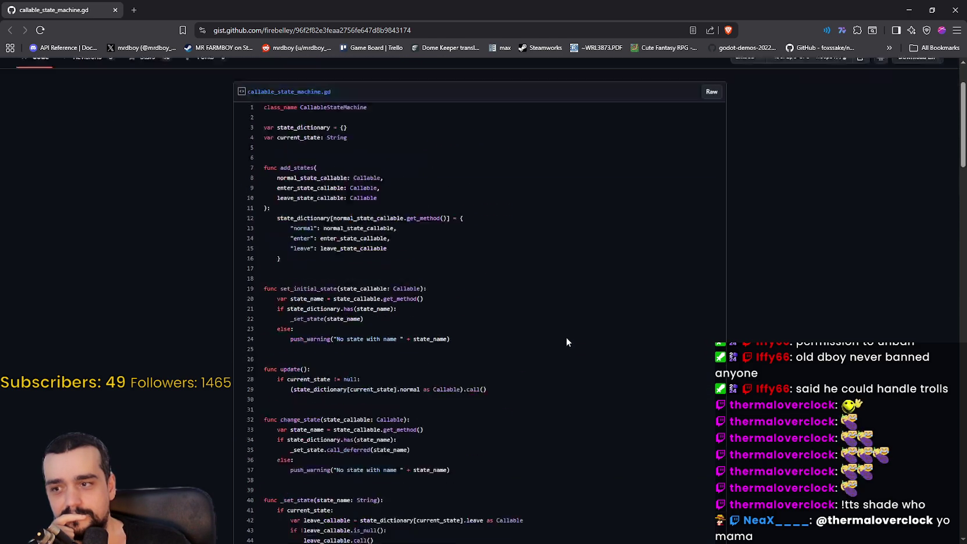
{"action": "scroll", "coordinate": [565, 342], "scroll_direction": "down", "scroll_amount": 1}
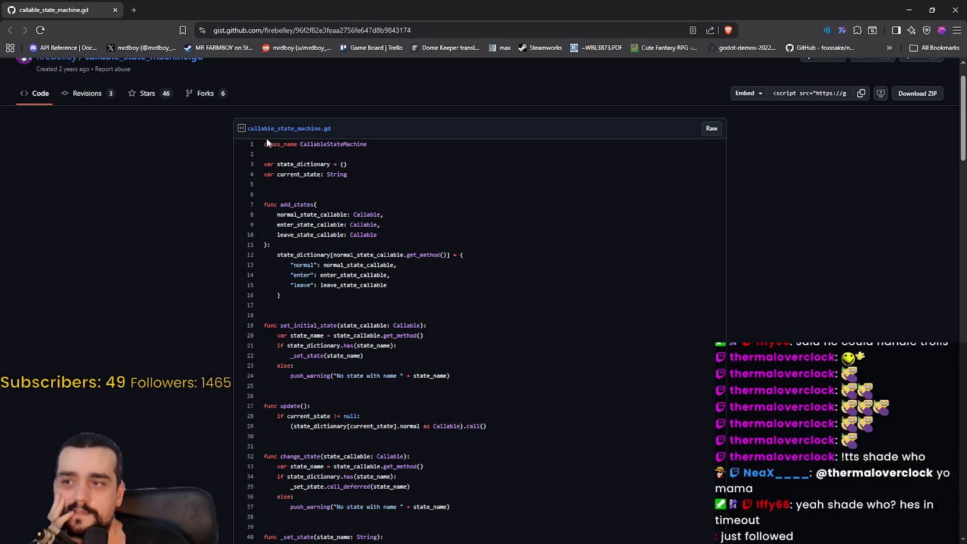
{"action": "mouse_move", "coordinate": [264, 143]}
{"action": "left_mouse_down"}
{"action": "mouse_move", "coordinate": [465, 238]}
{"action": "mouse_move", "coordinate": [451, 268]}
{"action": "left_mouse_up"}
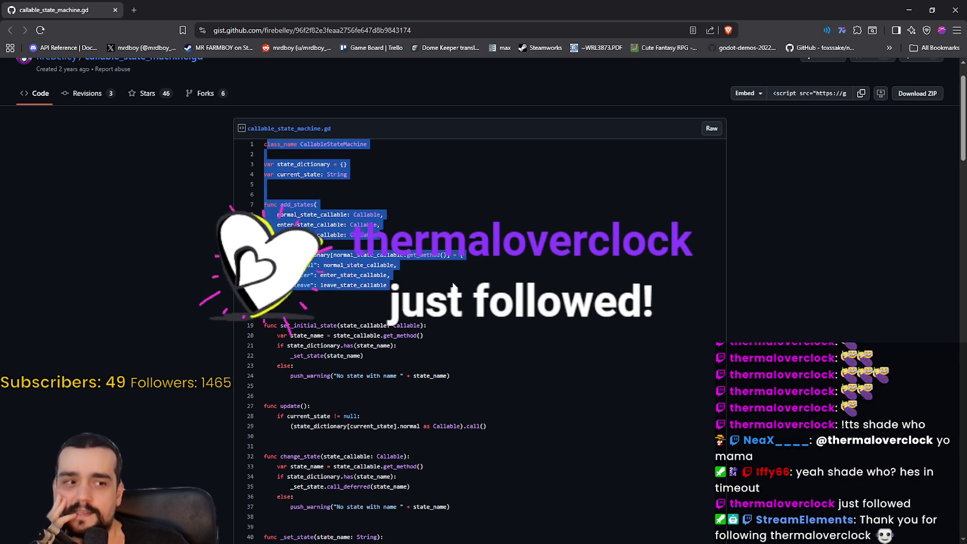
{"action": "scroll", "coordinate": [452, 266], "scroll_direction": "down", "scroll_amount": 2}
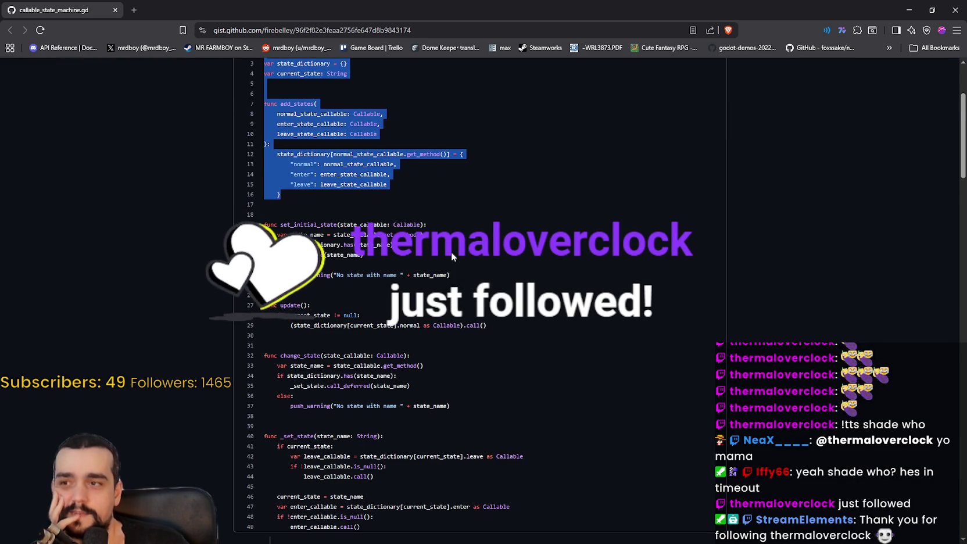
{"action": "scroll", "coordinate": [451, 252], "scroll_direction": "down", "scroll_amount": 2}
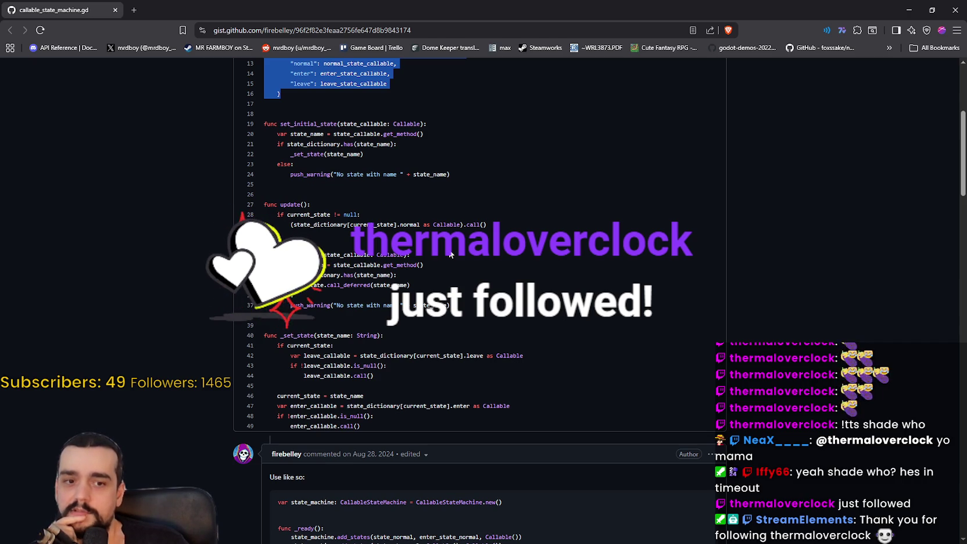
{"action": "scroll", "coordinate": [449, 249], "scroll_direction": "up", "scroll_amount": 2}
{"action": "scroll", "coordinate": [449, 251], "scroll_direction": "up", "scroll_amount": 4}
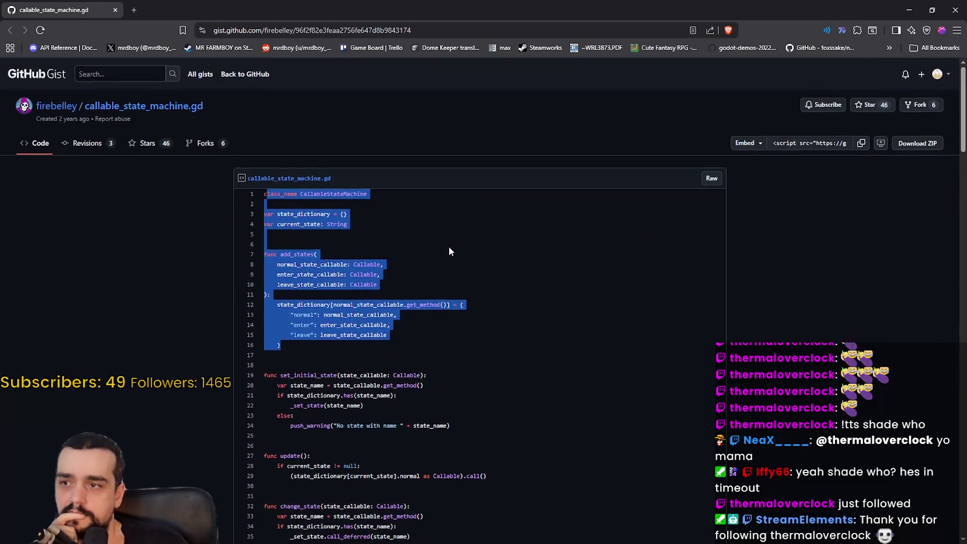
{"action": "scroll", "coordinate": [448, 251], "scroll_direction": "down", "scroll_amount": 10}
{"action": "scroll", "coordinate": [449, 248], "scroll_direction": "up", "scroll_amount": 5}
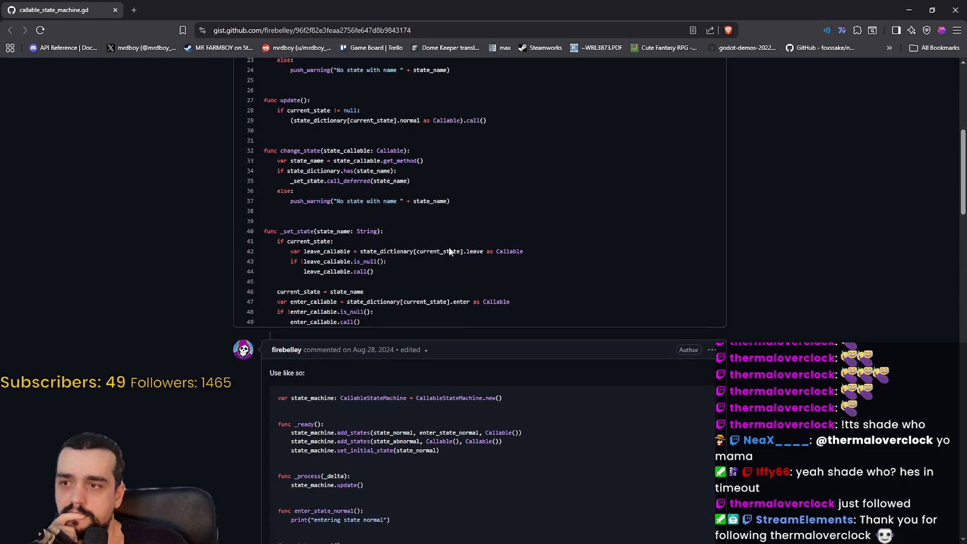
{"action": "scroll", "coordinate": [449, 248], "scroll_direction": "down", "scroll_amount": 5}
{"action": "scroll", "coordinate": [344, 216], "scroll_direction": "down", "scroll_amount": 2}
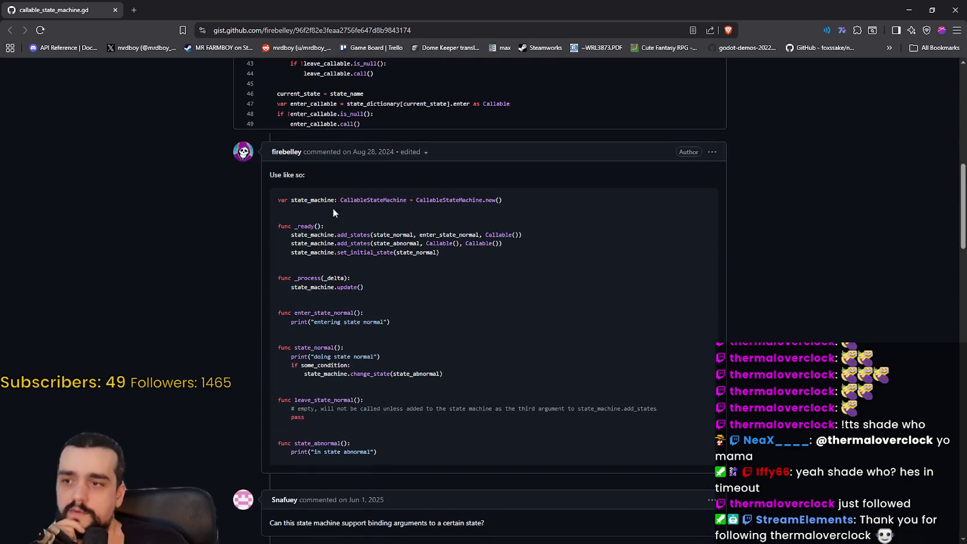
{"action": "left_click_drag", "start_coordinate": [273, 201], "coordinate": [529, 204]}
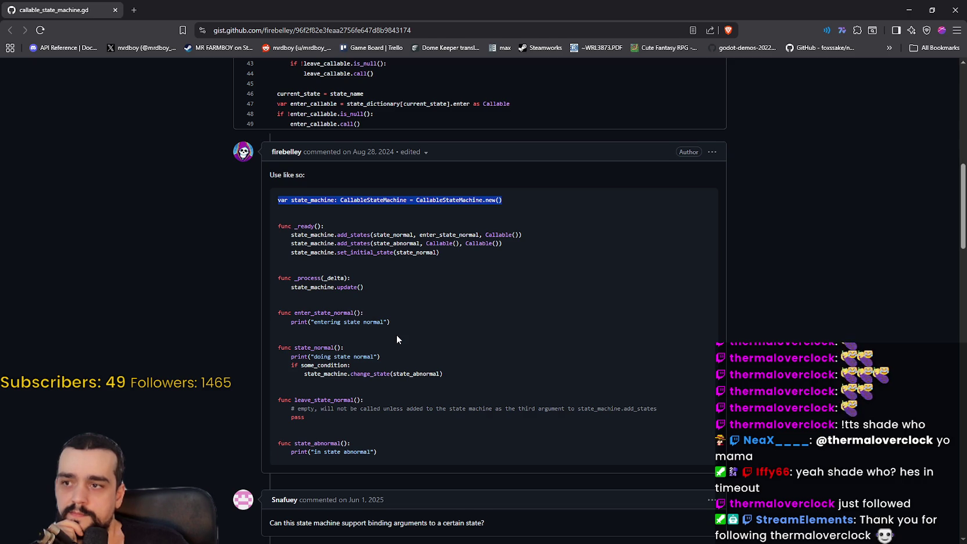
{"action": "left_click_drag", "start_coordinate": [540, 200], "coordinate": [269, 199]}
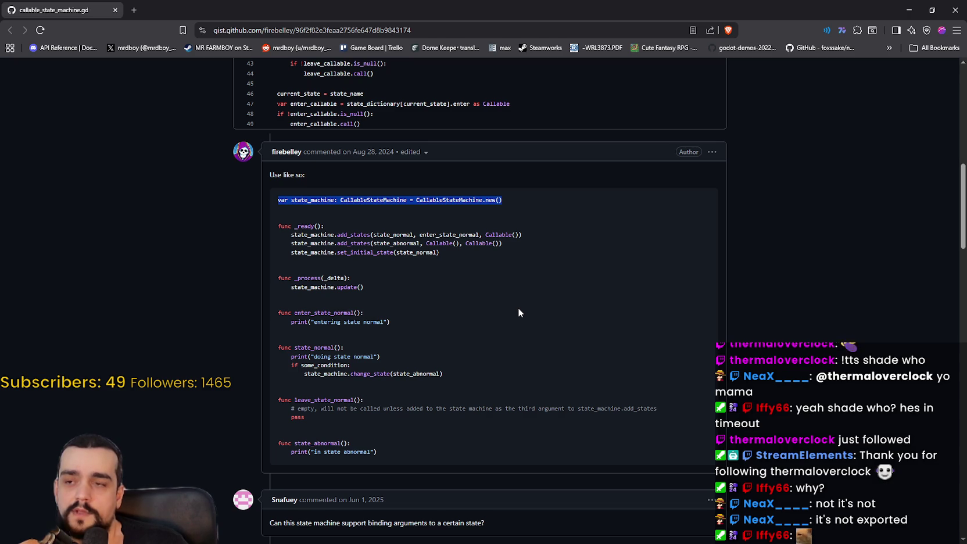
{"action": "left_click_drag", "start_coordinate": [280, 200], "coordinate": [505, 202]}
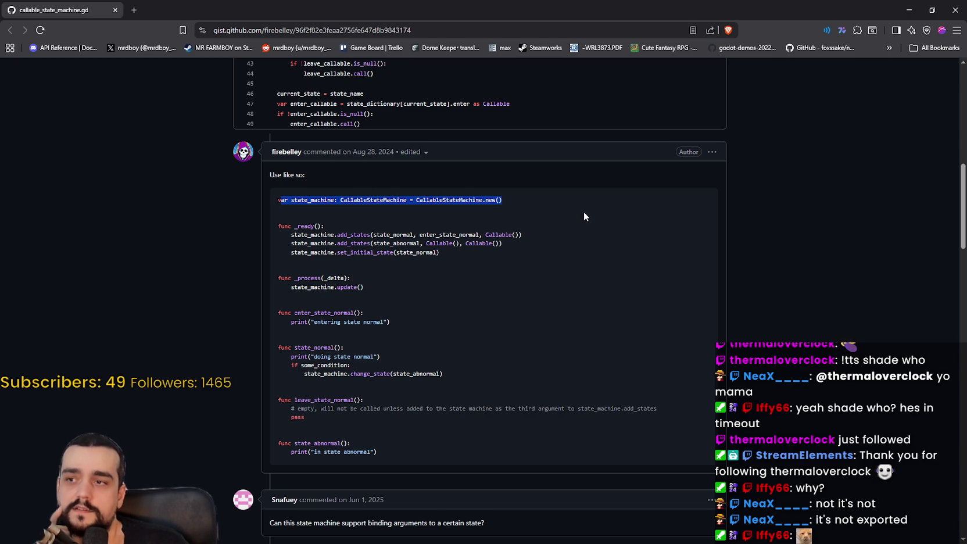
{"action": "mouse_move", "coordinate": [519, 198]}
{"action": "left_mouse_down"}
{"action": "mouse_move", "coordinate": [527, 200]}
{"action": "mouse_move", "coordinate": [246, 199]}
{"action": "left_mouse_up"}
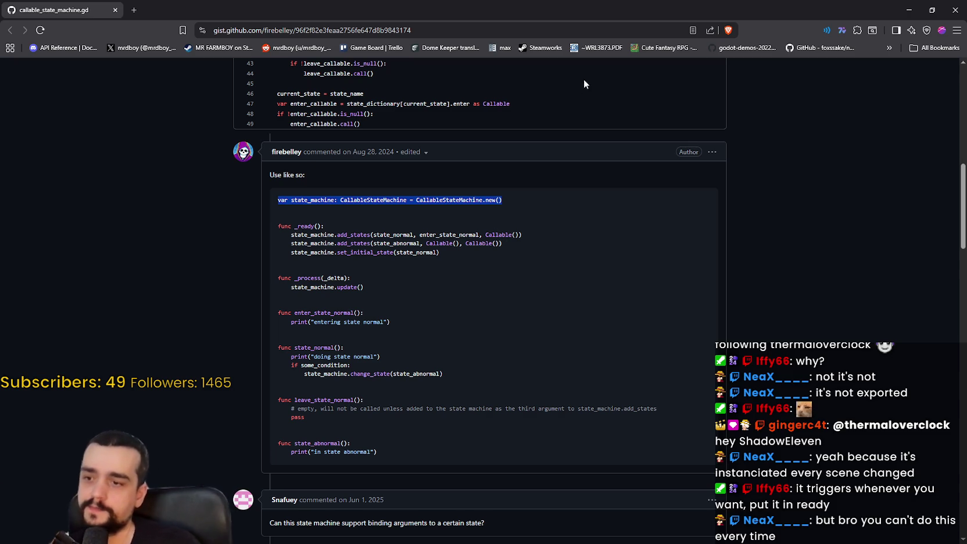
{"action": "scroll", "coordinate": [523, 300], "scroll_direction": "down", "scroll_amount": 3}
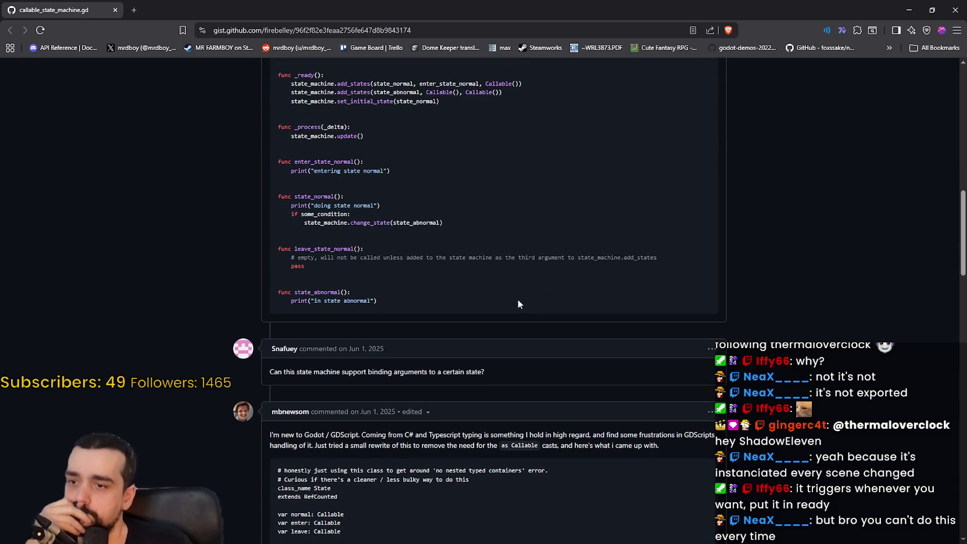
Scroll through the gist's comments and others' code, returning to the class_name CallableStateMachine line
{"action": "scroll", "coordinate": [515, 295], "scroll_direction": "down", "scroll_amount": 5}
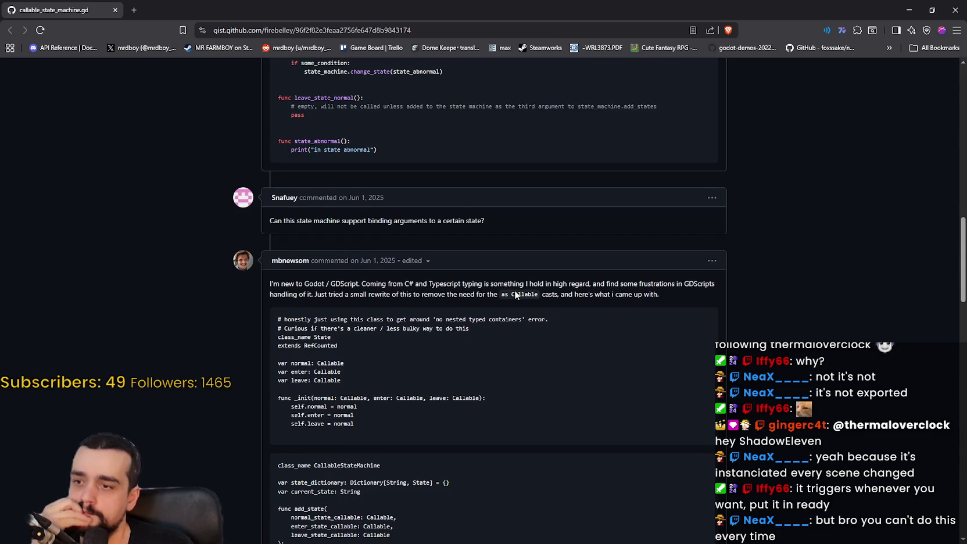
{"action": "scroll", "coordinate": [512, 285], "scroll_direction": "up", "scroll_amount": 3}
{"action": "scroll", "coordinate": [484, 260], "scroll_direction": "down", "scroll_amount": 8}
{"action": "scroll", "coordinate": [483, 264], "scroll_direction": "down", "scroll_amount": 1}
{"action": "scroll", "coordinate": [483, 264], "scroll_direction": "up", "scroll_amount": 10}
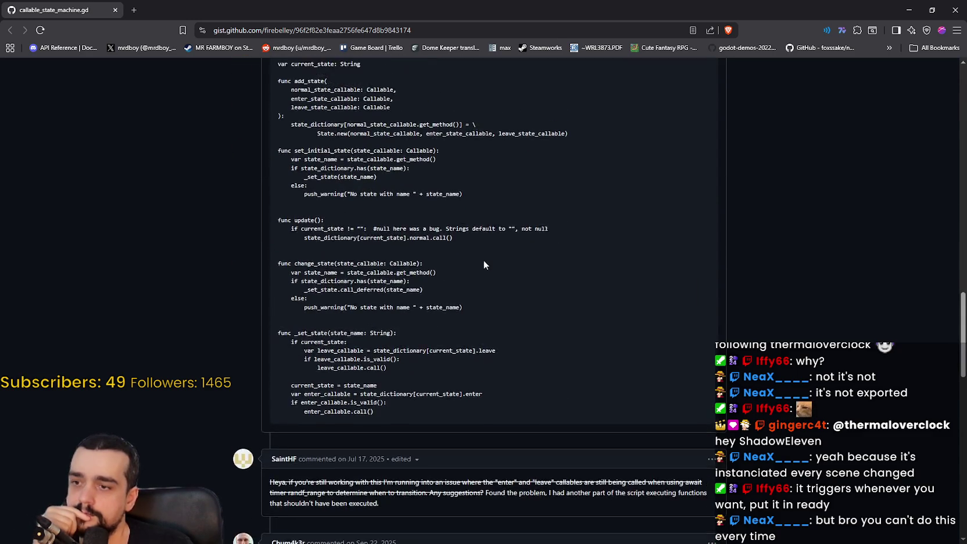
{"action": "scroll", "coordinate": [485, 269], "scroll_direction": "up", "scroll_amount": 15}
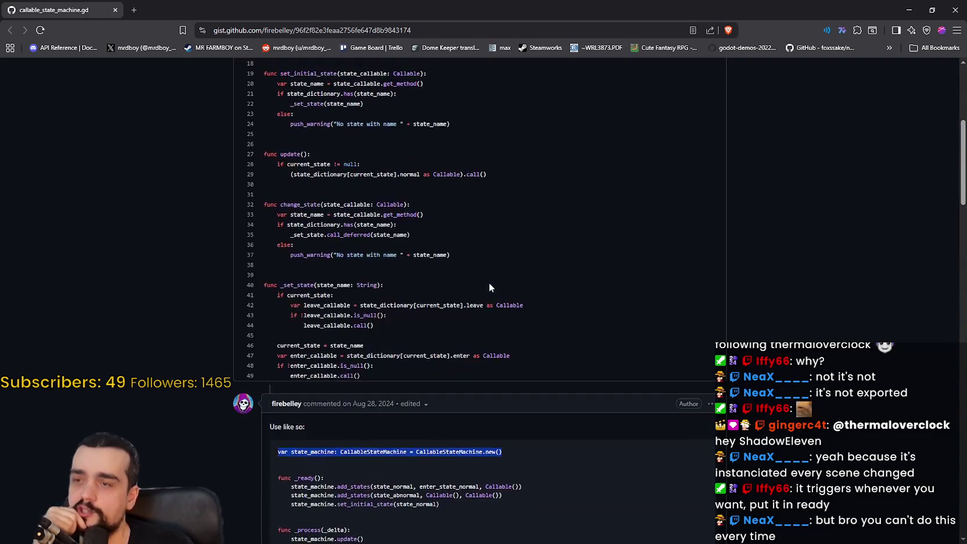
{"action": "scroll", "coordinate": [416, 392], "scroll_direction": "up", "scroll_amount": 3}
{"action": "scroll", "coordinate": [437, 374], "scroll_direction": "down", "scroll_amount": 2}
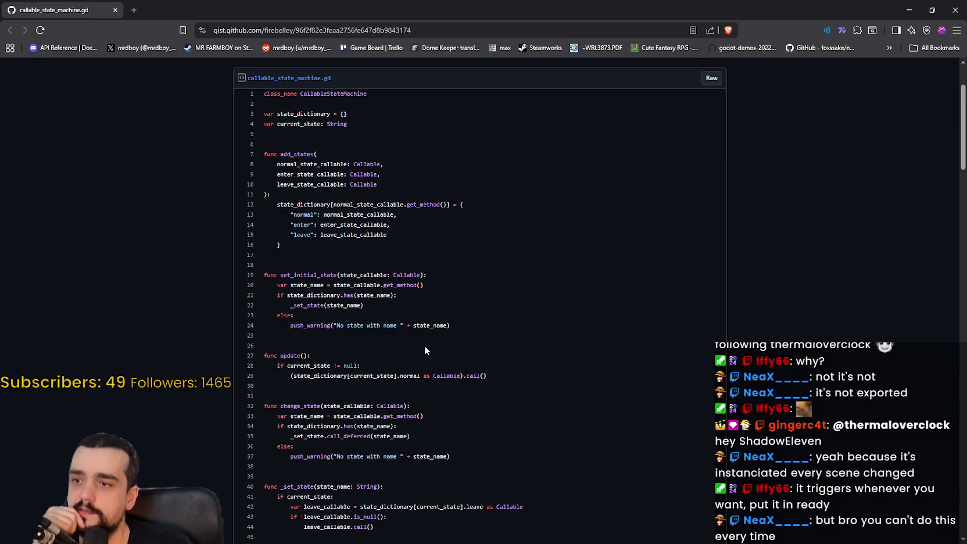
{"action": "scroll", "coordinate": [295, 140], "scroll_direction": "down", "scroll_amount": 7}
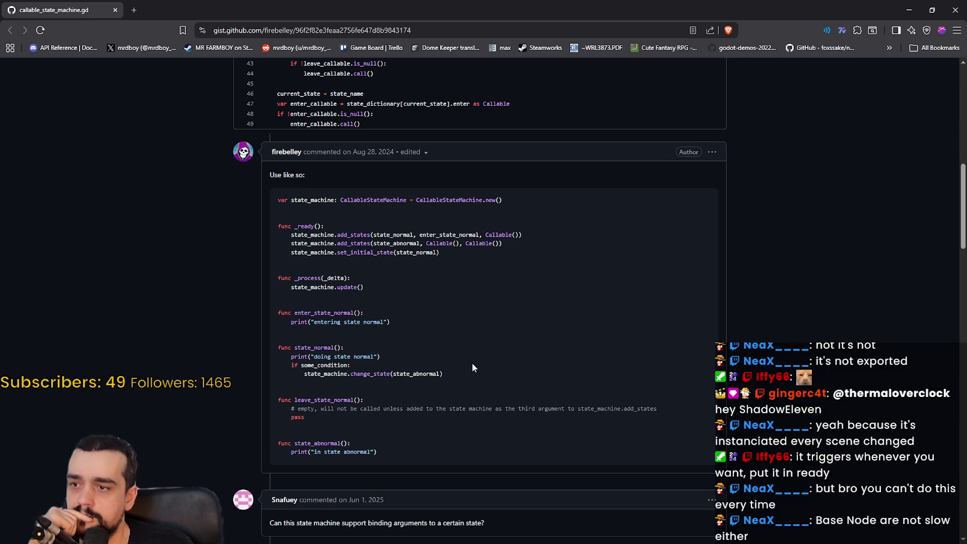
{"action": "scroll", "coordinate": [472, 363], "scroll_direction": "down", "scroll_amount": 2}
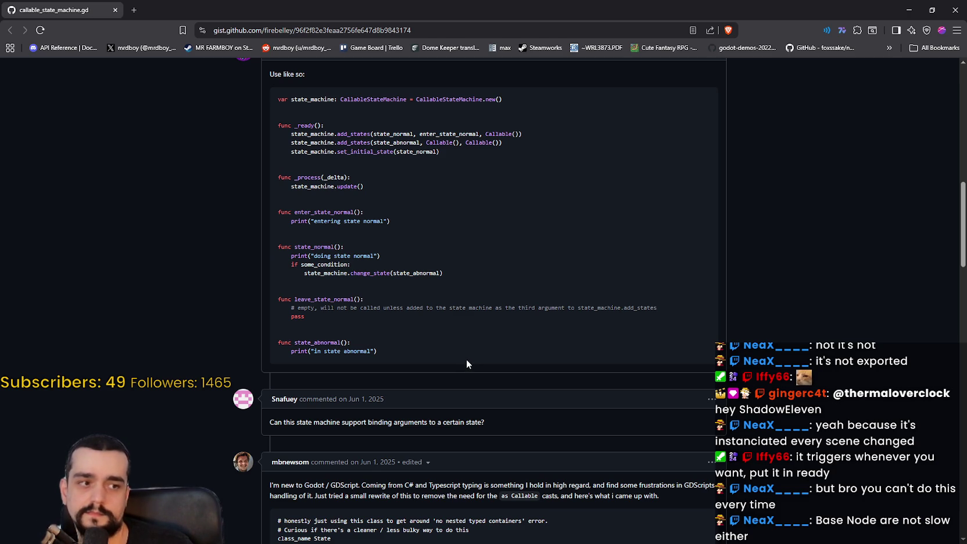
{"action": "scroll", "coordinate": [463, 352], "scroll_direction": "up", "scroll_amount": 3}
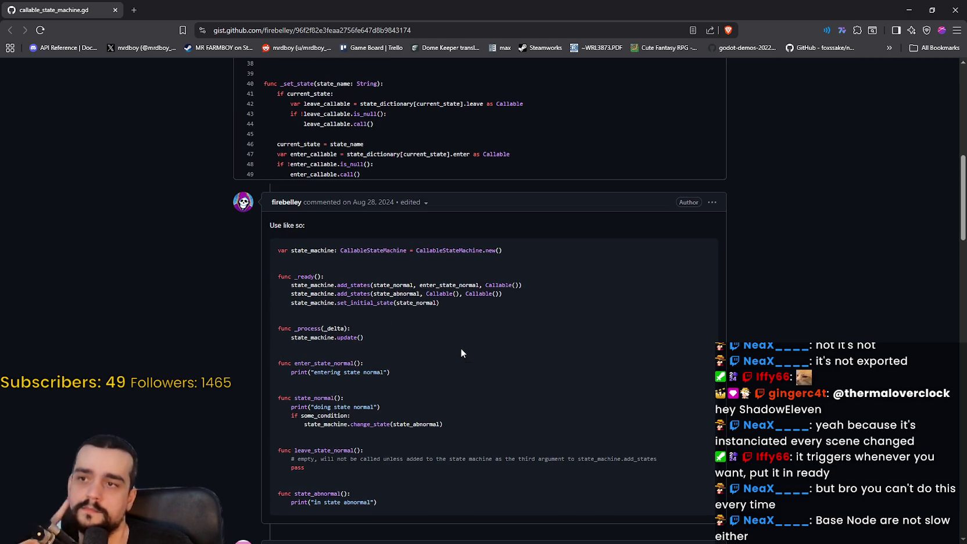
{"action": "scroll", "coordinate": [367, 280], "scroll_direction": "up", "scroll_amount": 10}
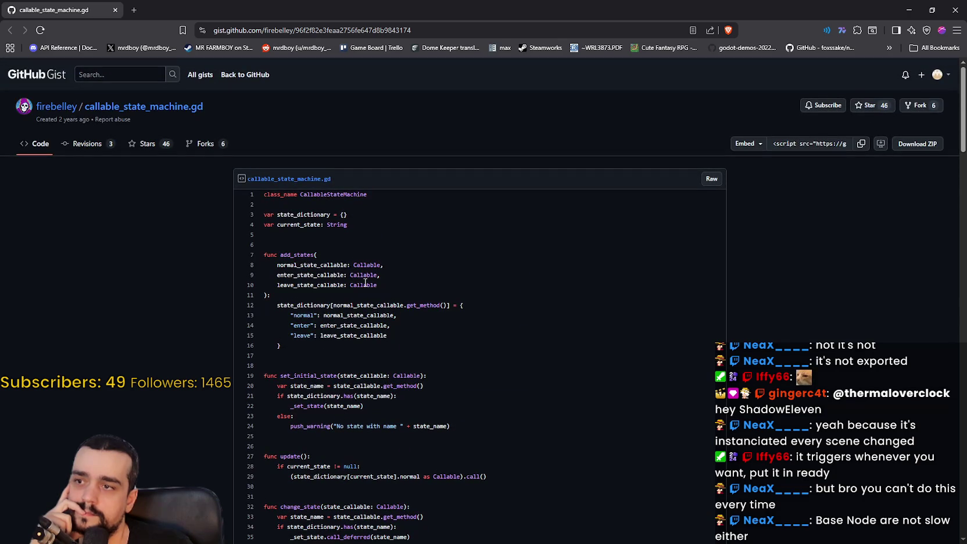
Try selecting the gist code, then clear the partial selection of lines 41–49
{"action": "left_click_drag", "start_coordinate": [369, 198], "coordinate": [249, 177]}
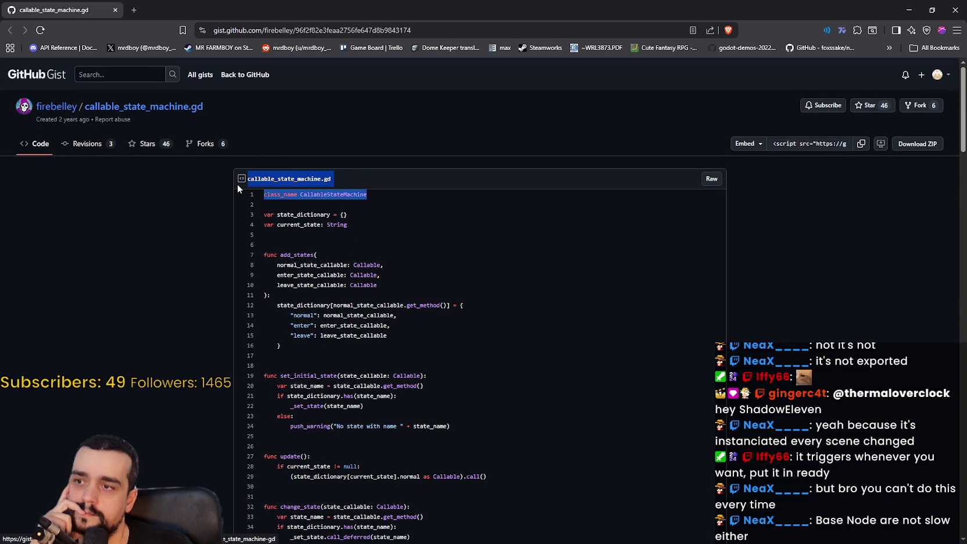
{"action": "scroll", "coordinate": [520, 314], "scroll_direction": "down", "scroll_amount": 3}
{"action": "scroll", "coordinate": [507, 297], "scroll_direction": "down", "scroll_amount": 3}
{"action": "scroll", "coordinate": [523, 305], "scroll_direction": "up", "scroll_amount": 5}
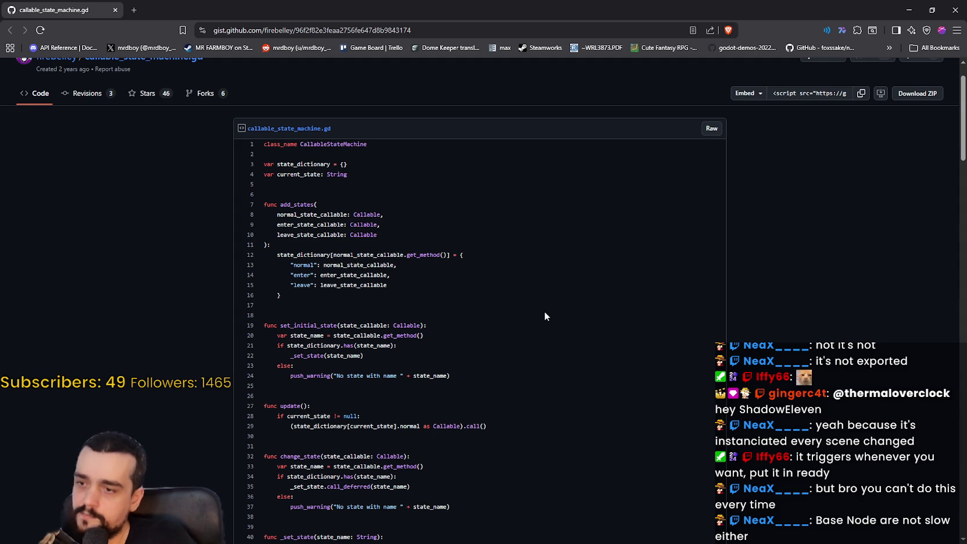
{"action": "scroll", "coordinate": [523, 326], "scroll_direction": "down", "scroll_amount": 5}
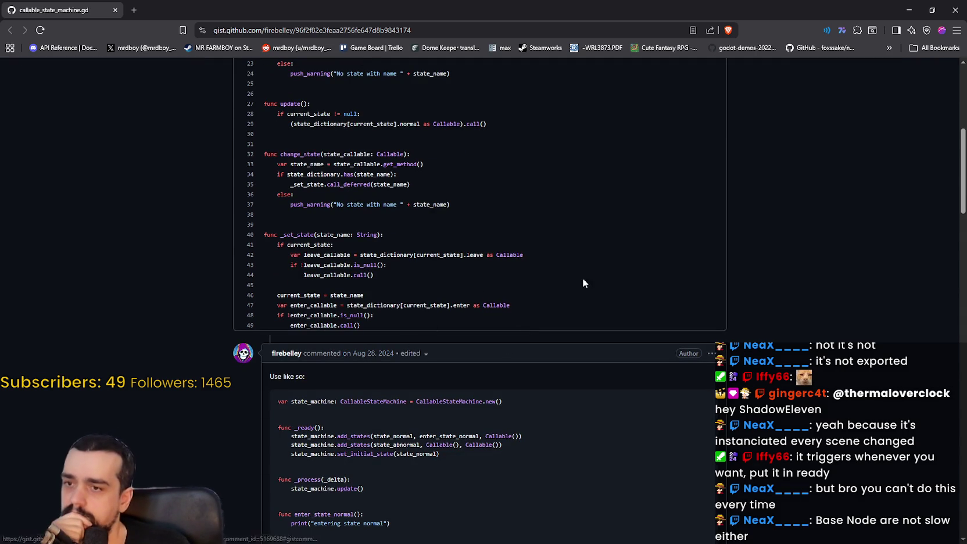
{"action": "scroll", "coordinate": [476, 260], "scroll_direction": "down", "scroll_amount": 3}
{"action": "scroll", "coordinate": [372, 283], "scroll_direction": "up", "scroll_amount": 2}
{"action": "mouse_move", "coordinate": [372, 283]}
{"action": "left_mouse_down"}
{"action": "mouse_move", "coordinate": [325, 253]}
{"action": "mouse_move", "coordinate": [348, 254]}
{"action": "left_mouse_up"}
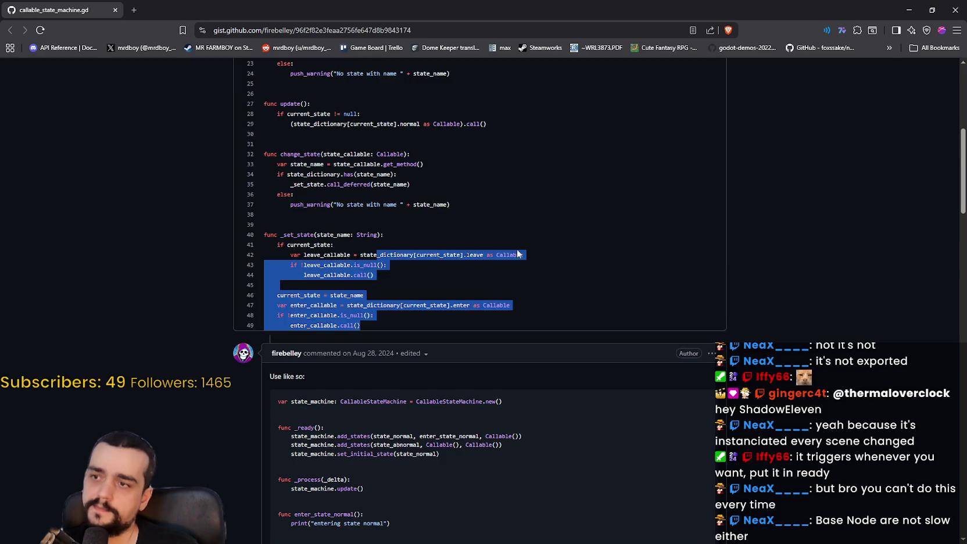
{"action": "left_click", "coordinate": [565, 253]}
Select gist lines 1 to 49 and switch to the Godot editor
{"action": "scroll", "coordinate": [564, 253], "scroll_direction": "up", "scroll_amount": 8}
{"action": "scroll", "coordinate": [290, 192], "scroll_direction": "down", "scroll_amount": 1}
{"action": "mouse_move", "coordinate": [263, 145]}
{"action": "left_mouse_down"}
{"action": "mouse_move", "coordinate": [384, 259]}
{"action": "mouse_move", "coordinate": [476, 314]}
{"action": "mouse_move", "coordinate": [513, 378]}
{"action": "left_mouse_up"}
{"action": "scroll", "coordinate": [476, 314], "scroll_direction": "down", "scroll_amount": 5}
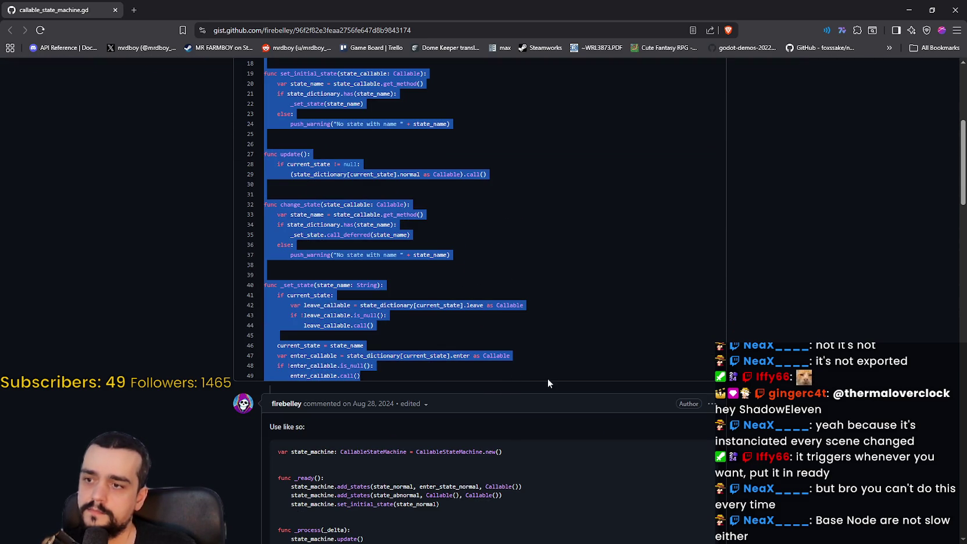
{"action": "key", "text": "alt+Tab"}
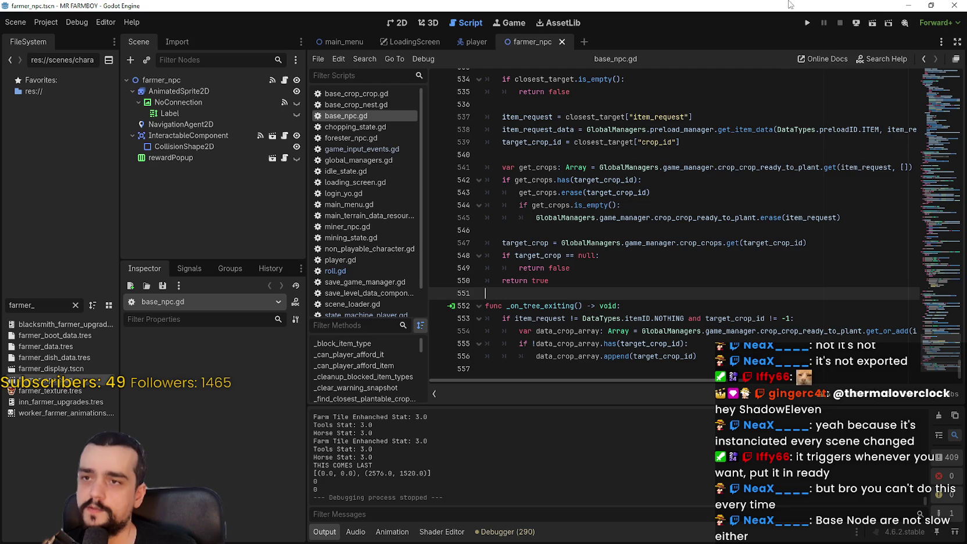
Minimize MR FARMBOY and collapse Harvest Mage's options_menu and menus folders in FileSystem
{"action": "left_click", "coordinate": [908, 6]}
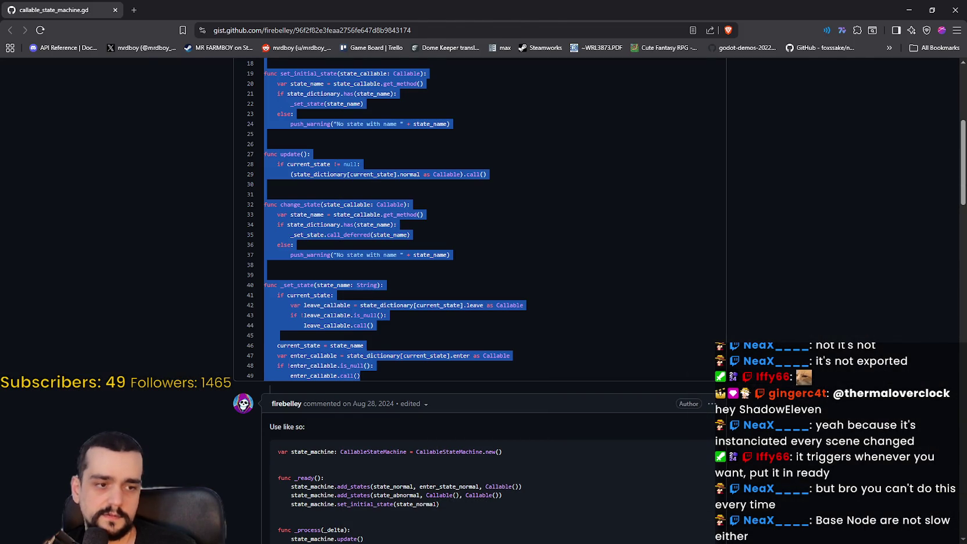
{"action": "key", "text": "alt+Tab"}
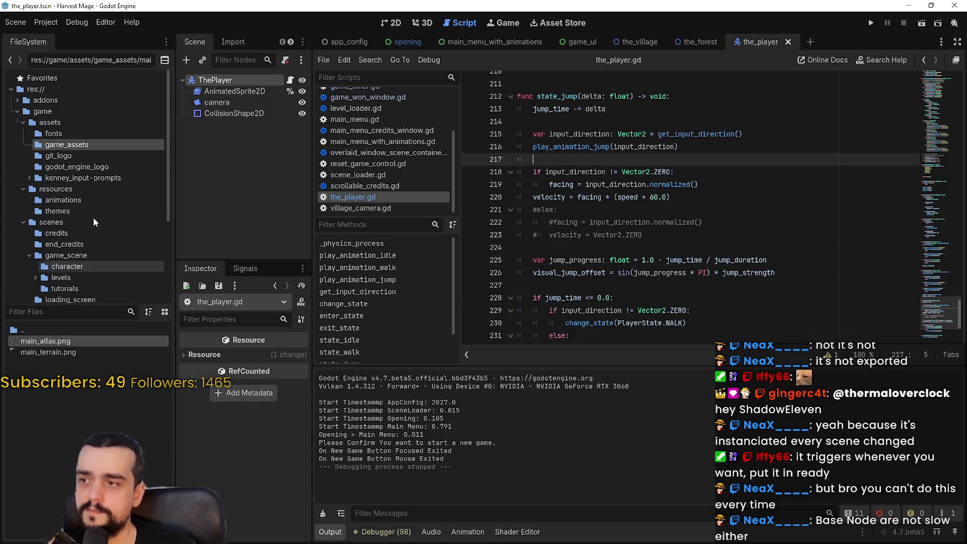
{"action": "scroll", "coordinate": [69, 146], "scroll_direction": "down", "scroll_amount": 2}
{"action": "scroll", "coordinate": [76, 186], "scroll_direction": "up", "scroll_amount": 1}
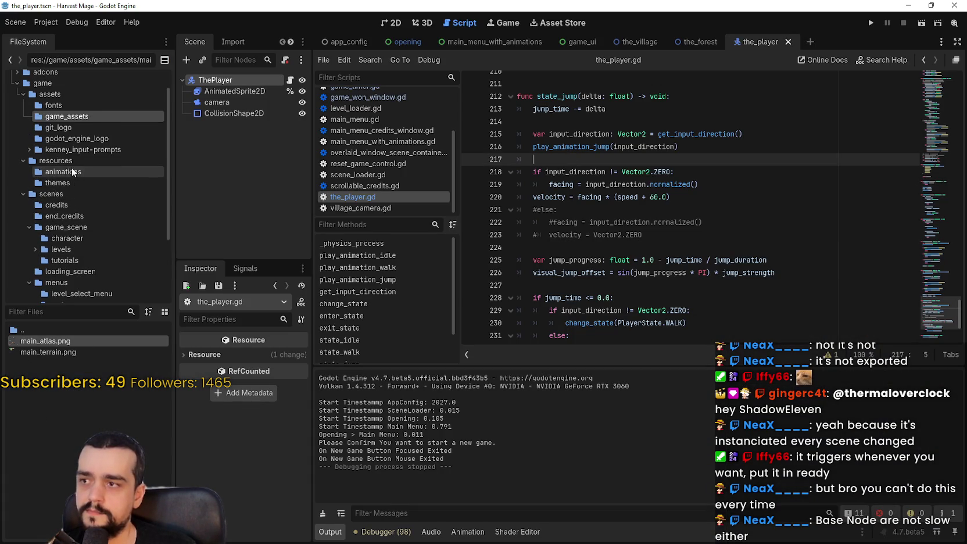
{"action": "scroll", "coordinate": [71, 163], "scroll_direction": "down", "scroll_amount": 3}
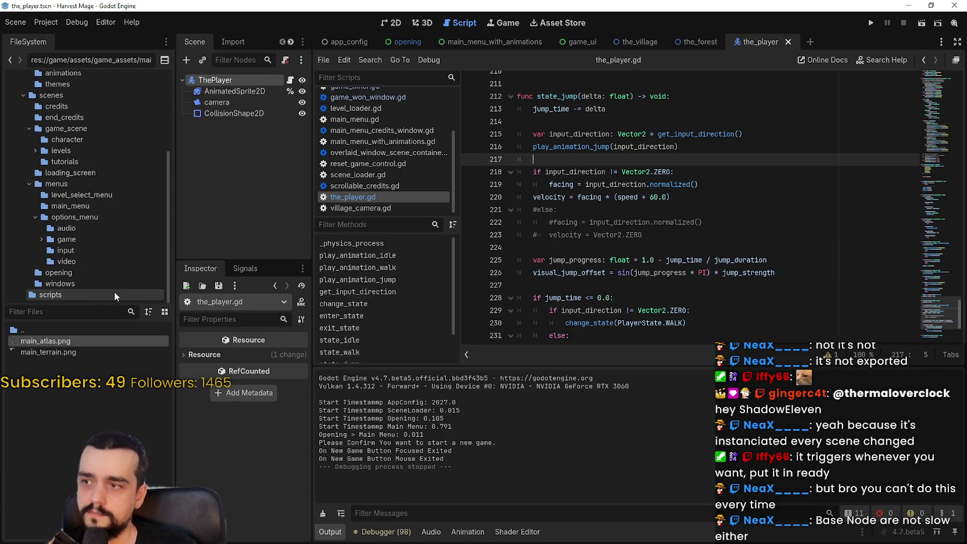
{"action": "left_click", "coordinate": [28, 208]}
{"action": "left_click", "coordinate": [36, 217]}
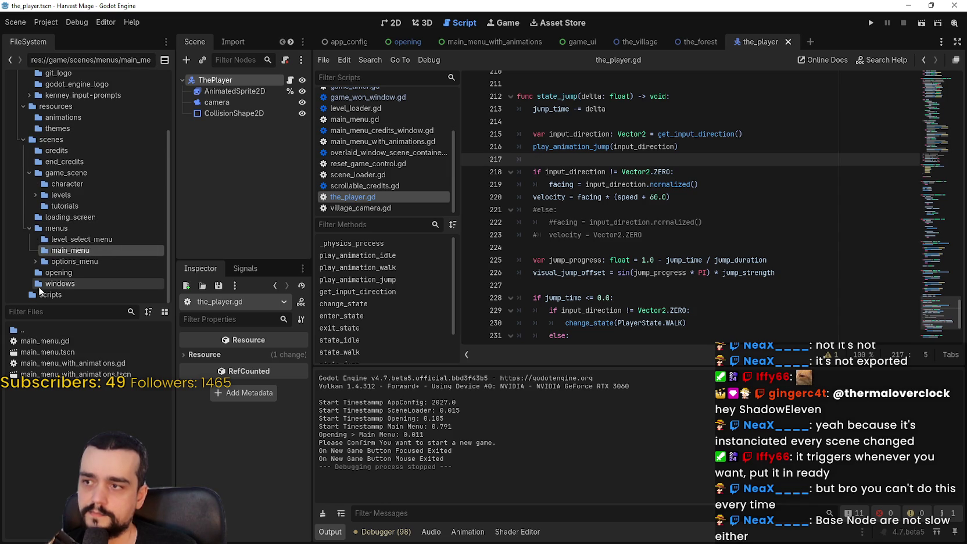
{"action": "left_click", "coordinate": [29, 228]}
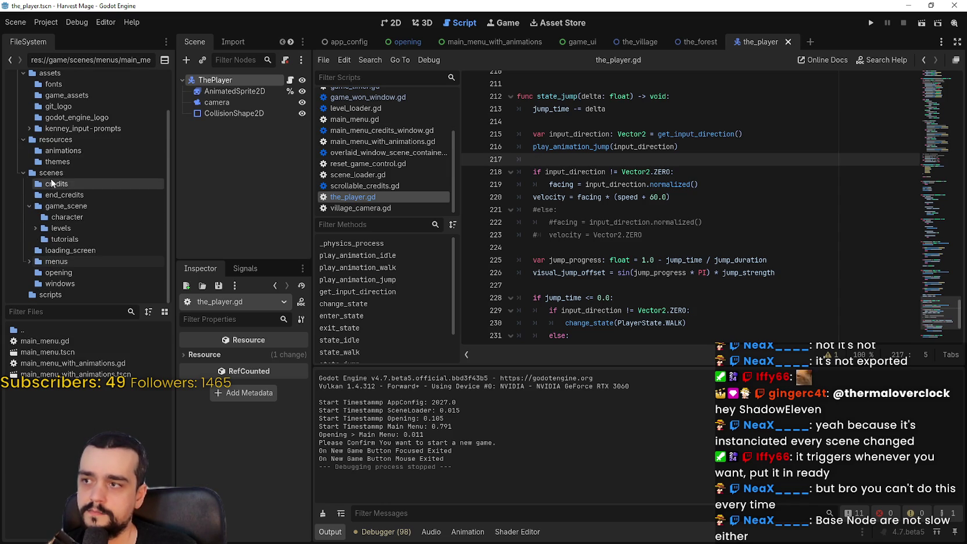
Collapse the game_scene folder and return to the gist in the browser
{"action": "scroll", "coordinate": [73, 178], "scroll_direction": "up", "scroll_amount": 2}
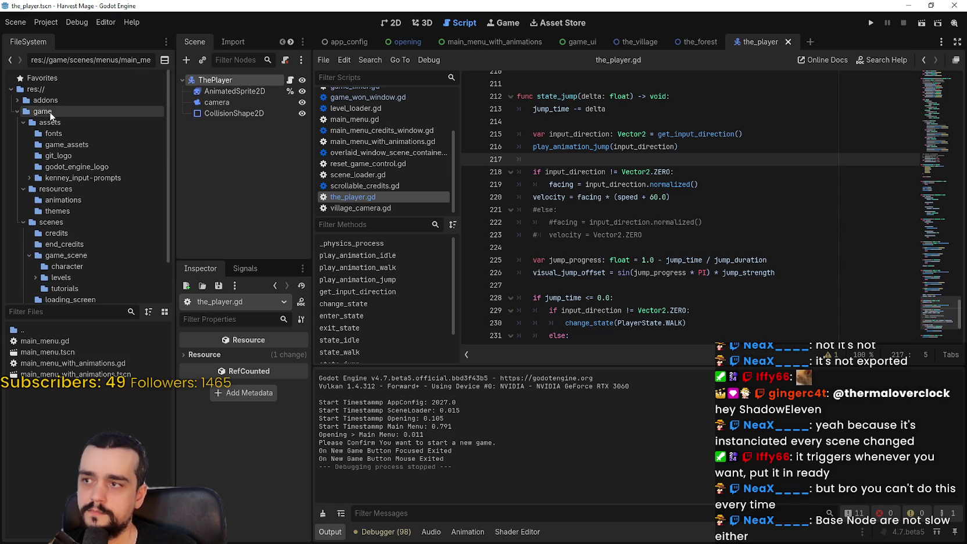
{"action": "scroll", "coordinate": [83, 220], "scroll_direction": "down", "scroll_amount": 2}
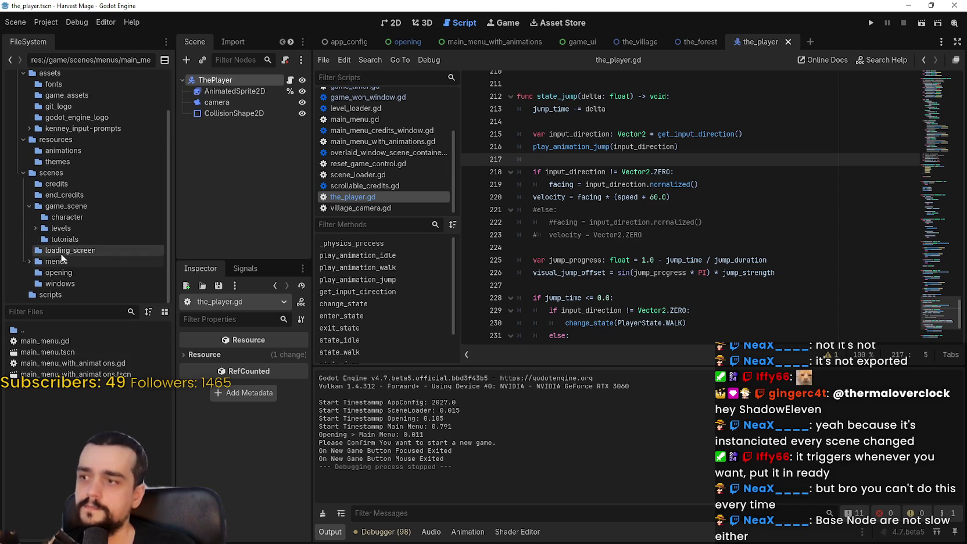
{"action": "left_click", "coordinate": [28, 207]}
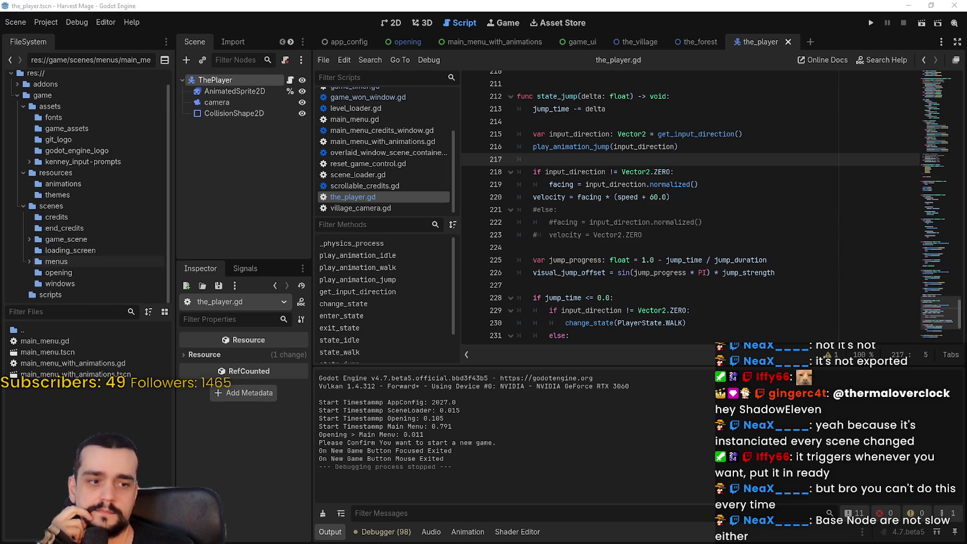
{"action": "key", "text": "alt+Tab"}
{"action": "scroll", "coordinate": [472, 188], "scroll_direction": "down", "scroll_amount": 1}
{"action": "scroll", "coordinate": [431, 197], "scroll_direction": "up", "scroll_amount": 6}
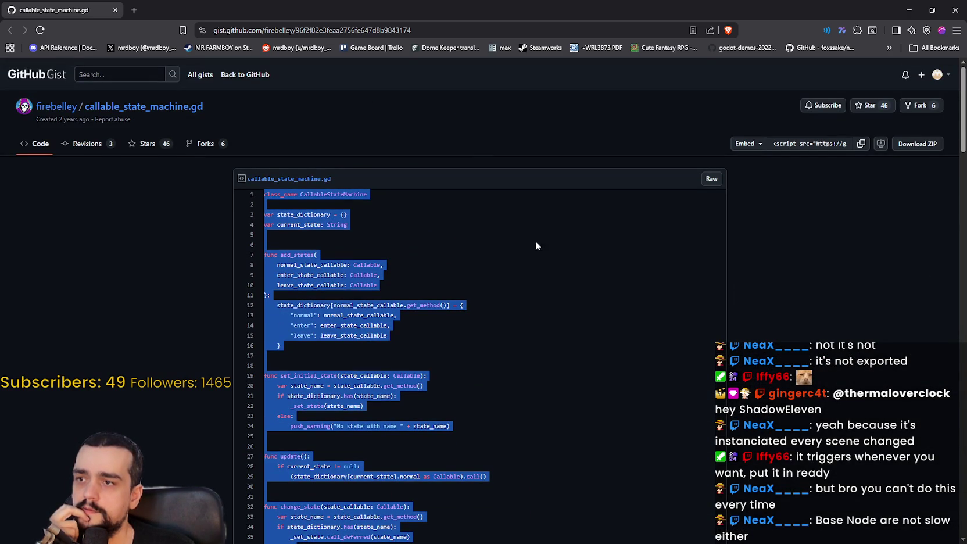
Deselect the gist code and return to the_player.gd in the Harvest Mage editor
{"action": "left_click", "coordinate": [465, 227]}
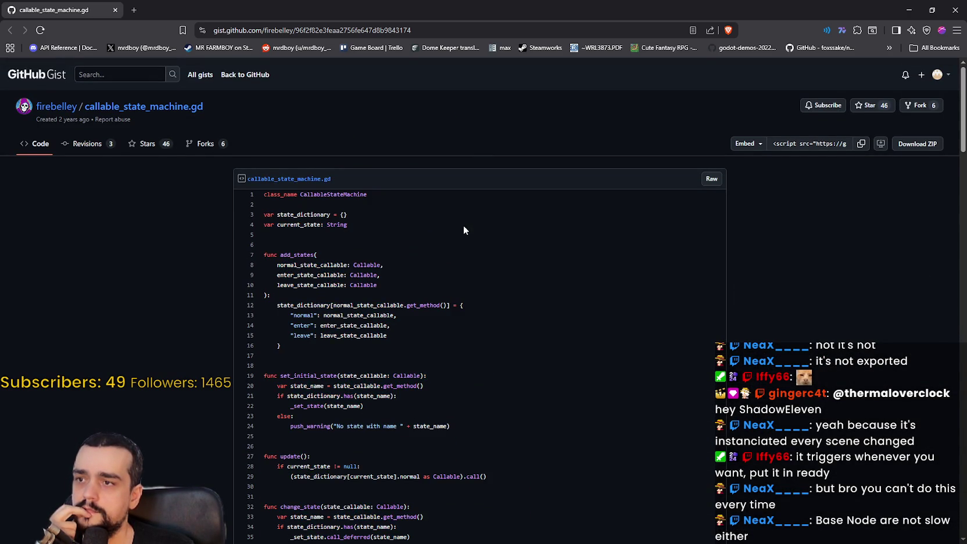
{"action": "scroll", "coordinate": [465, 227], "scroll_direction": "down", "scroll_amount": 2}
{"action": "key", "text": "alt+Tab"}
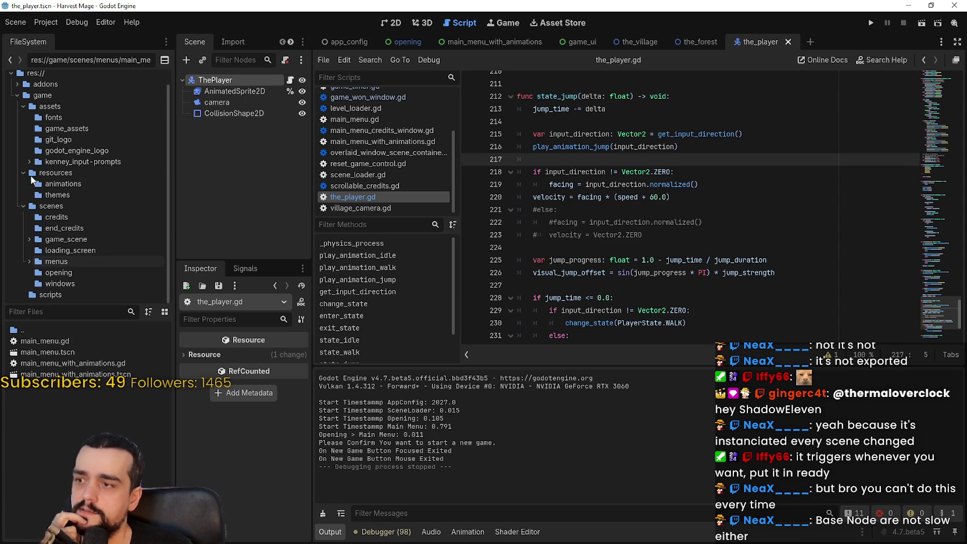
Start a new script in the res://game/scripts/ folder from the FileSystem panel
{"action": "left_click", "coordinate": [95, 26]}
{"action": "left_click", "coordinate": [111, 23]}
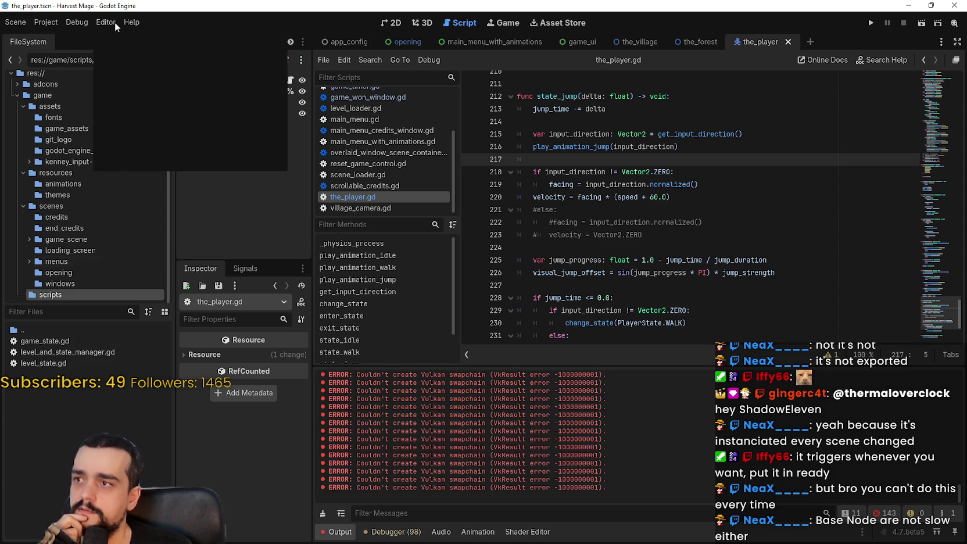
{"action": "left_click", "coordinate": [52, 294]}
{"action": "right_click", "coordinate": [103, 430]}
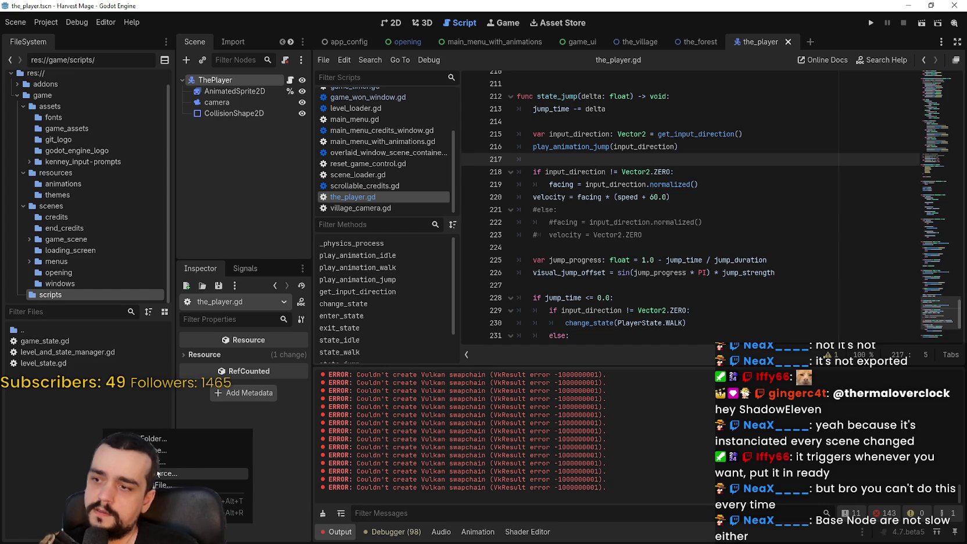
{"action": "left_click", "coordinate": [185, 462]}
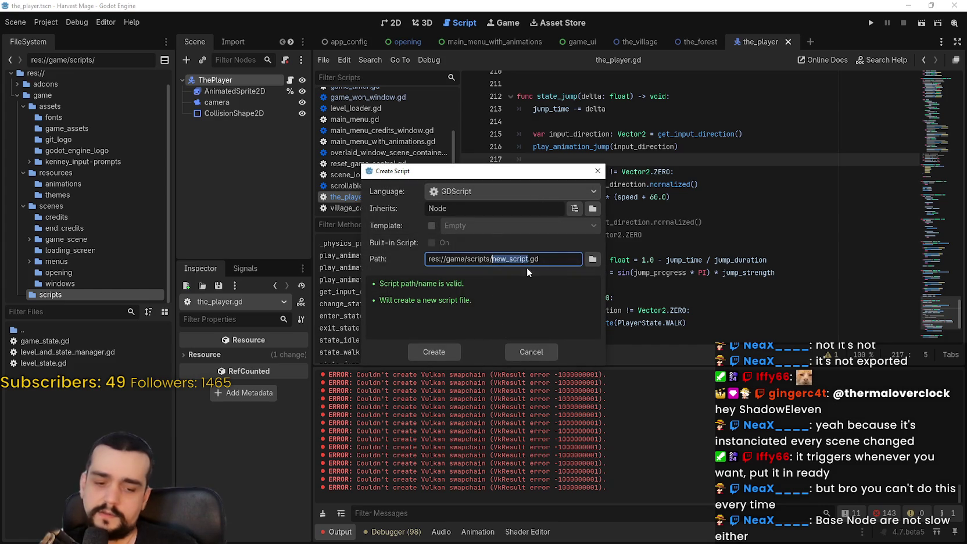
Name the new Node script callable_state_machine.gd, matching the gist's file name, and create it
{"action": "key", "text": "alt+Tab"}
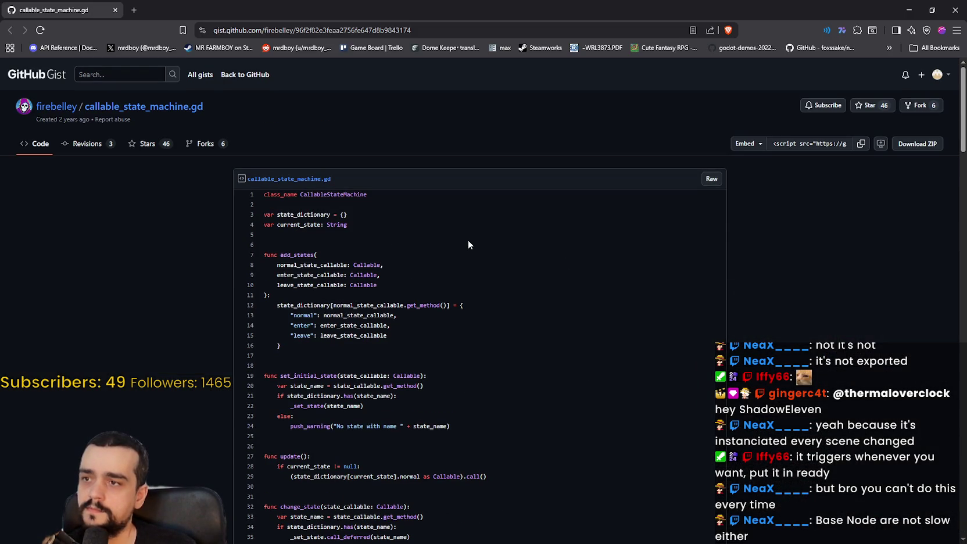
{"action": "scroll", "coordinate": [468, 240], "scroll_direction": "down", "scroll_amount": 2}
{"action": "key", "text": "alt+Tab"}
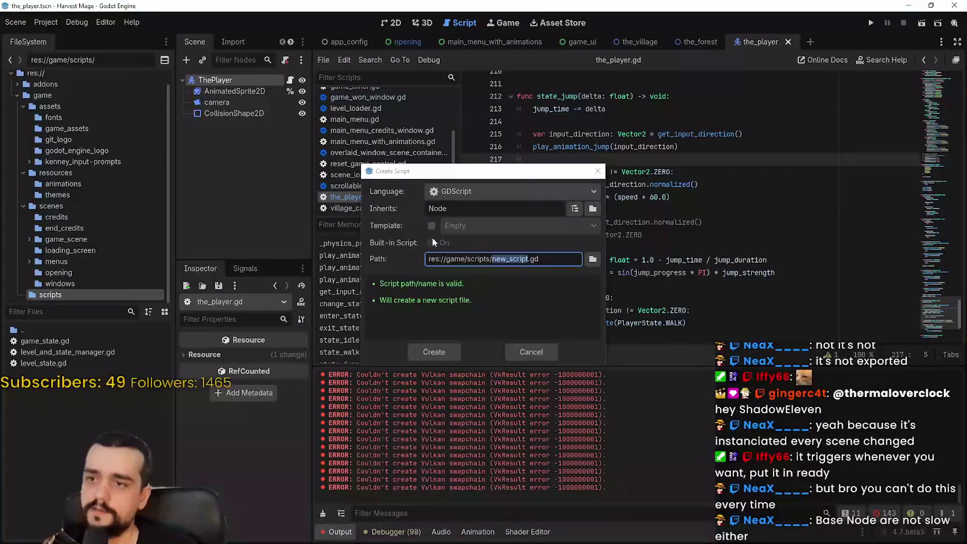
{"action": "double_click", "coordinate": [520, 259]}
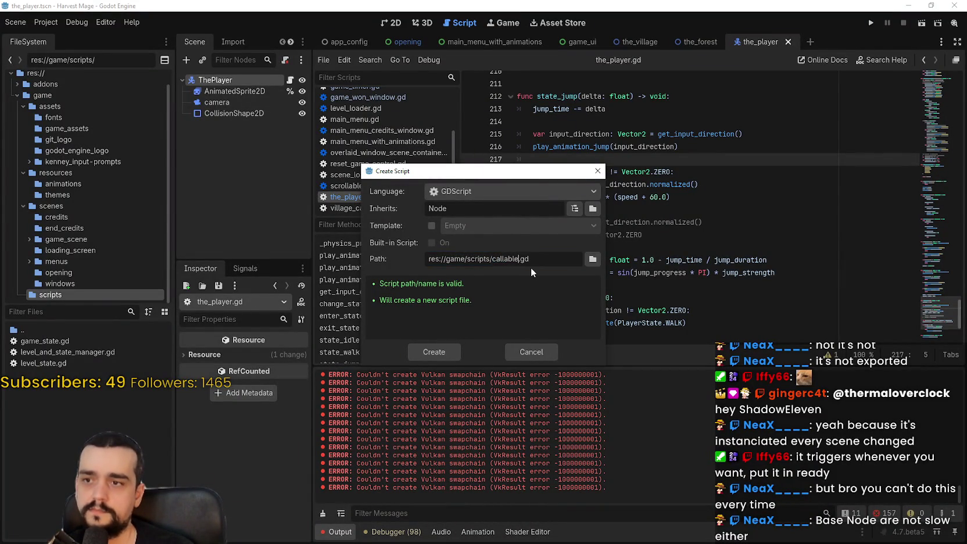
{"action": "type", "text": "machine"}
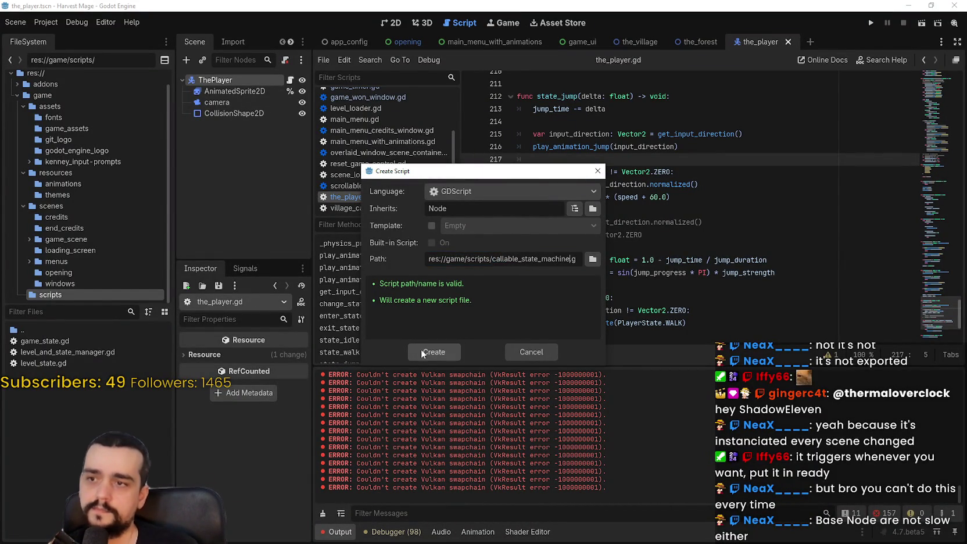
{"action": "left_click", "coordinate": [436, 352]}
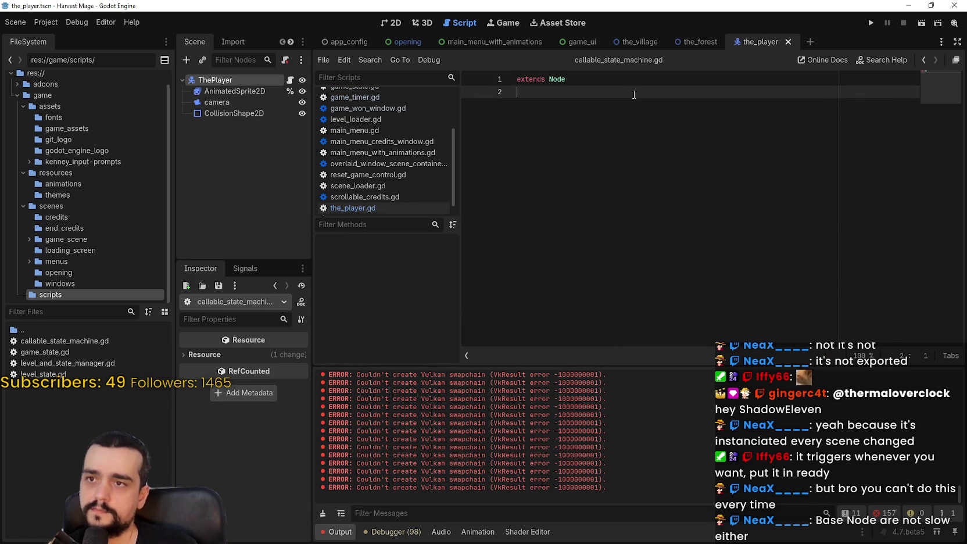
Copy the gist's CallableStateMachine code (lines 1–49) and paste it over the new script's contents
{"action": "key", "text": "alt+Tab"}
{"action": "scroll", "coordinate": [467, 195], "scroll_direction": "down", "scroll_amount": 10}
{"action": "left_click_drag", "start_coordinate": [384, 216], "coordinate": [372, 164]}
{"action": "scroll", "coordinate": [372, 163], "scroll_direction": "up", "scroll_amount": 3}
{"action": "mouse_move", "coordinate": [373, 379]}
{"action": "left_mouse_down"}
{"action": "mouse_move", "coordinate": [285, 200]}
{"action": "mouse_move", "coordinate": [264, 198]}
{"action": "left_mouse_up"}
{"action": "key", "text": "alt+Tab"}
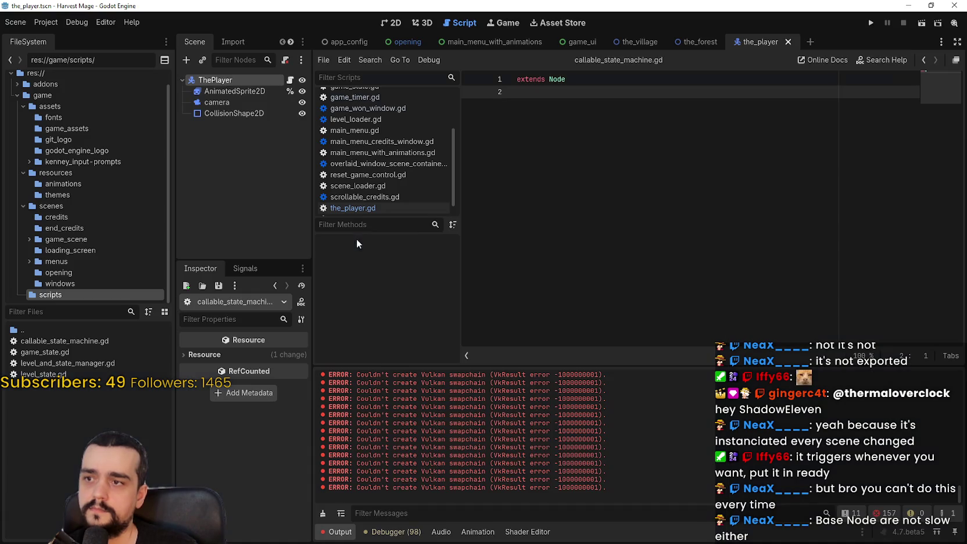
{"action": "key", "text": "ctrl+a"}
{"action": "key", "text": "ctrl+v"}
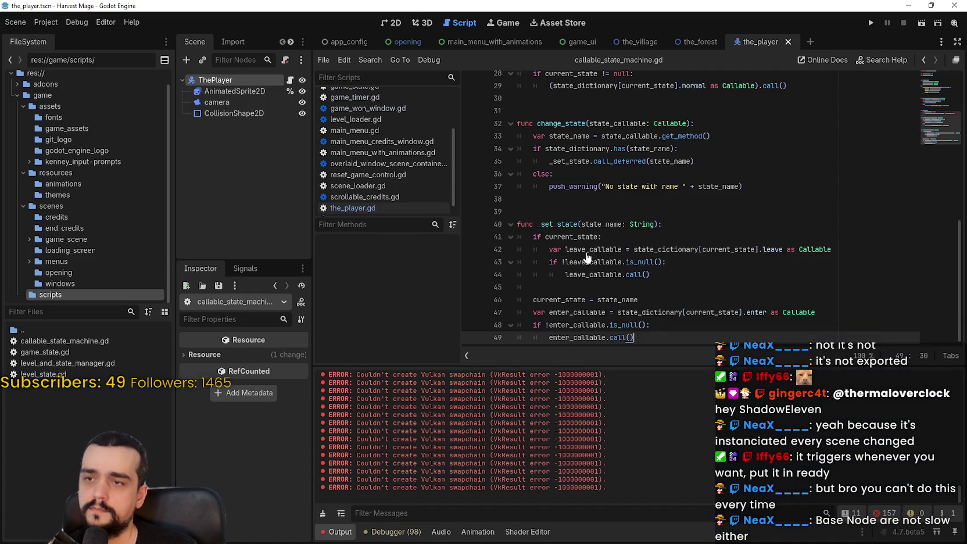
Save callable_state_machine.gd with the pasted class_name CallableStateMachine code
{"action": "scroll", "coordinate": [769, 128], "scroll_direction": "up", "scroll_amount": 9}
{"action": "scroll", "coordinate": [769, 127], "scroll_direction": "up", "scroll_amount": 1}
{"action": "left_click", "coordinate": [686, 79]}
{"action": "key", "text": "ctrl+s"}
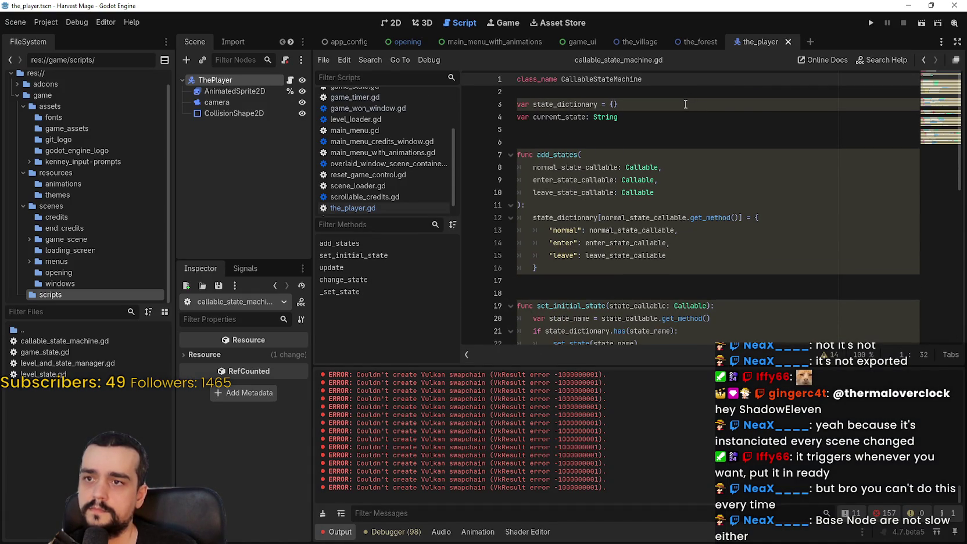
Insert an 'extends Node' line above class_name and save the script
{"action": "left_click", "coordinate": [520, 79]}
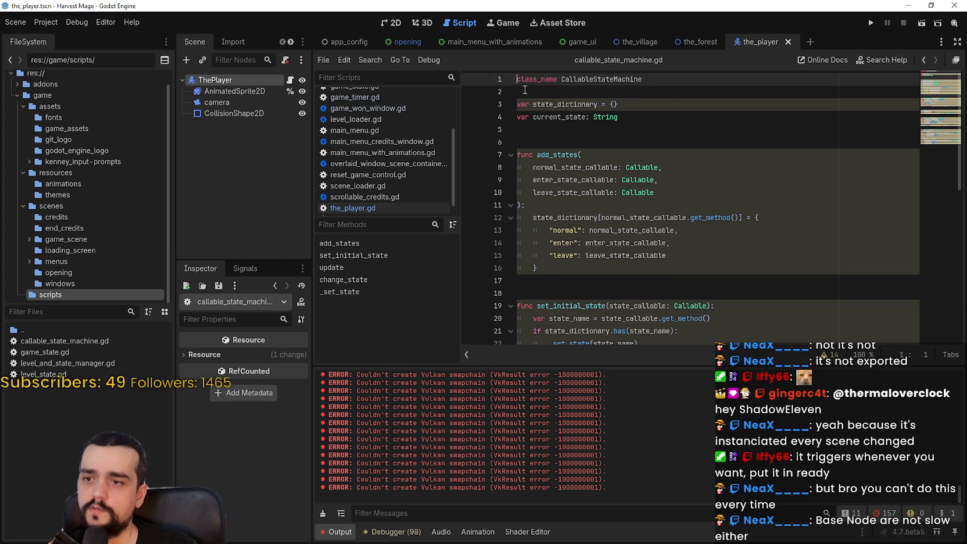
{"action": "scroll", "coordinate": [607, 193], "scroll_direction": "down", "scroll_amount": 6}
{"action": "scroll", "coordinate": [624, 138], "scroll_direction": "up", "scroll_amount": 6}
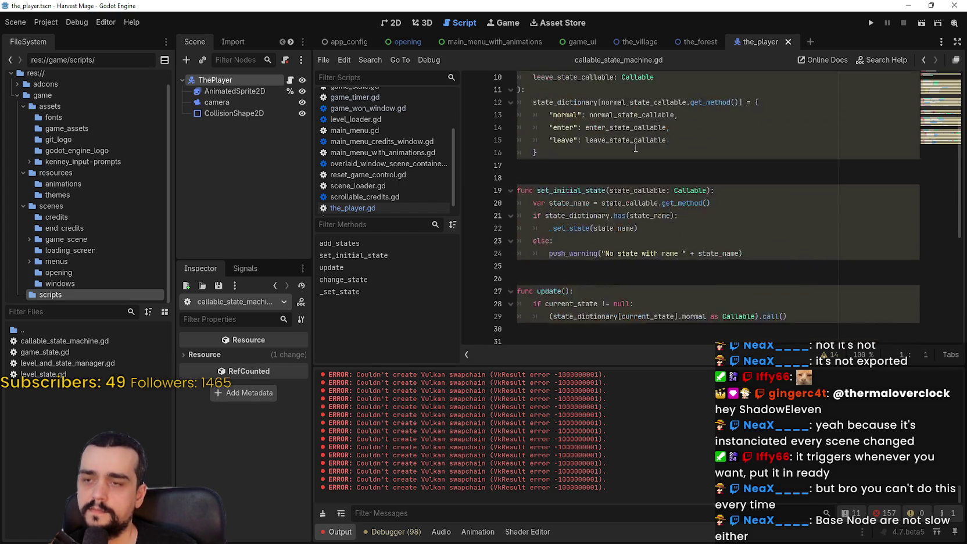
{"action": "key", "text": "Return"}
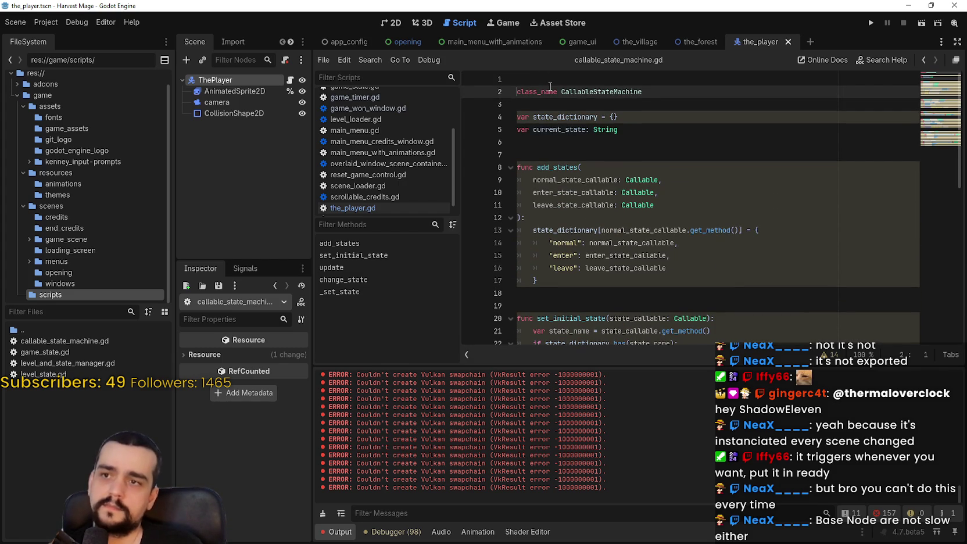
{"action": "left_click", "coordinate": [547, 80]}
{"action": "type", "text": "extend"}
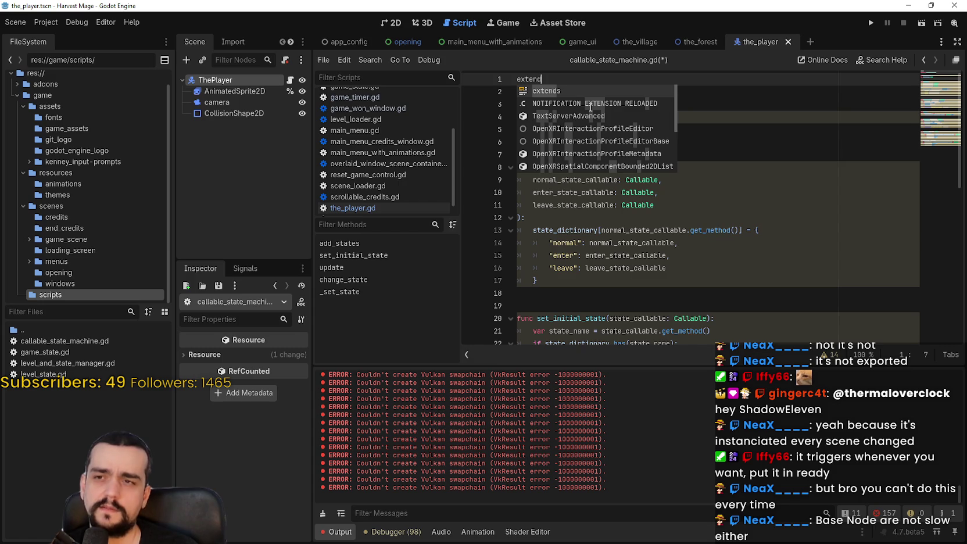
{"action": "type", "text": "s node"}
{"action": "key", "text": "Return"}
{"action": "key", "text": "ctrl+s"}
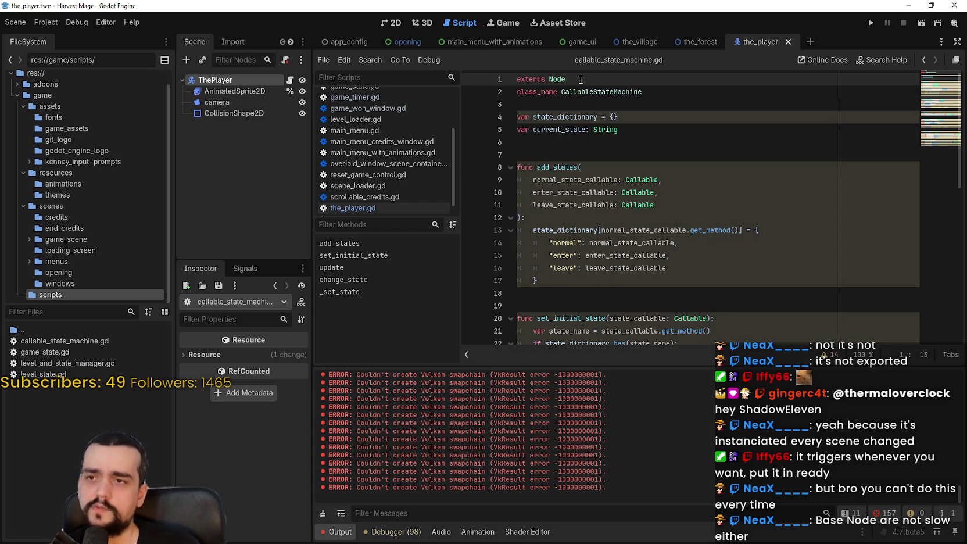
Delete the 'extends Node' line again, leaving class_name as the first line
{"action": "left_click_drag", "start_coordinate": [580, 79], "coordinate": [348, 77]}
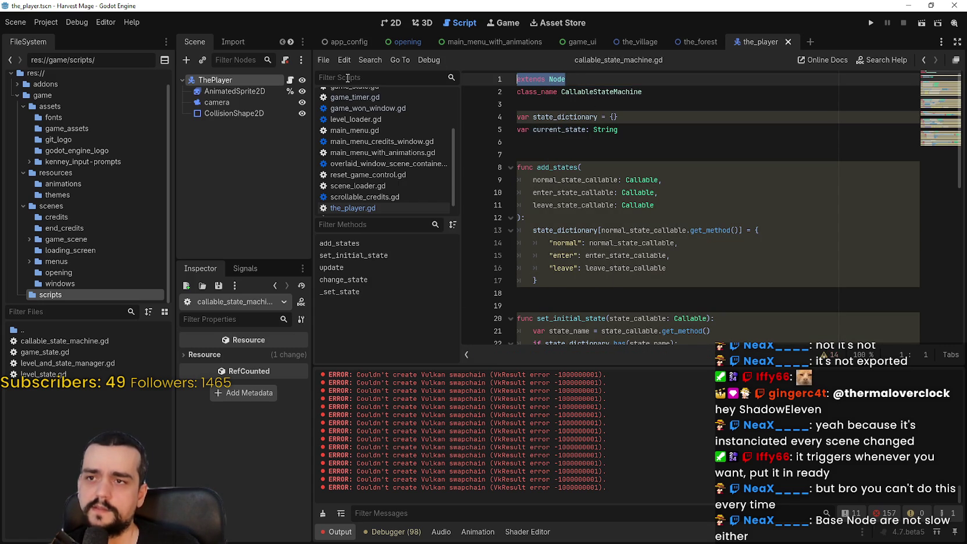
{"action": "left_click", "coordinate": [916, 104]}
{"action": "left_click_drag", "start_coordinate": [605, 85], "coordinate": [516, 80]}
{"action": "key", "text": "BackSpace"}
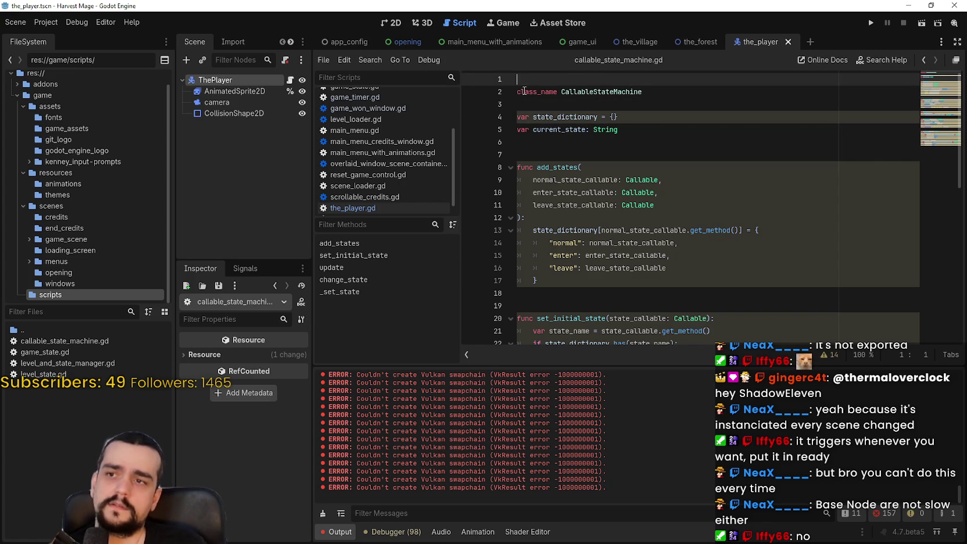
{"action": "key", "text": "Delete"}
{"action": "left_click", "coordinate": [539, 91]}
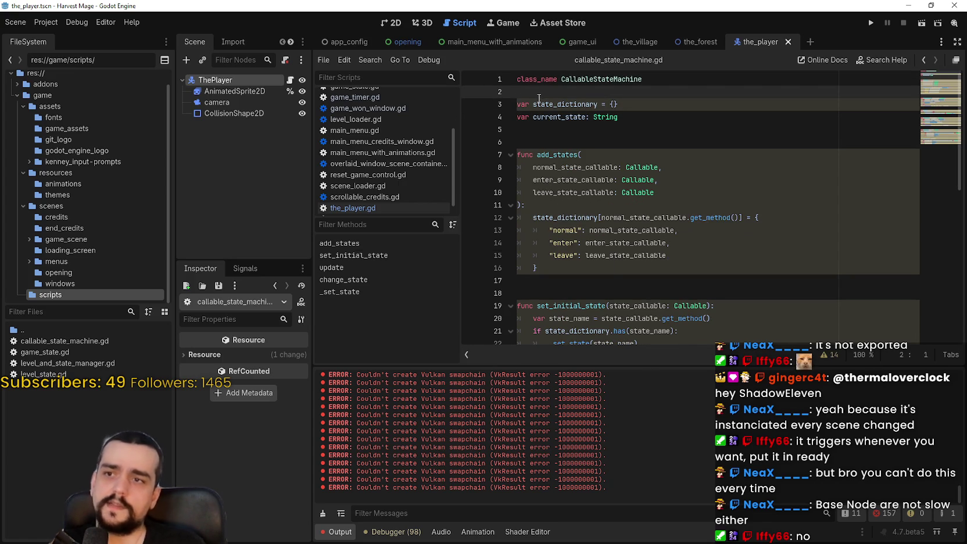
Review the pasted code: change_state, the add_states parameters and the state_dictionary assignment
{"action": "scroll", "coordinate": [580, 199], "scroll_direction": "down", "scroll_amount": 9}
{"action": "mouse_move", "coordinate": [565, 146]}
{"action": "left_mouse_down"}
{"action": "mouse_move", "coordinate": [581, 158]}
{"action": "mouse_move", "coordinate": [640, 340]}
{"action": "mouse_move", "coordinate": [711, 386]}
{"action": "left_mouse_up"}
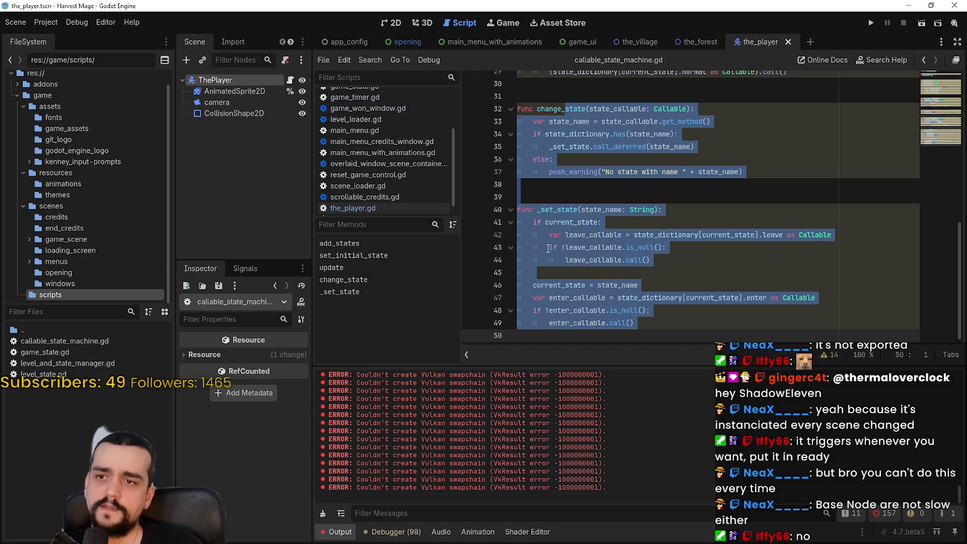
{"action": "left_click", "coordinate": [625, 230]}
{"action": "scroll", "coordinate": [624, 221], "scroll_direction": "up", "scroll_amount": 10}
{"action": "left_click", "coordinate": [633, 180]}
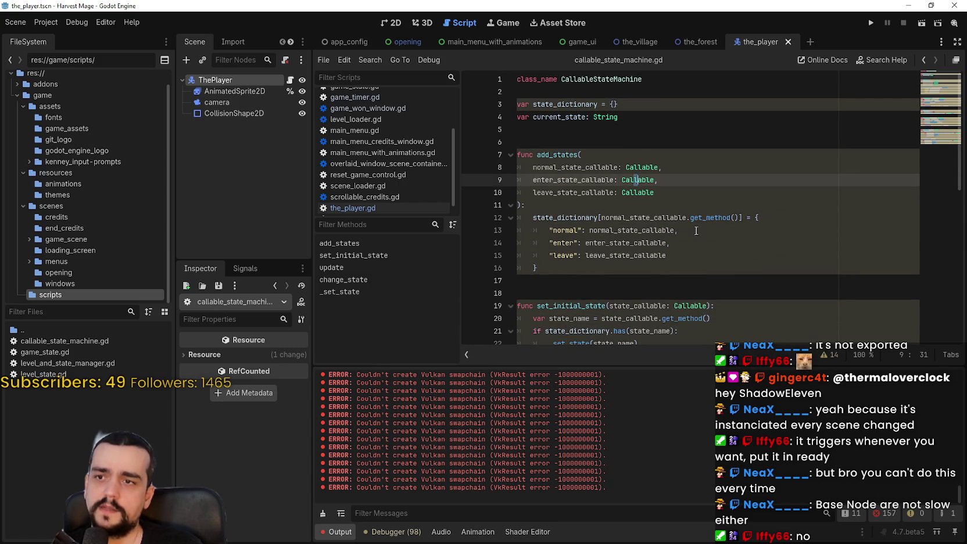
{"action": "scroll", "coordinate": [639, 203], "scroll_direction": "down", "scroll_amount": 4}
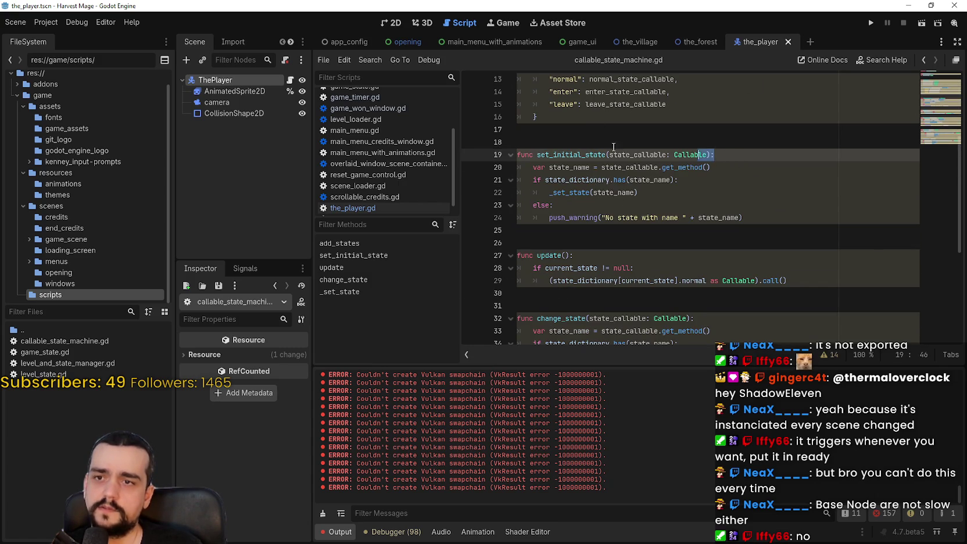
{"action": "scroll", "coordinate": [712, 221], "scroll_direction": "up", "scroll_amount": 4}
{"action": "left_click", "coordinate": [649, 223]}
{"action": "left_click", "coordinate": [707, 291]}
Select the author's usage example code in the gist and scroll on to the readers' comments
{"action": "key", "text": "alt+Tab"}
{"action": "scroll", "coordinate": [458, 378], "scroll_direction": "down", "scroll_amount": 3}
{"action": "scroll", "coordinate": [480, 338], "scroll_direction": "down", "scroll_amount": 6}
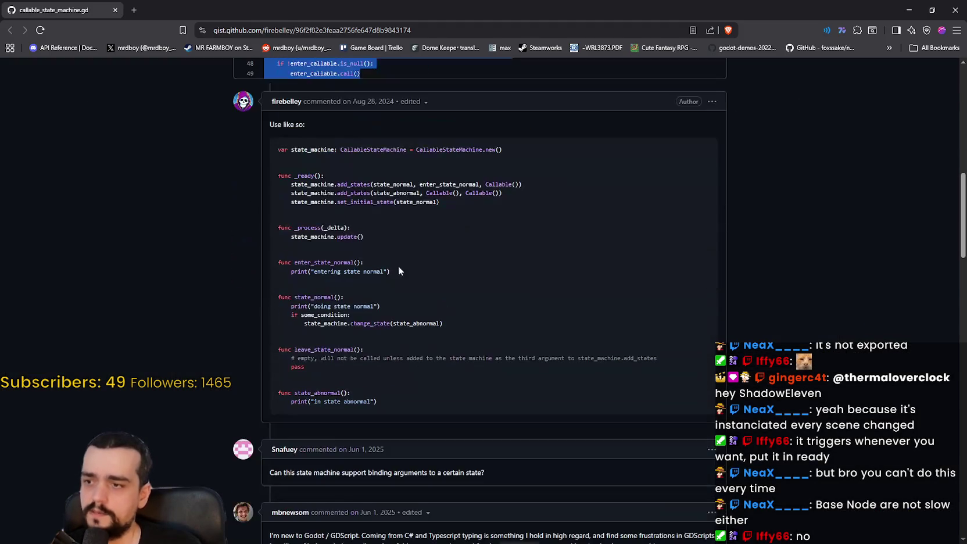
{"action": "mouse_move", "coordinate": [273, 146]}
{"action": "left_mouse_down"}
{"action": "mouse_move", "coordinate": [442, 202]}
{"action": "mouse_move", "coordinate": [420, 186]}
{"action": "mouse_move", "coordinate": [500, 256]}
{"action": "left_mouse_up"}
{"action": "scroll", "coordinate": [430, 192], "scroll_direction": "down", "scroll_amount": 2}
{"action": "scroll", "coordinate": [492, 239], "scroll_direction": "down", "scroll_amount": 3}
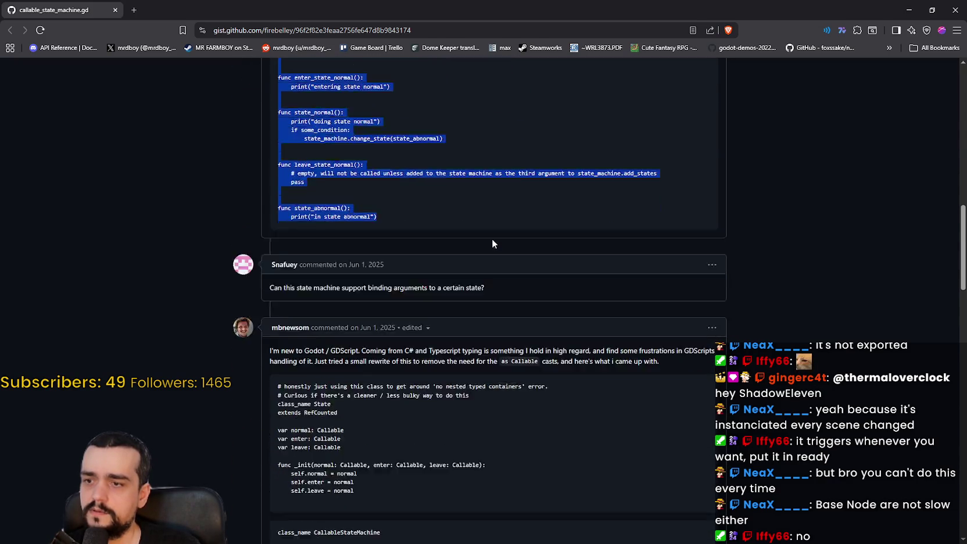
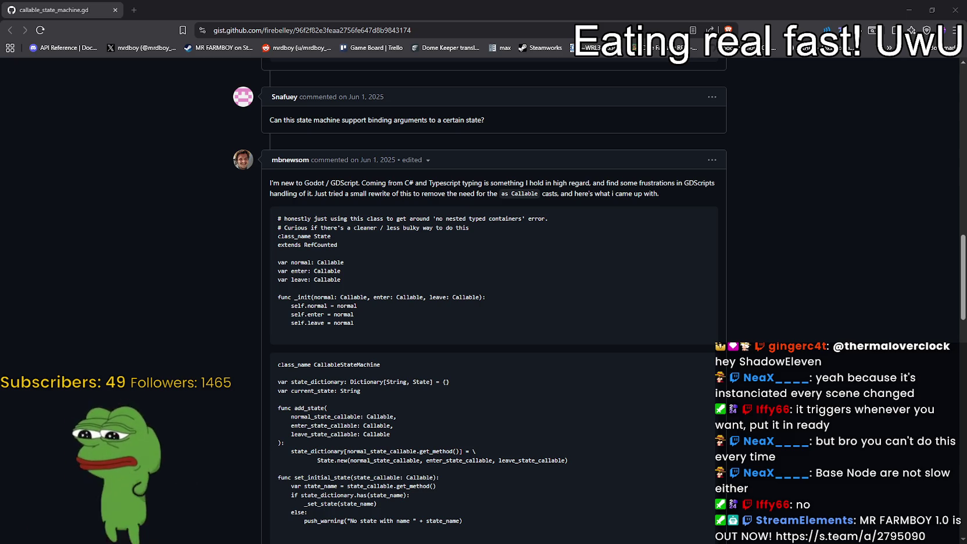
Read the gist discussion about 'as Callable' and functions executing unexpectedly
{"action": "left_click", "coordinate": [783, 283]}
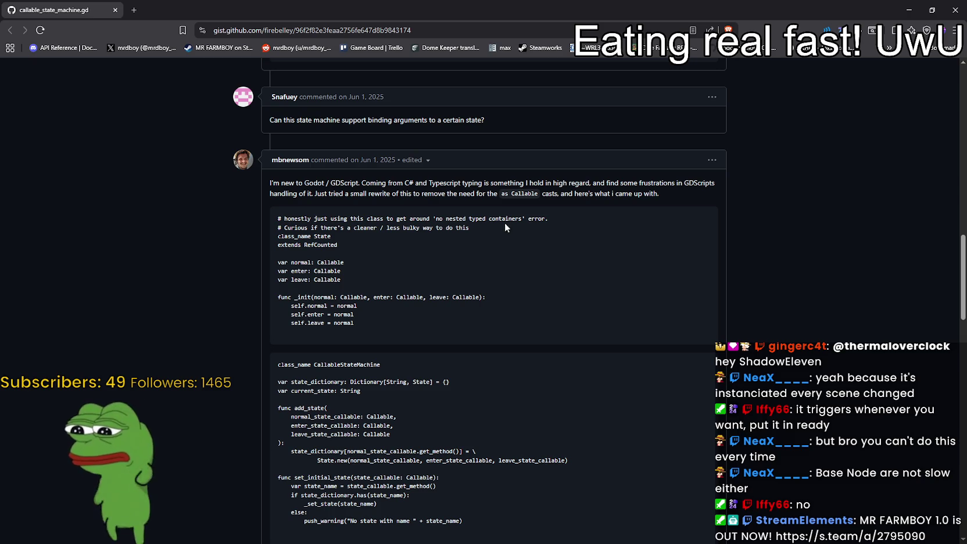
{"action": "left_click_drag", "start_coordinate": [517, 194], "coordinate": [503, 192]}
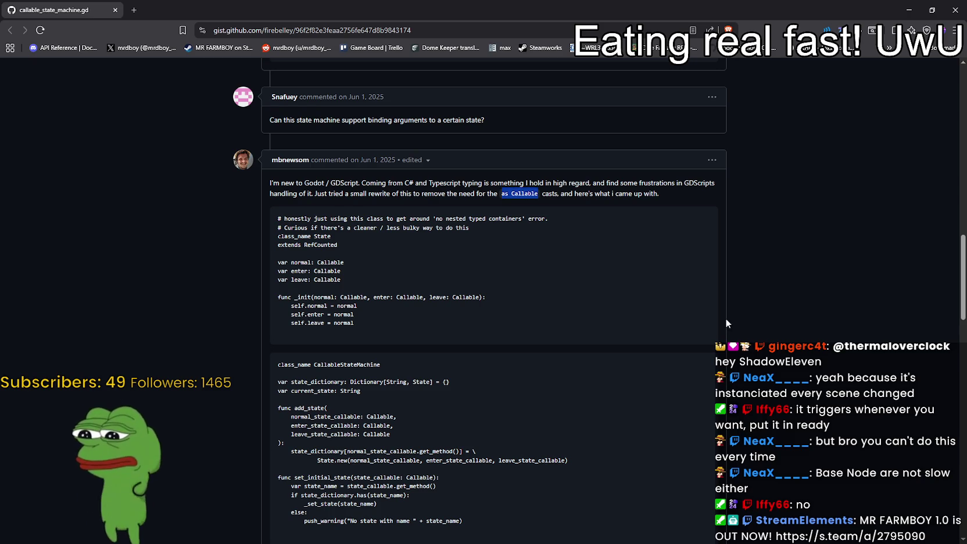
{"action": "scroll", "coordinate": [707, 329], "scroll_direction": "down", "scroll_amount": 8}
{"action": "scroll", "coordinate": [701, 323], "scroll_direction": "down", "scroll_amount": 1}
{"action": "mouse_move", "coordinate": [399, 303]}
{"action": "left_mouse_down"}
{"action": "mouse_move", "coordinate": [706, 310]}
{"action": "mouse_move", "coordinate": [333, 313]}
{"action": "left_mouse_up"}
{"action": "left_click", "coordinate": [334, 313]}
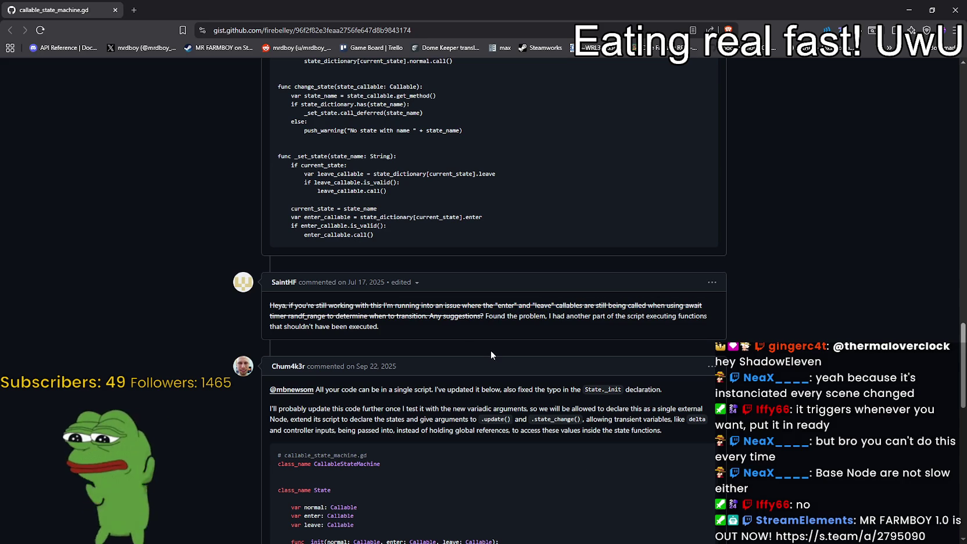
{"action": "left_click_drag", "start_coordinate": [486, 316], "coordinate": [545, 316]}
{"action": "scroll", "coordinate": [572, 300], "scroll_direction": "down", "scroll_amount": 1}
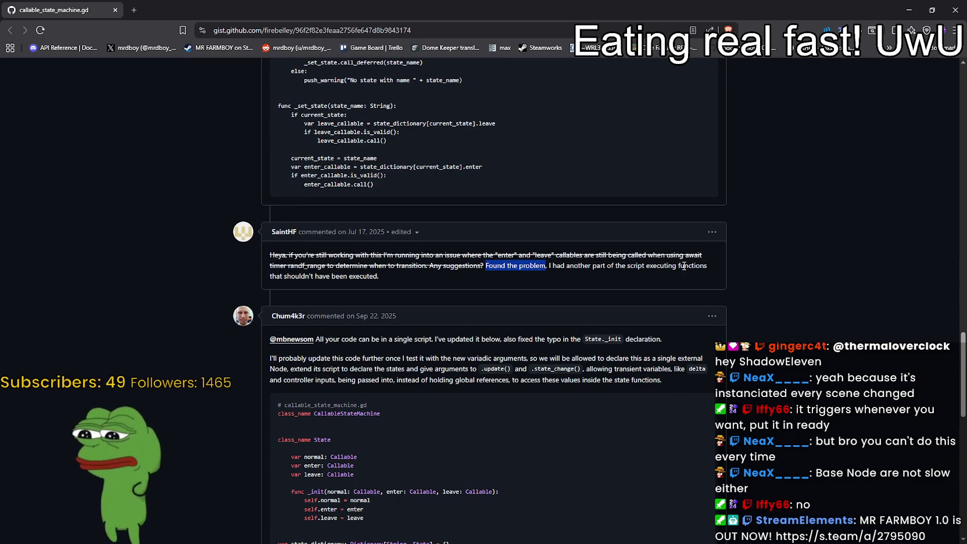
{"action": "left_click_drag", "start_coordinate": [646, 266], "coordinate": [685, 273]}
{"action": "scroll", "coordinate": [685, 273], "scroll_direction": "down", "scroll_amount": 1}
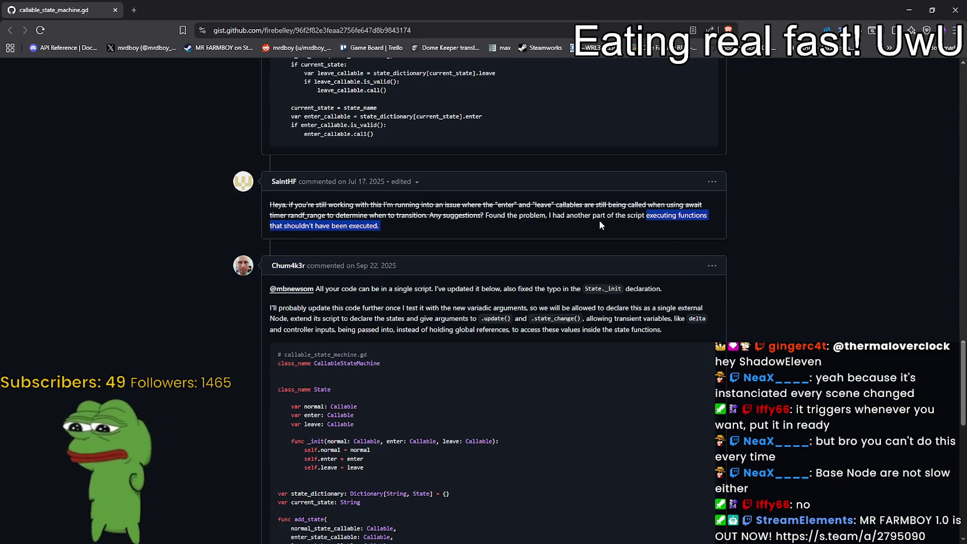
{"action": "left_click_drag", "start_coordinate": [321, 225], "coordinate": [378, 226]}
{"action": "scroll", "coordinate": [648, 343], "scroll_direction": "down", "scroll_amount": 2}
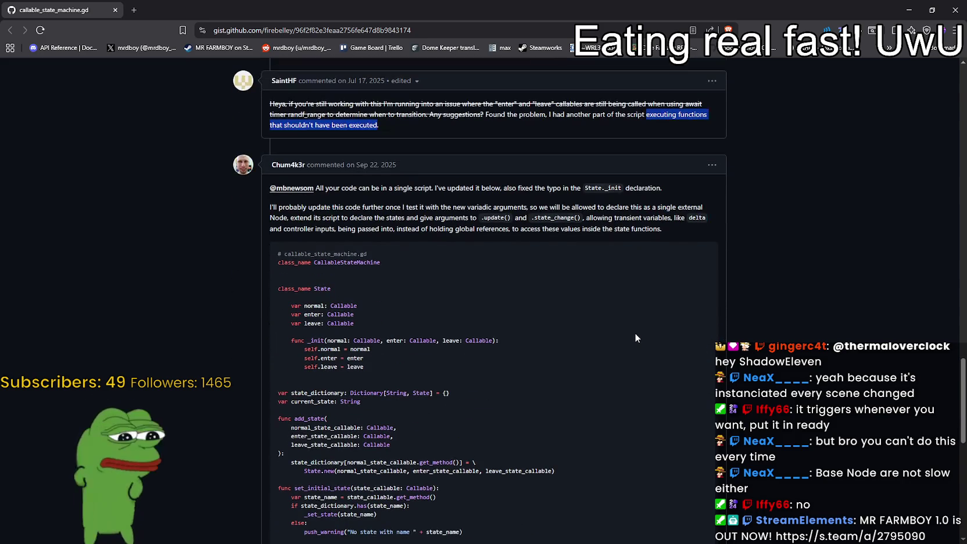
Review the later comments and the usage example code in the gist
{"action": "scroll", "coordinate": [635, 331], "scroll_direction": "up", "scroll_amount": 5}
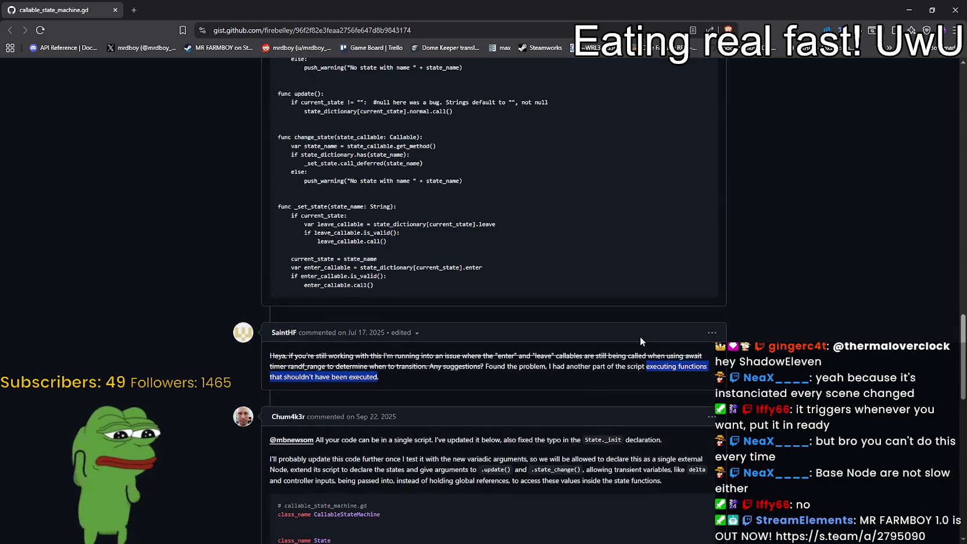
{"action": "scroll", "coordinate": [640, 339], "scroll_direction": "down", "scroll_amount": 3}
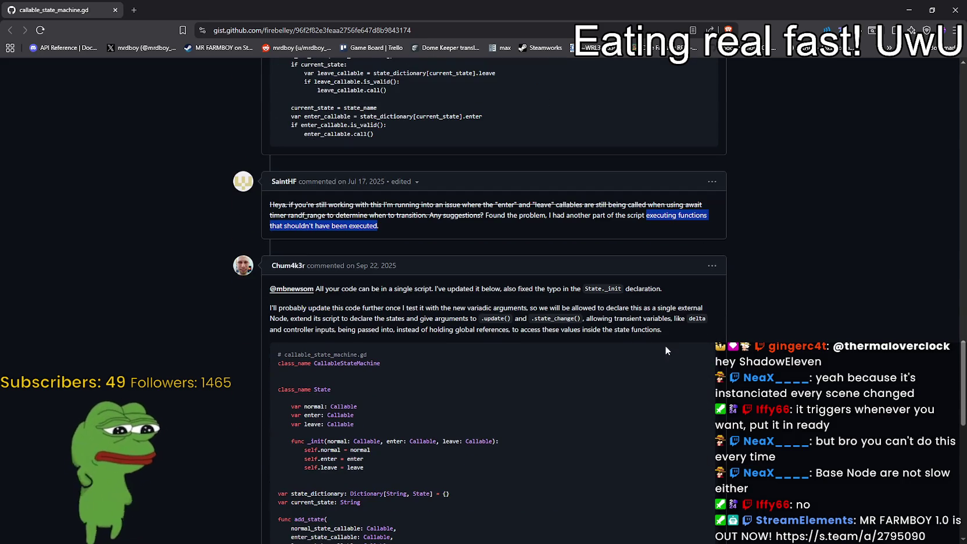
{"action": "scroll", "coordinate": [730, 390], "scroll_direction": "up", "scroll_amount": 12}
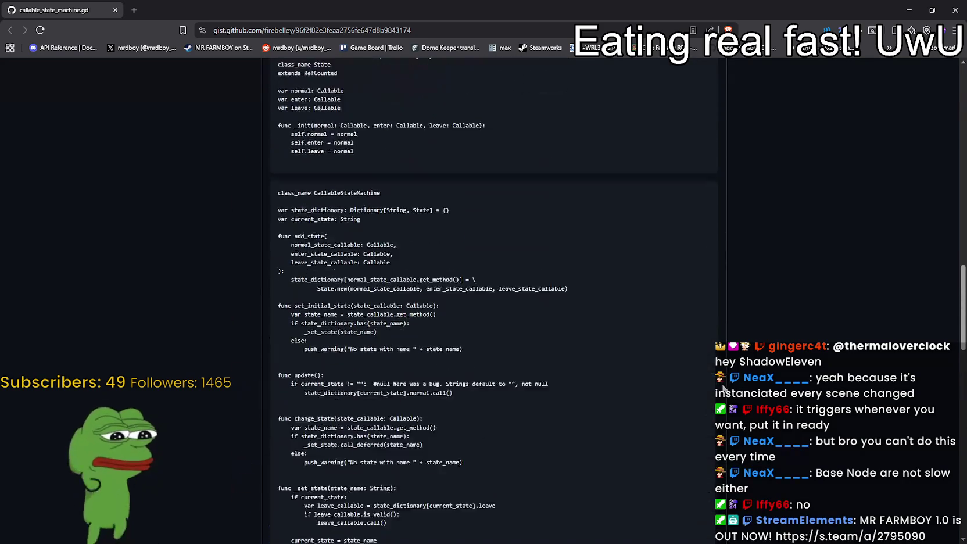
{"action": "scroll", "coordinate": [693, 370], "scroll_direction": "down", "scroll_amount": 13}
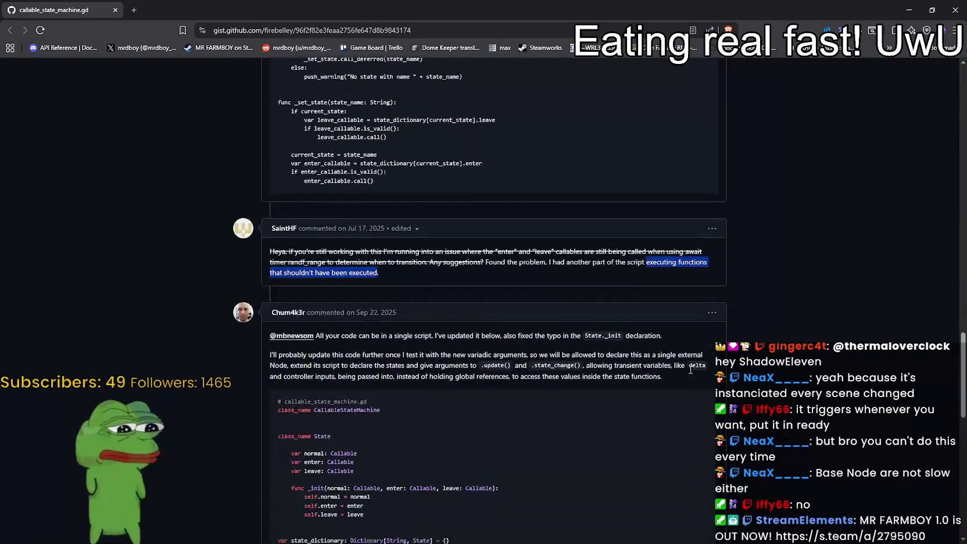
{"action": "scroll", "coordinate": [688, 369], "scroll_direction": "down", "scroll_amount": 7}
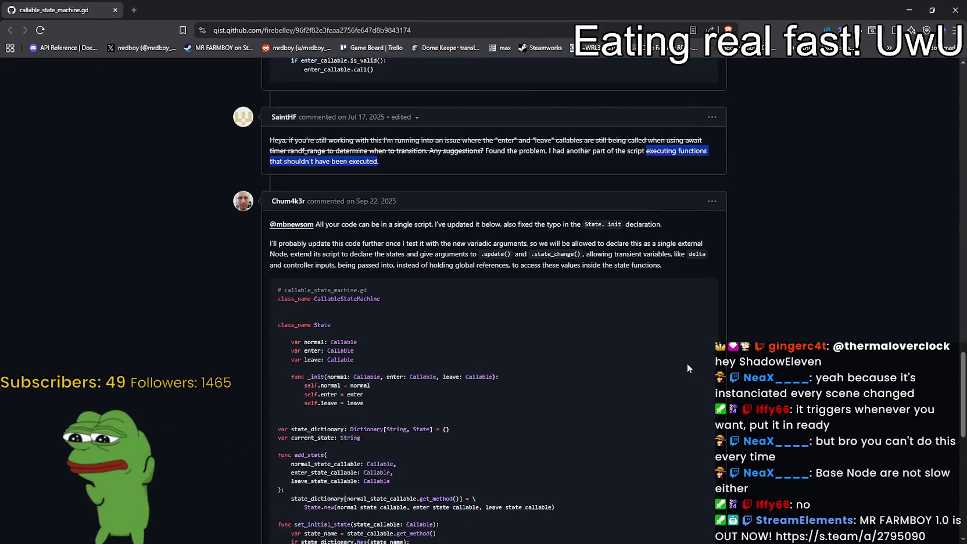
{"action": "scroll", "coordinate": [685, 365], "scroll_direction": "down", "scroll_amount": 5}
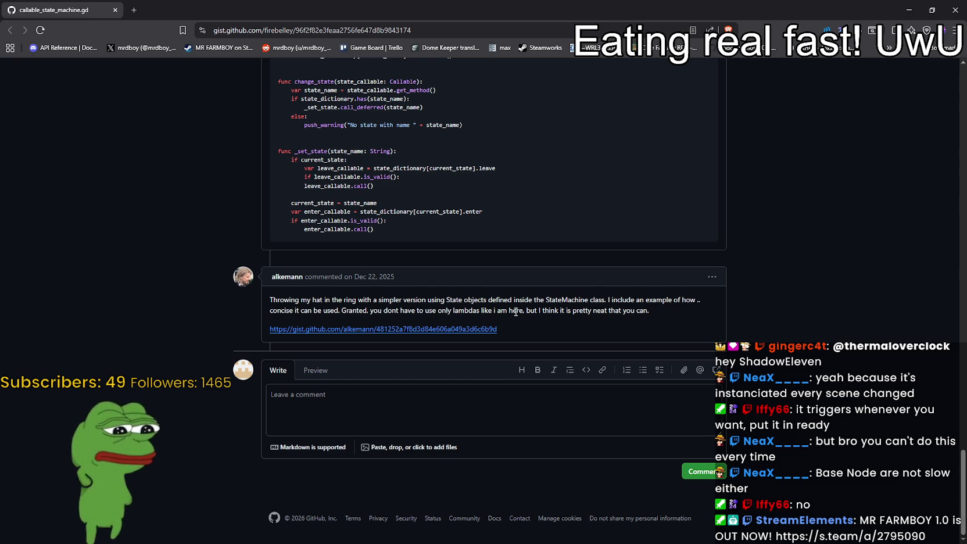
{"action": "left_click_drag", "start_coordinate": [557, 312], "coordinate": [635, 310]}
{"action": "left_click", "coordinate": [660, 311]}
{"action": "scroll", "coordinate": [695, 290], "scroll_direction": "up", "scroll_amount": 6}
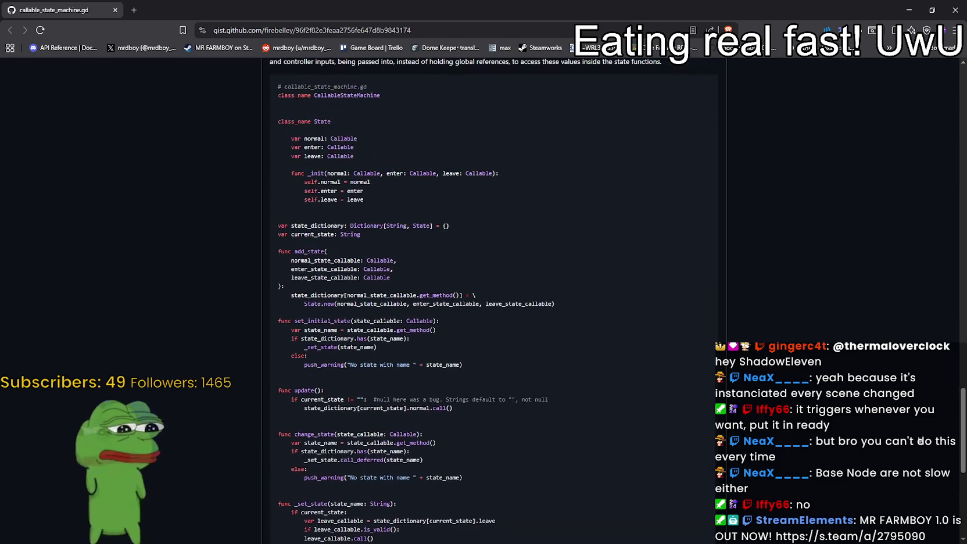
{"action": "mouse_move", "coordinate": [963, 412]}
{"action": "left_mouse_down"}
{"action": "mouse_move", "coordinate": [941, 104]}
{"action": "mouse_move", "coordinate": [929, 232]}
{"action": "mouse_move", "coordinate": [928, 217]}
{"action": "left_mouse_up"}
{"action": "mouse_move", "coordinate": [255, 157]}
{"action": "left_mouse_down"}
{"action": "mouse_move", "coordinate": [362, 240]}
{"action": "mouse_move", "coordinate": [473, 409]}
{"action": "left_mouse_up"}
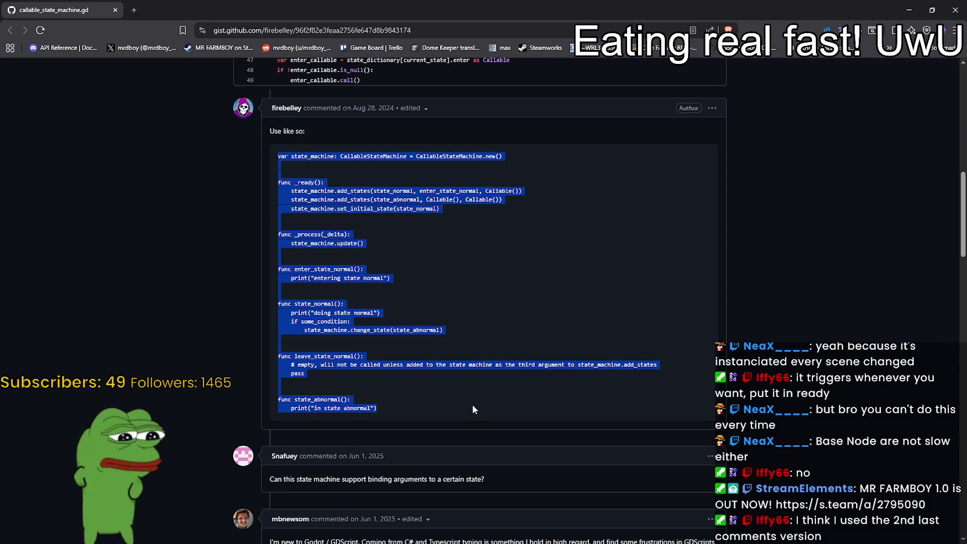
{"action": "scroll", "coordinate": [474, 391], "scroll_direction": "up", "scroll_amount": 1}
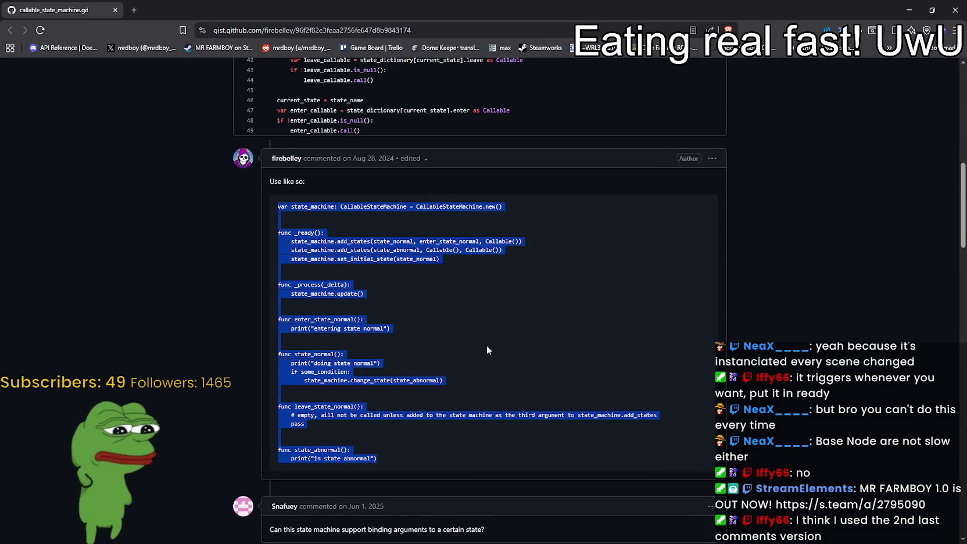
{"action": "scroll", "coordinate": [487, 345], "scroll_direction": "up", "scroll_amount": 5}
{"action": "scroll", "coordinate": [296, 110], "scroll_direction": "down", "scroll_amount": 5}
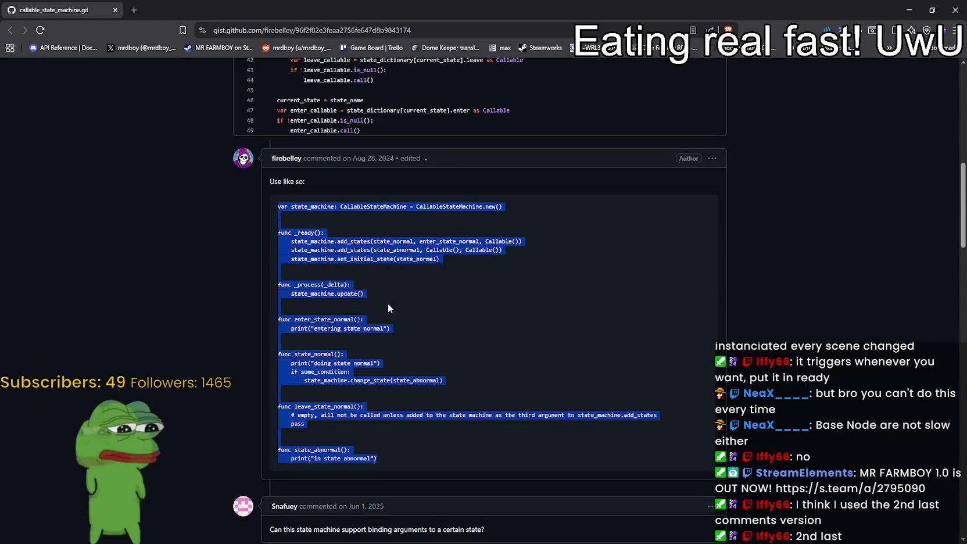
{"action": "scroll", "coordinate": [388, 296], "scroll_direction": "down", "scroll_amount": 9}
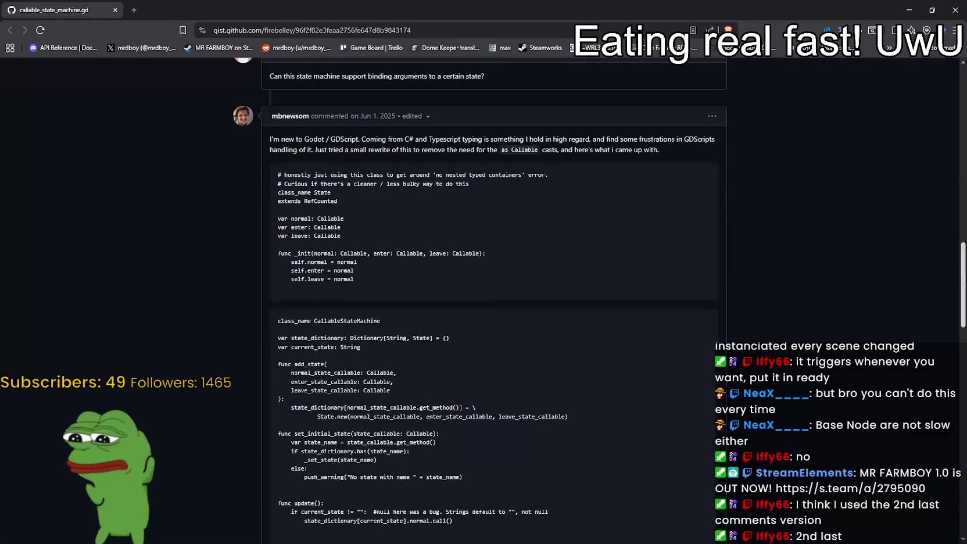
{"action": "scroll", "coordinate": [964, 442], "scroll_direction": "down", "scroll_amount": 15}
Copy the updated CallableStateMachine code from class_name through _set_state
{"action": "mouse_move", "coordinate": [965, 440]}
{"action": "left_mouse_down"}
{"action": "mouse_move", "coordinate": [959, 403]}
{"action": "mouse_move", "coordinate": [953, 446]}
{"action": "mouse_move", "coordinate": [953, 384]}
{"action": "mouse_move", "coordinate": [947, 465]}
{"action": "mouse_move", "coordinate": [944, 385]}
{"action": "mouse_move", "coordinate": [944, 413]}
{"action": "left_mouse_up"}
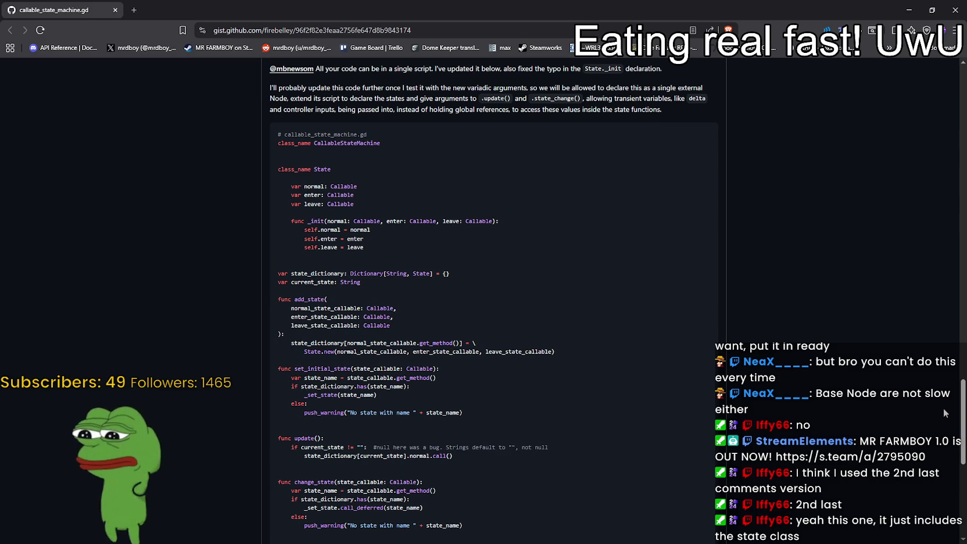
{"action": "left_click_drag", "start_coordinate": [944, 409], "coordinate": [928, 456]}
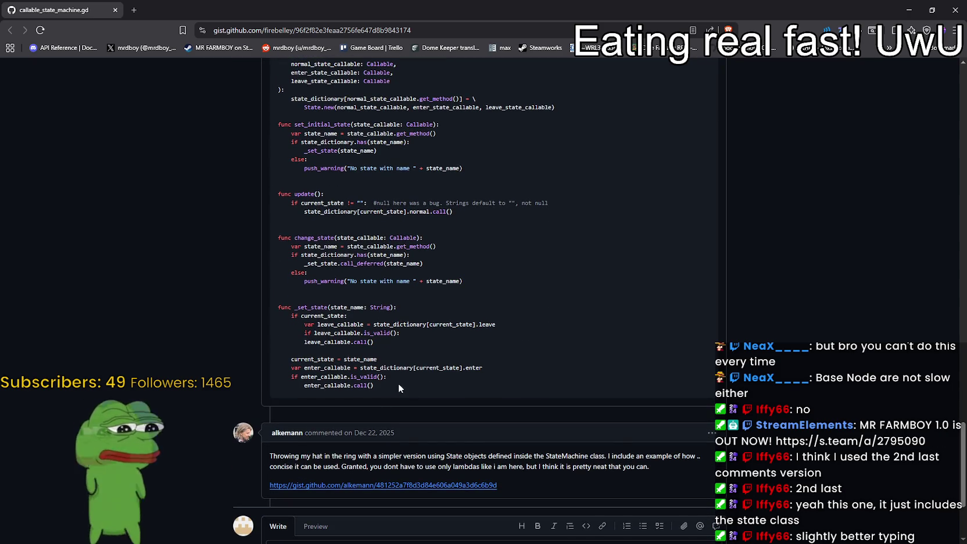
{"action": "scroll", "coordinate": [398, 384], "scroll_direction": "up", "scroll_amount": 4}
{"action": "scroll", "coordinate": [276, 254], "scroll_direction": "up", "scroll_amount": 1}
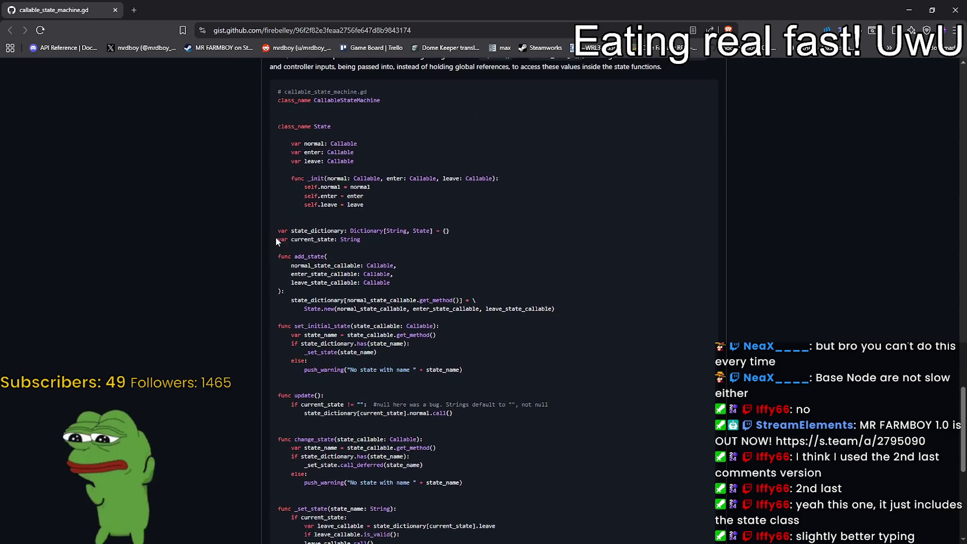
{"action": "mouse_move", "coordinate": [273, 148]}
{"action": "left_mouse_down"}
{"action": "mouse_move", "coordinate": [362, 216]}
{"action": "mouse_move", "coordinate": [378, 325]}
{"action": "mouse_move", "coordinate": [392, 302]}
{"action": "mouse_move", "coordinate": [439, 329]}
{"action": "mouse_move", "coordinate": [407, 335]}
{"action": "left_mouse_up"}
{"action": "right_click", "coordinate": [367, 309]}
{"action": "left_click", "coordinate": [395, 317]}
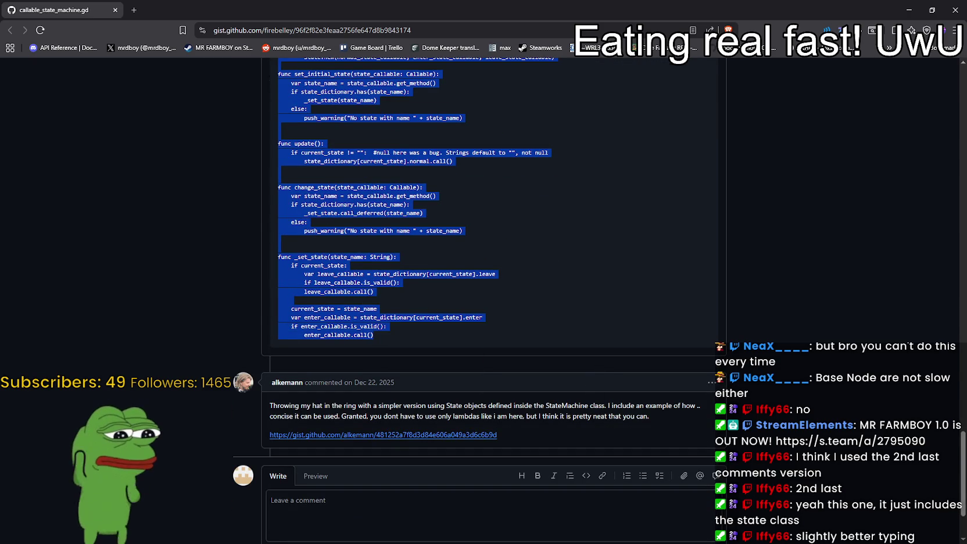
Replace lines 4–50 of callable_state_machine.gd with the copied gist code, then return to the gist
{"action": "key", "text": "alt+Tab"}
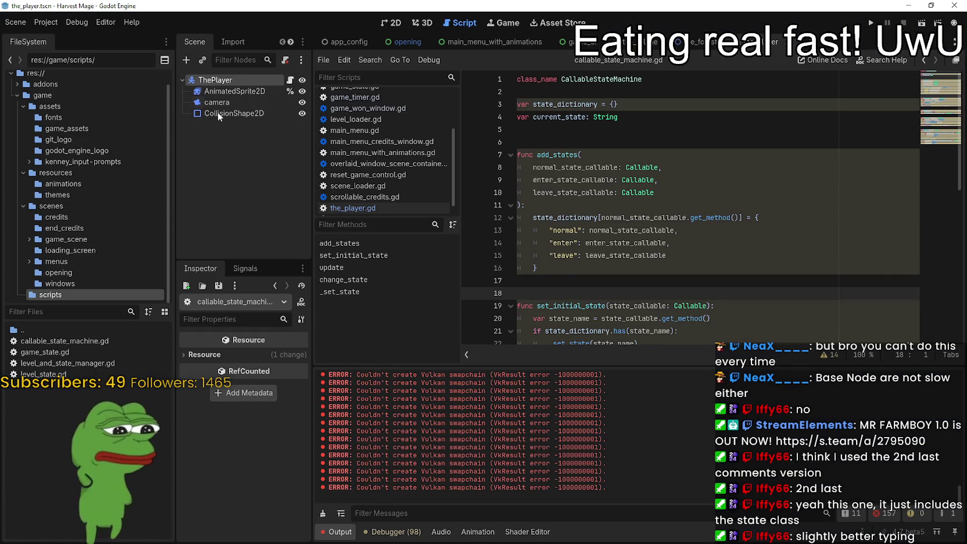
{"action": "double_click", "coordinate": [46, 343]}
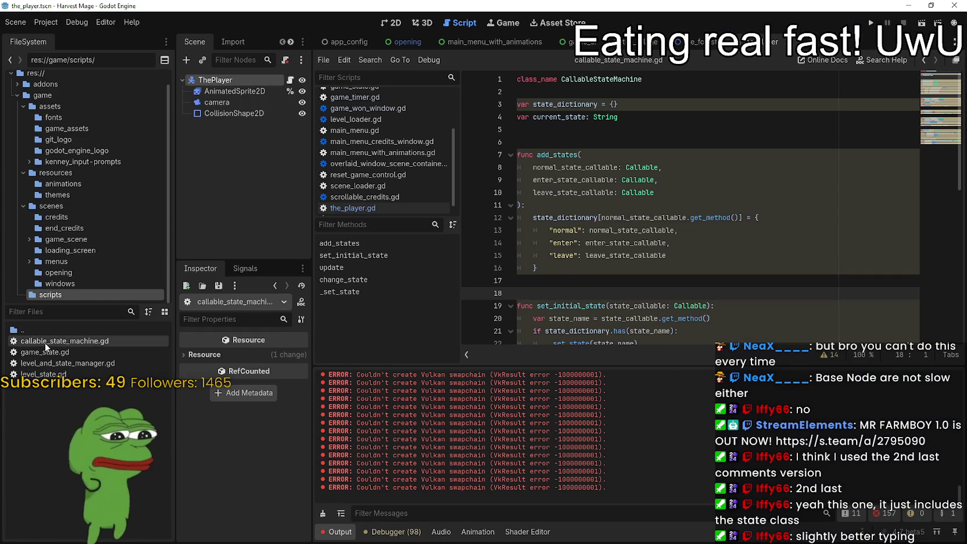
{"action": "scroll", "coordinate": [727, 236], "scroll_direction": "down", "scroll_amount": 3}
{"action": "scroll", "coordinate": [723, 234], "scroll_direction": "up", "scroll_amount": 2}
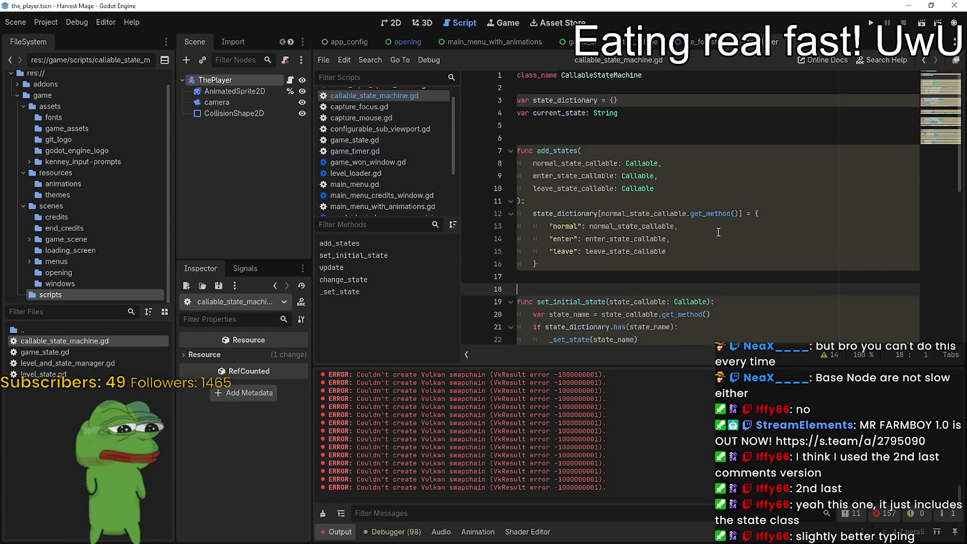
{"action": "scroll", "coordinate": [639, 219], "scroll_direction": "down", "scroll_amount": 3}
{"action": "scroll", "coordinate": [639, 219], "scroll_direction": "down", "scroll_amount": 5}
{"action": "scroll", "coordinate": [613, 220], "scroll_direction": "down", "scroll_amount": 1}
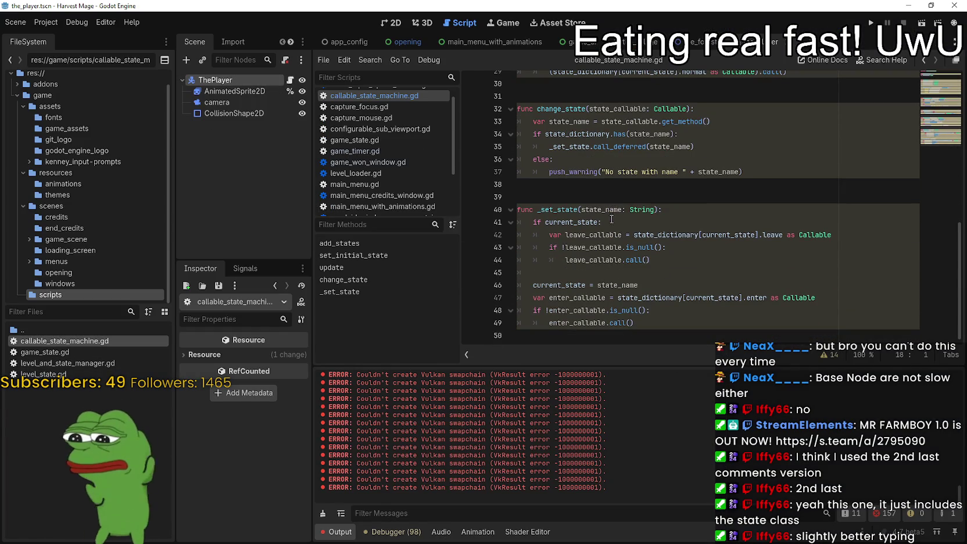
{"action": "left_click", "coordinate": [795, 236]}
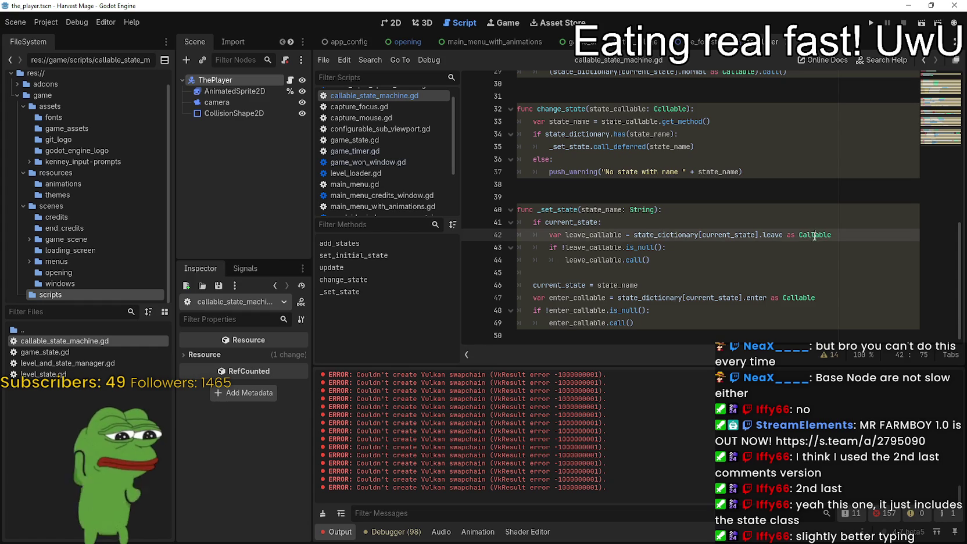
{"action": "left_click", "coordinate": [654, 330]}
{"action": "mouse_move", "coordinate": [664, 326]}
{"action": "left_mouse_down"}
{"action": "mouse_move", "coordinate": [651, 290]}
{"action": "mouse_move", "coordinate": [393, 81]}
{"action": "mouse_move", "coordinate": [435, 108]}
{"action": "mouse_move", "coordinate": [447, 98]}
{"action": "left_mouse_up"}
{"action": "key", "text": "ctrl+v"}
{"action": "key", "text": "alt+Tab"}
{"action": "scroll", "coordinate": [496, 264], "scroll_direction": "up", "scroll_amount": 3}
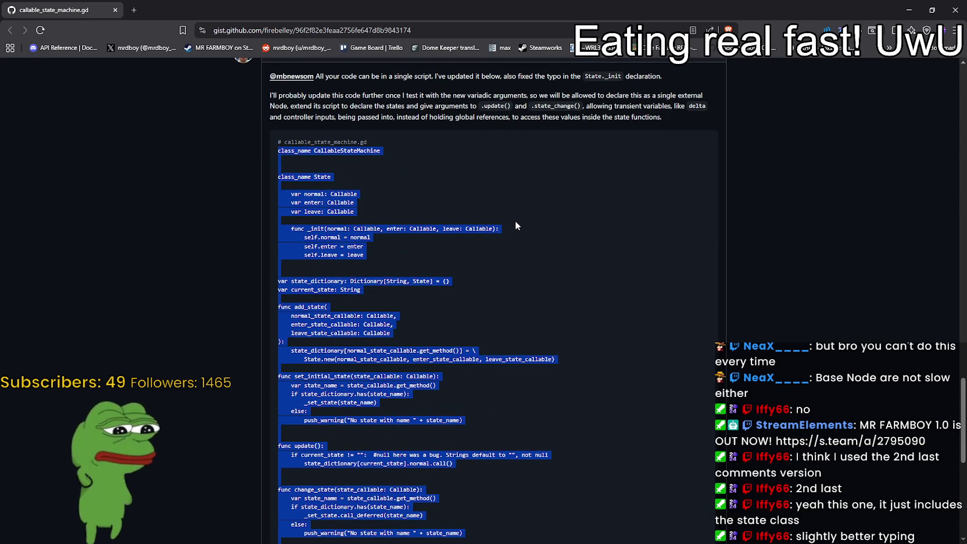
Delete the duplicate CallableStateMachine class_name line and surrounding blank lines at the script top
{"action": "key", "text": "alt+Tab"}
{"action": "key", "text": "ctrl+v"}
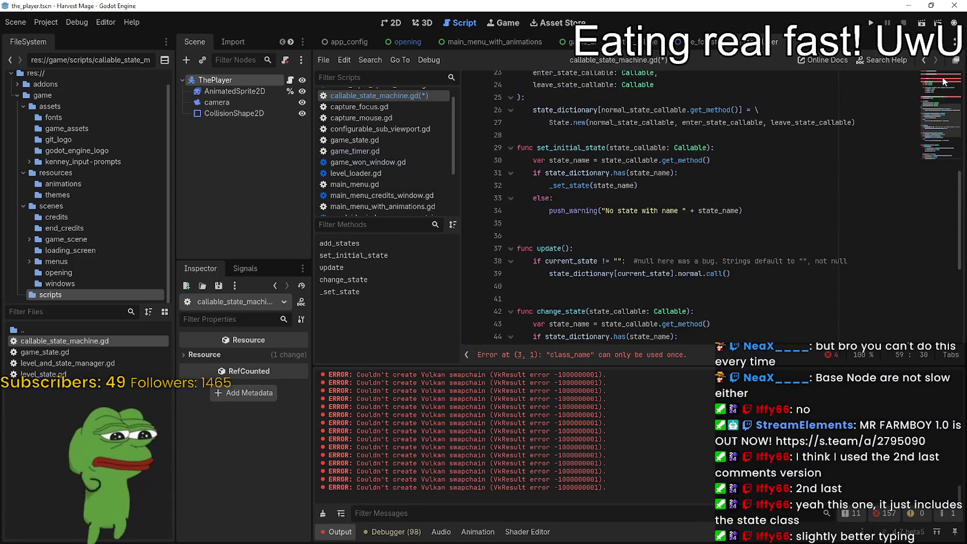
{"action": "left_click", "coordinate": [943, 82]}
{"action": "left_click_drag", "start_coordinate": [598, 93], "coordinate": [510, 83]}
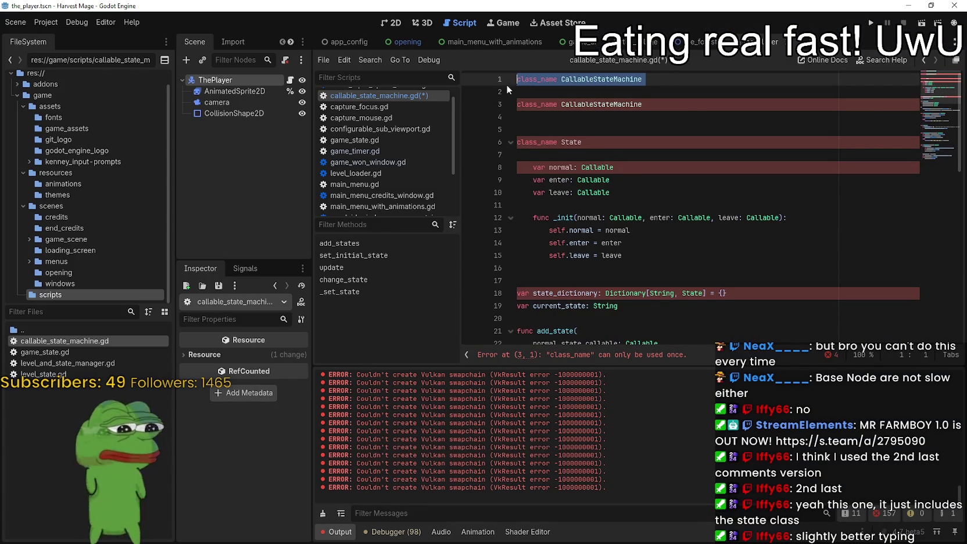
{"action": "key", "text": "Delete"}
{"action": "key", "text": "Delete"}
{"action": "left_click", "coordinate": [520, 93]}
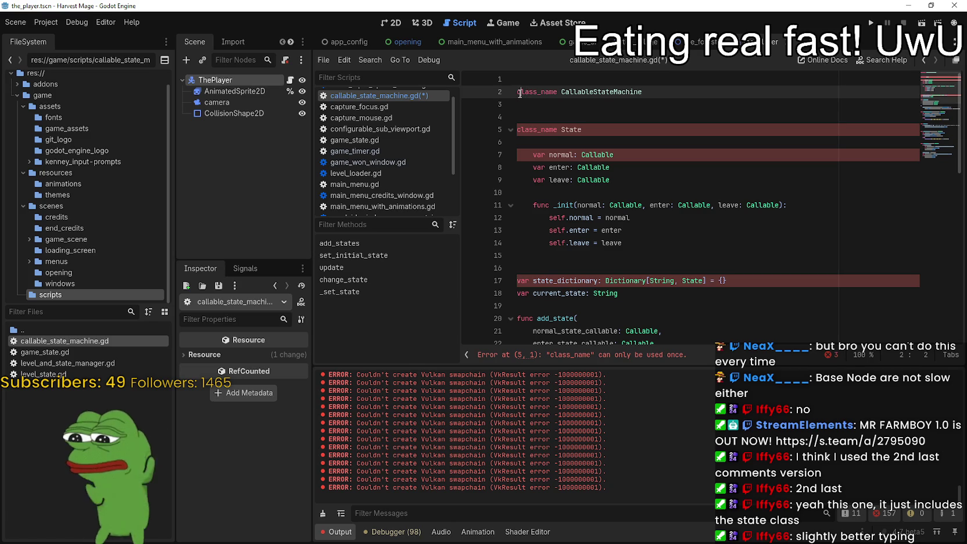
{"action": "left_click", "coordinate": [517, 91]}
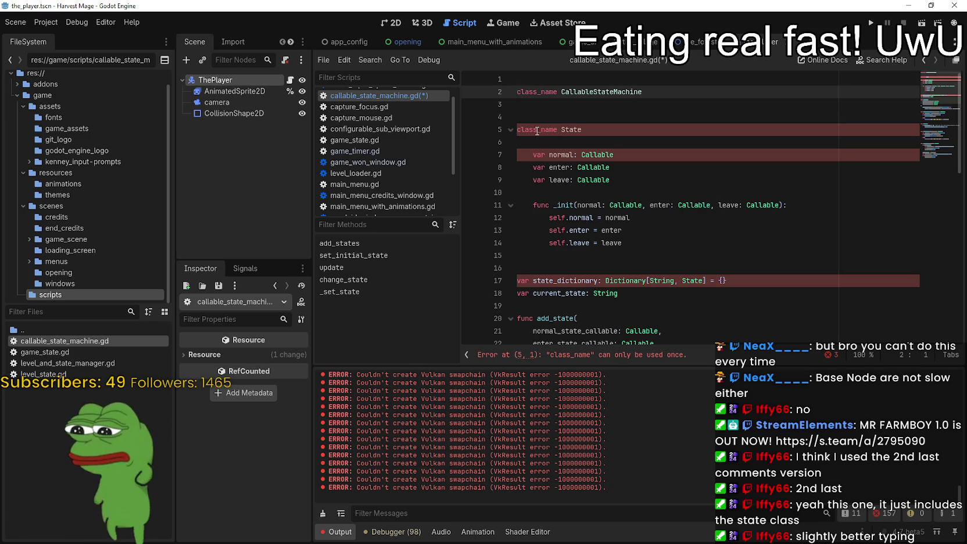
{"action": "key", "text": "BackSpace"}
{"action": "left_click", "coordinate": [535, 104]}
{"action": "key", "text": "BackSpace"}
{"action": "key", "text": "BackSpace"}
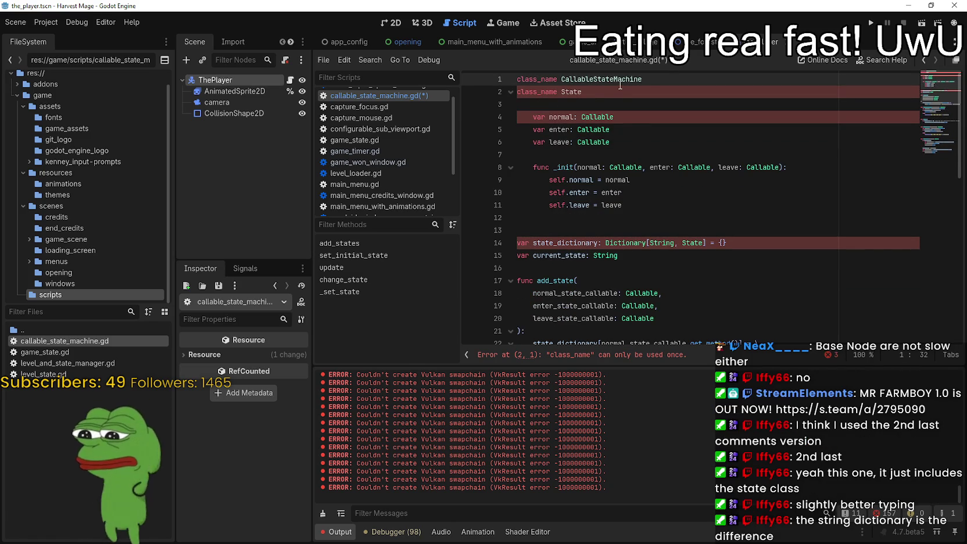
{"action": "left_click", "coordinate": [619, 90]}
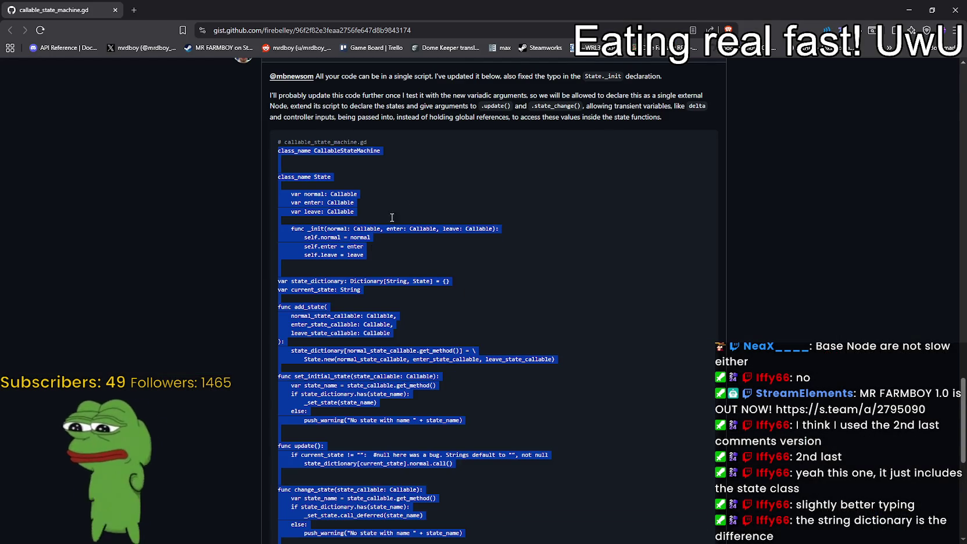
Paste the gist's class_name State line below the CallableStateMachine declaration
{"action": "left_click", "coordinate": [381, 235]}
{"action": "triple_click", "coordinate": [294, 177]}
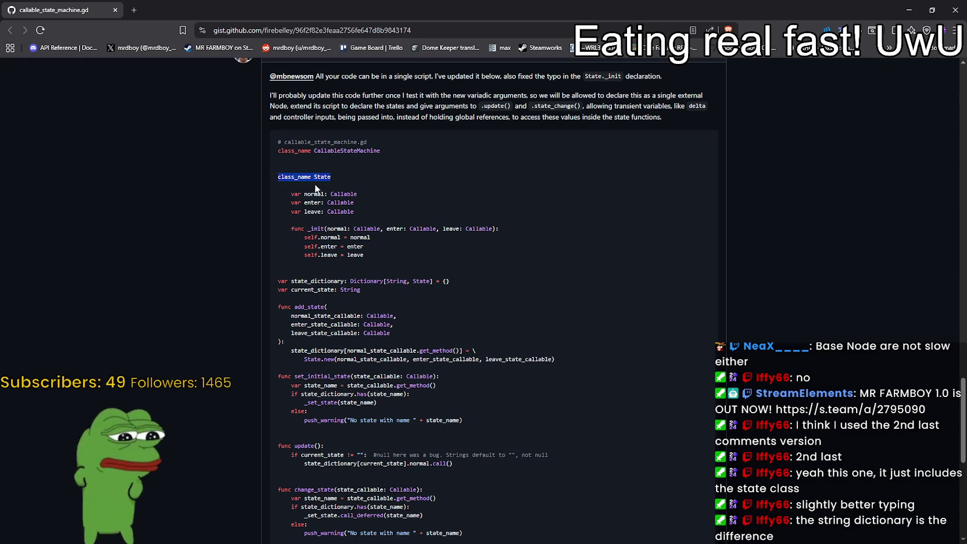
{"action": "key", "text": "ctrl+c"}
{"action": "key", "text": "alt+Tab"}
{"action": "key", "text": "ctrl+v"}
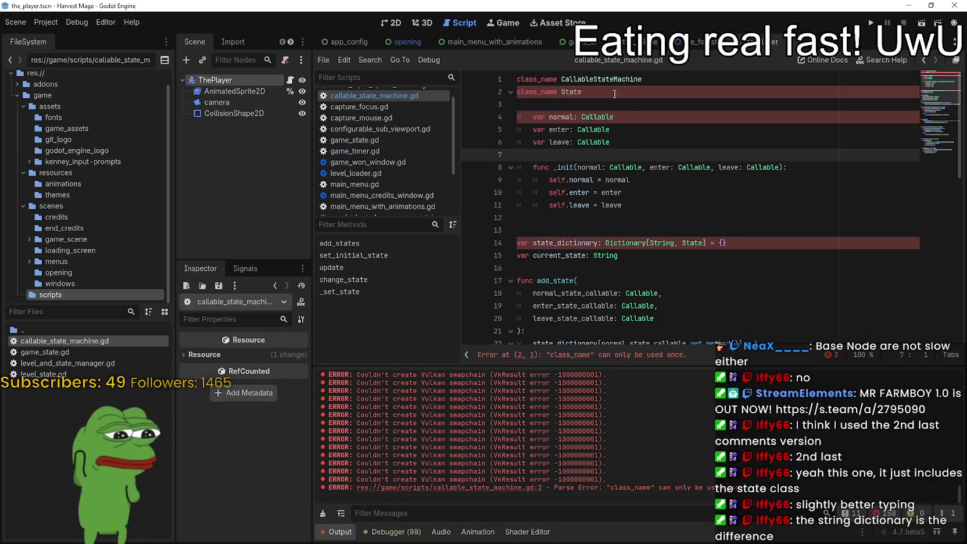
{"action": "left_click", "coordinate": [615, 94]}
{"action": "left_click", "coordinate": [671, 82]}
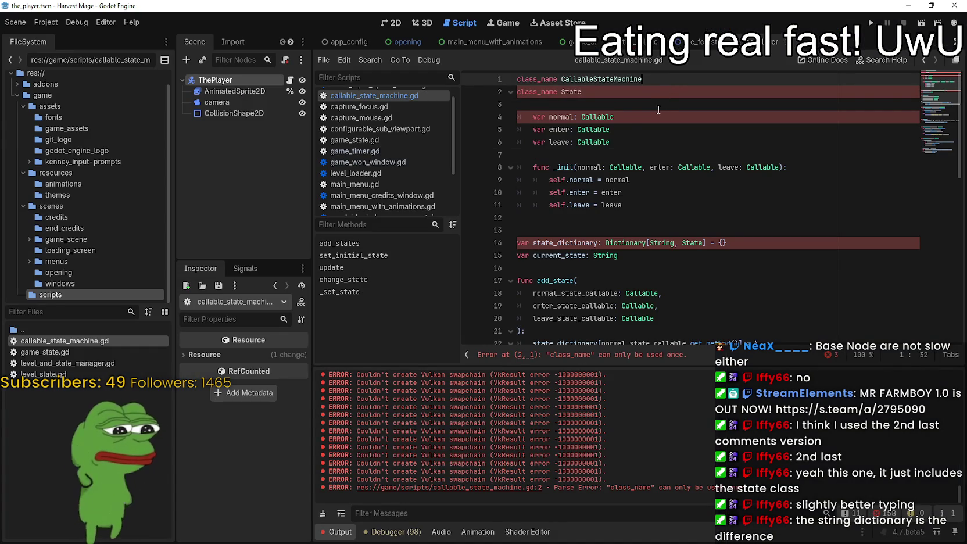
{"action": "key", "text": "Return"}
{"action": "left_click", "coordinate": [583, 117]}
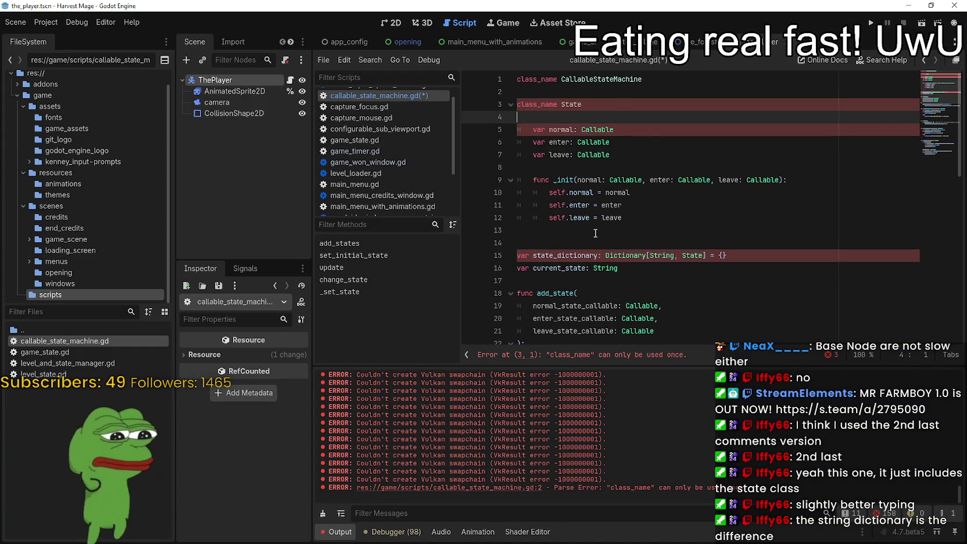
Compare the gist's class_name lines and check state_dictionary uses and line indentation
{"action": "key", "text": "alt+Tab"}
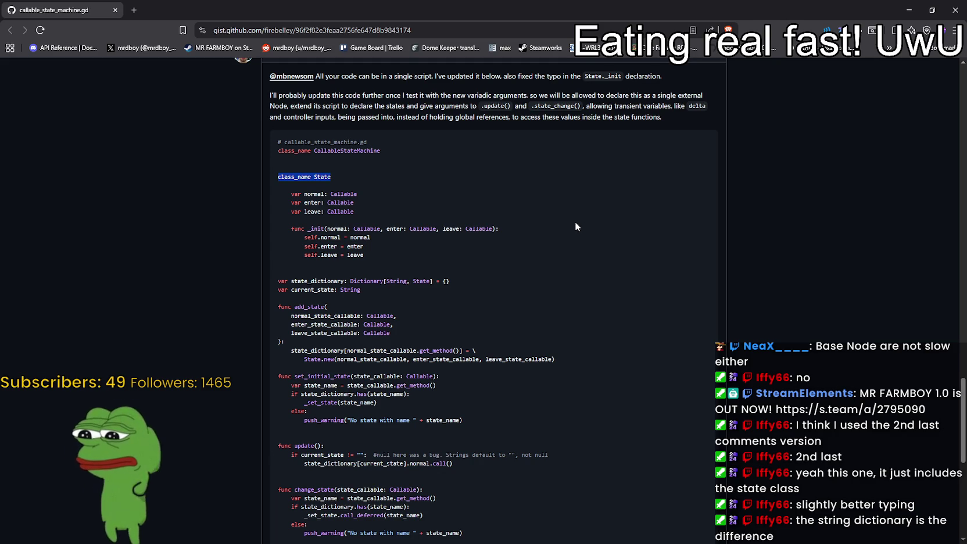
{"action": "left_click", "coordinate": [576, 226]}
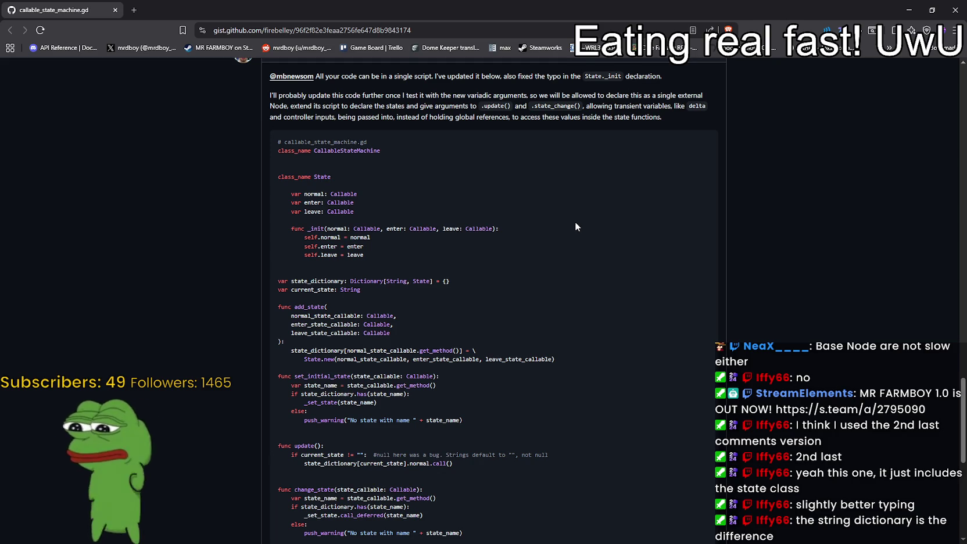
{"action": "mouse_move", "coordinate": [360, 178]}
{"action": "left_mouse_down"}
{"action": "mouse_move", "coordinate": [268, 143]}
{"action": "mouse_move", "coordinate": [267, 153]}
{"action": "left_mouse_up"}
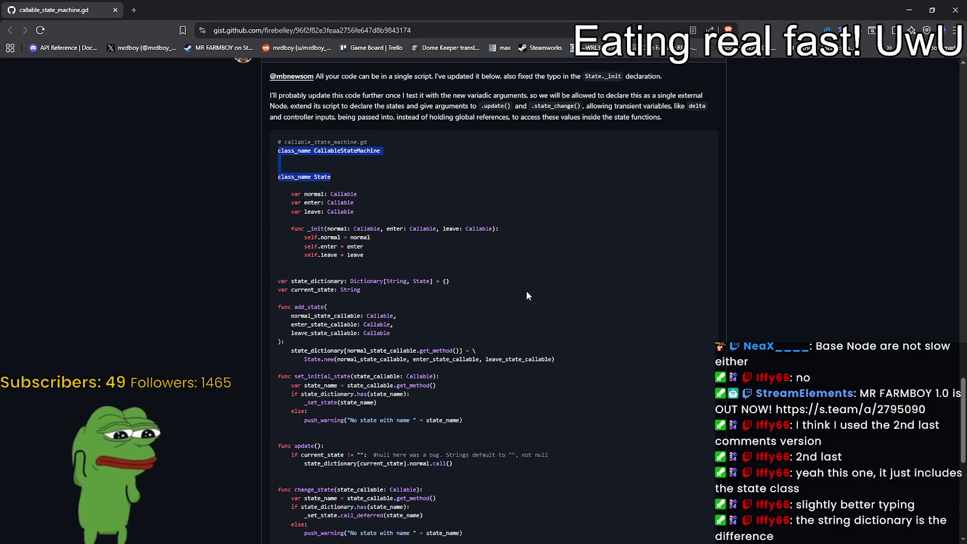
{"action": "scroll", "coordinate": [522, 287], "scroll_direction": "down", "scroll_amount": 1}
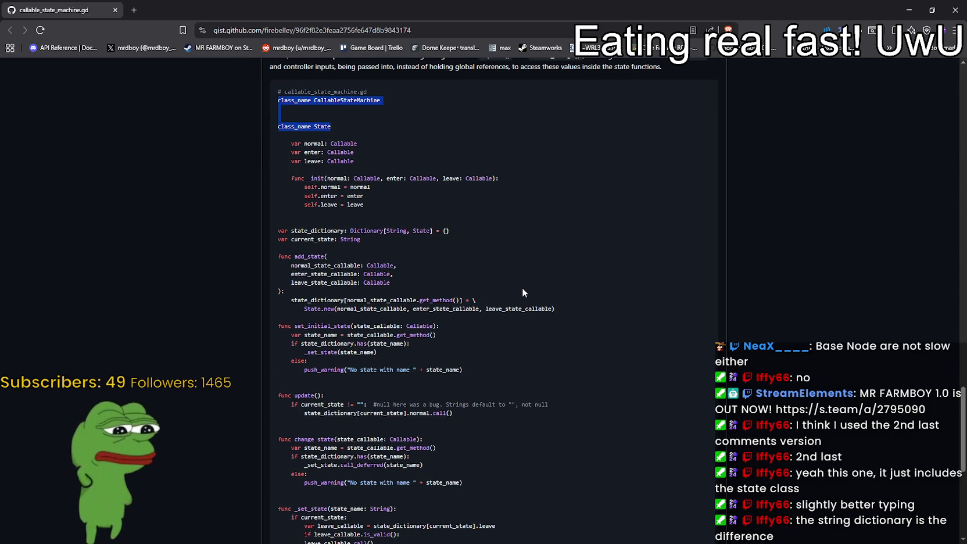
{"action": "scroll", "coordinate": [521, 287], "scroll_direction": "up", "scroll_amount": 1}
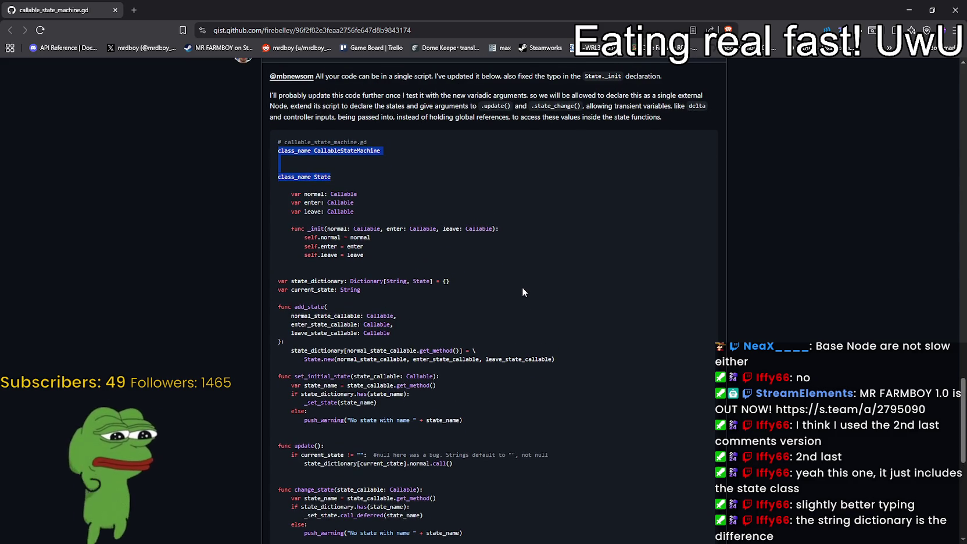
{"action": "key", "text": "alt+Tab"}
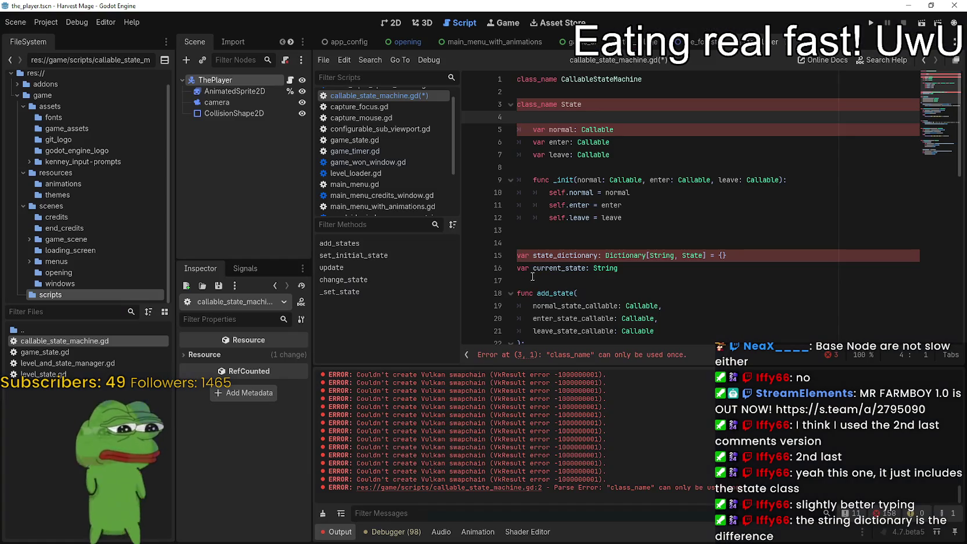
{"action": "scroll", "coordinate": [533, 272], "scroll_direction": "down", "scroll_amount": 2}
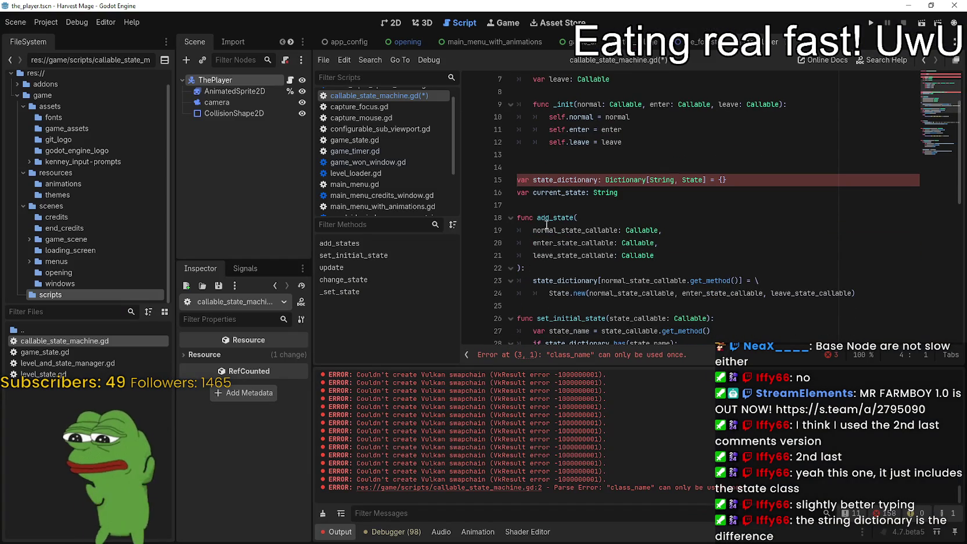
{"action": "double_click", "coordinate": [546, 180]}
{"action": "scroll", "coordinate": [697, 231], "scroll_direction": "up", "scroll_amount": 2}
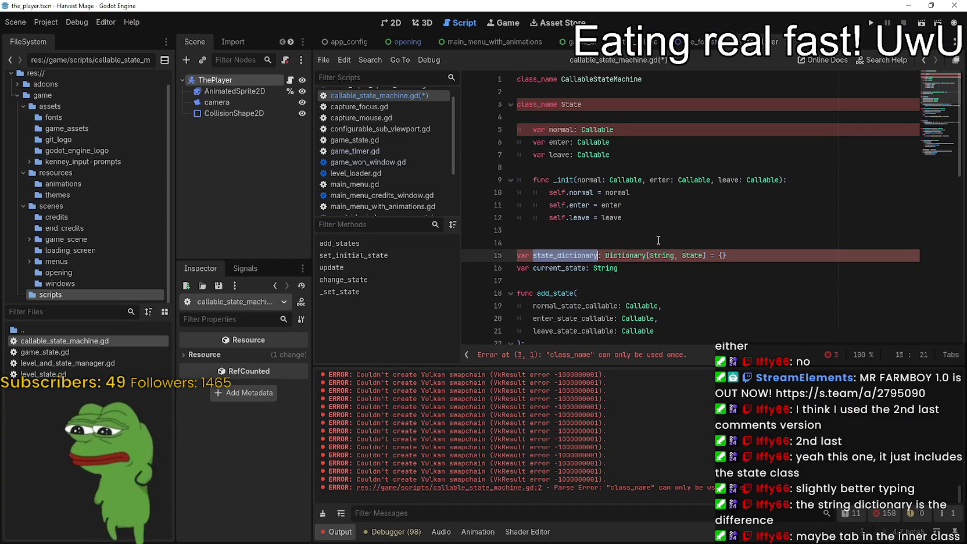
{"action": "left_click", "coordinate": [660, 228]}
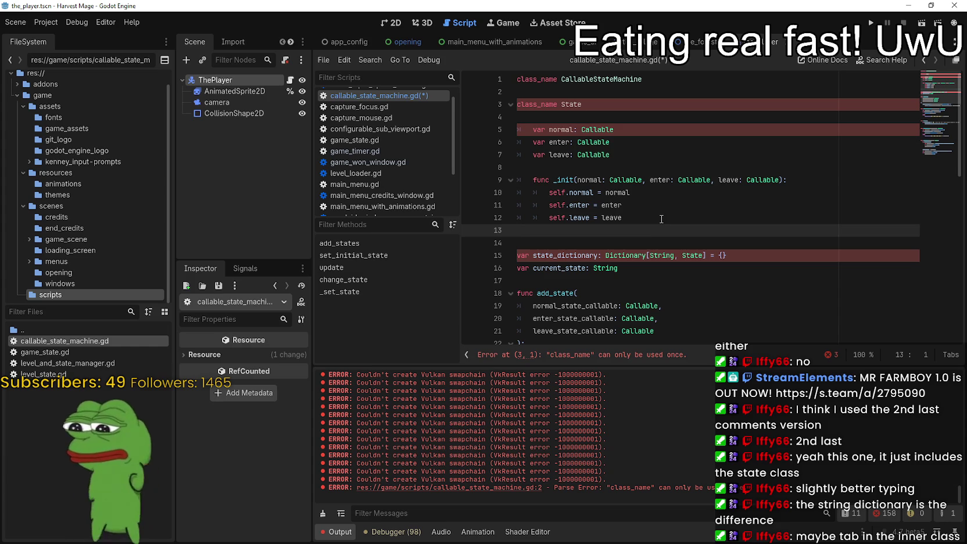
{"action": "mouse_move", "coordinate": [531, 153]}
{"action": "left_mouse_down"}
{"action": "mouse_move", "coordinate": [519, 150]}
{"action": "mouse_move", "coordinate": [521, 126]}
{"action": "left_mouse_up"}
{"action": "left_click", "coordinate": [531, 140]}
{"action": "left_click", "coordinate": [573, 109]}
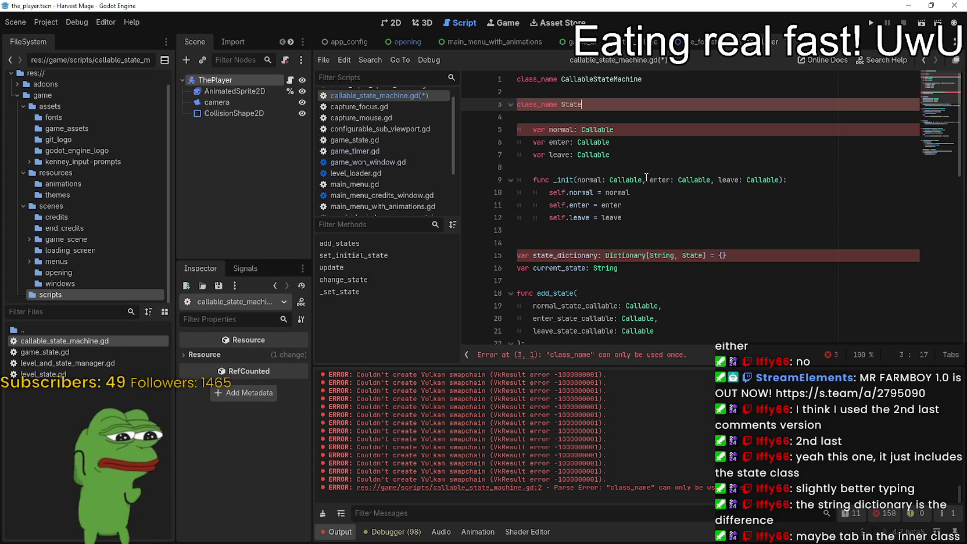
Unindent the State variables and _init function on lines 5–12 by one level
{"action": "mouse_move", "coordinate": [633, 216]}
{"action": "left_mouse_down"}
{"action": "mouse_move", "coordinate": [523, 167]}
{"action": "mouse_move", "coordinate": [506, 129]}
{"action": "left_mouse_up"}
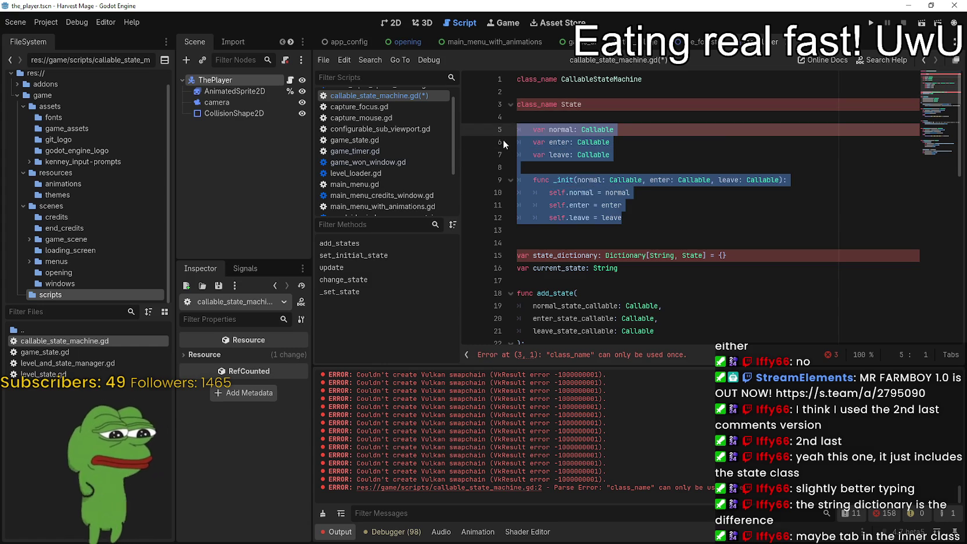
{"action": "key", "text": "shift+Tab"}
{"action": "left_click", "coordinate": [649, 166]}
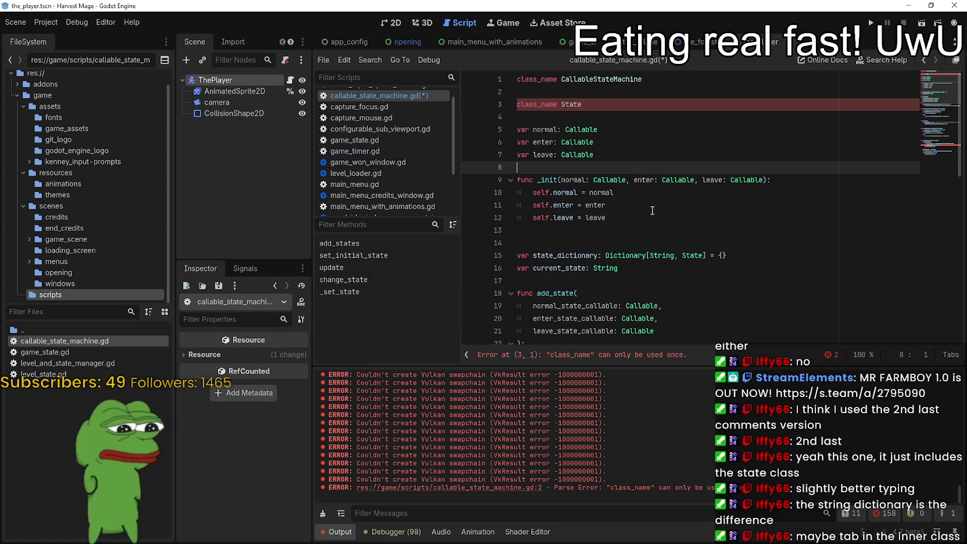
{"action": "mouse_move", "coordinate": [602, 103]}
{"action": "left_mouse_down"}
{"action": "mouse_move", "coordinate": [486, 100]}
{"action": "mouse_move", "coordinate": [483, 77]}
{"action": "left_mouse_up"}
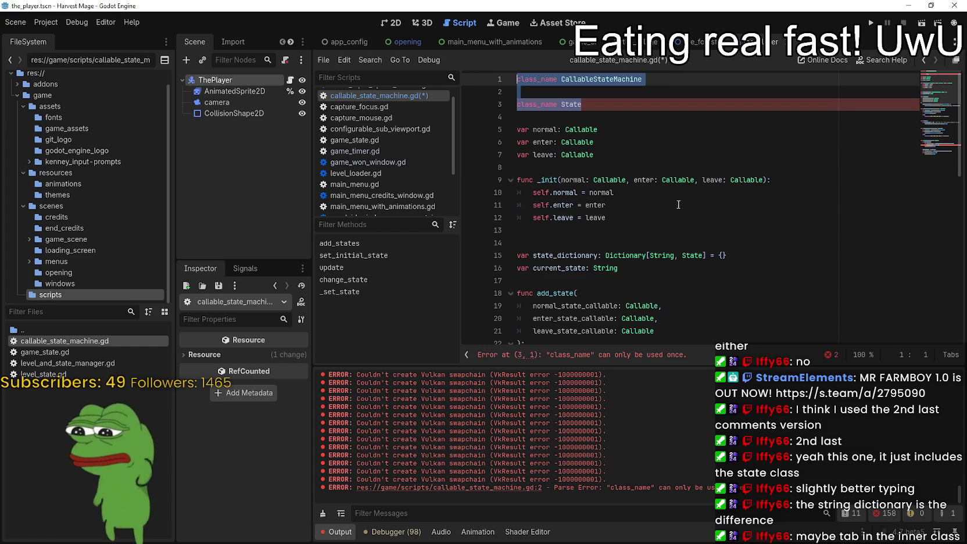
{"action": "scroll", "coordinate": [675, 197], "scroll_direction": "down", "scroll_amount": 1}
{"action": "scroll", "coordinate": [675, 197], "scroll_direction": "up", "scroll_amount": 1}
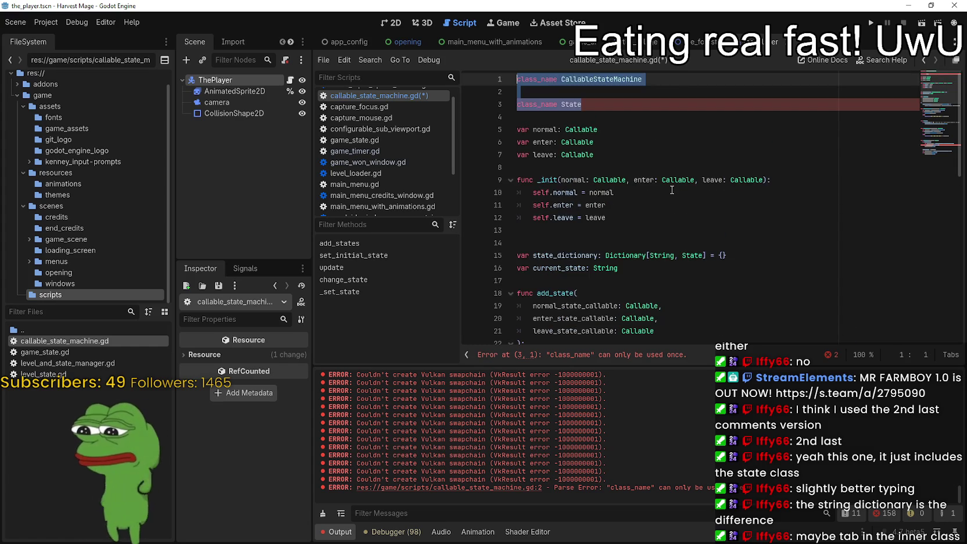
{"action": "scroll", "coordinate": [674, 186], "scroll_direction": "down", "scroll_amount": 9}
{"action": "scroll", "coordinate": [674, 181], "scroll_direction": "down", "scroll_amount": 3}
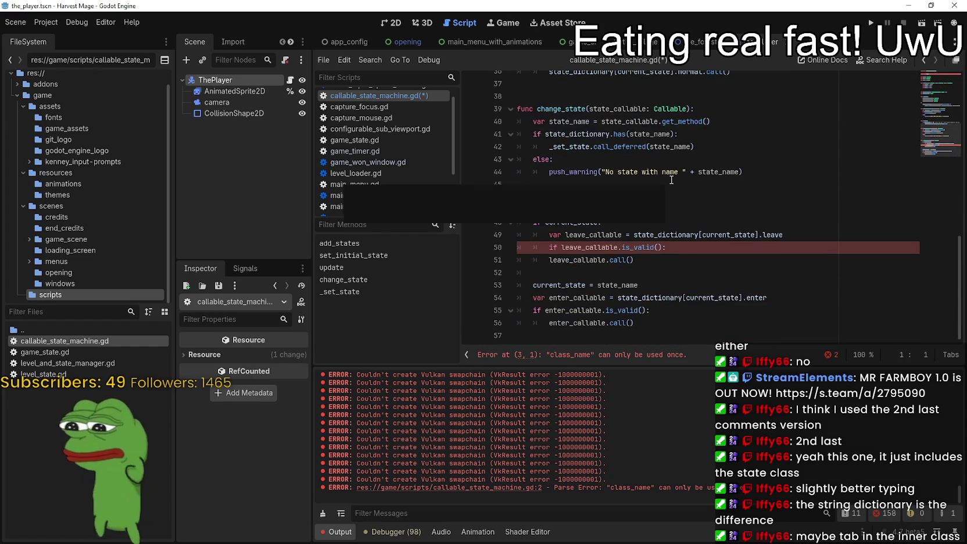
{"action": "double_click", "coordinate": [619, 248]}
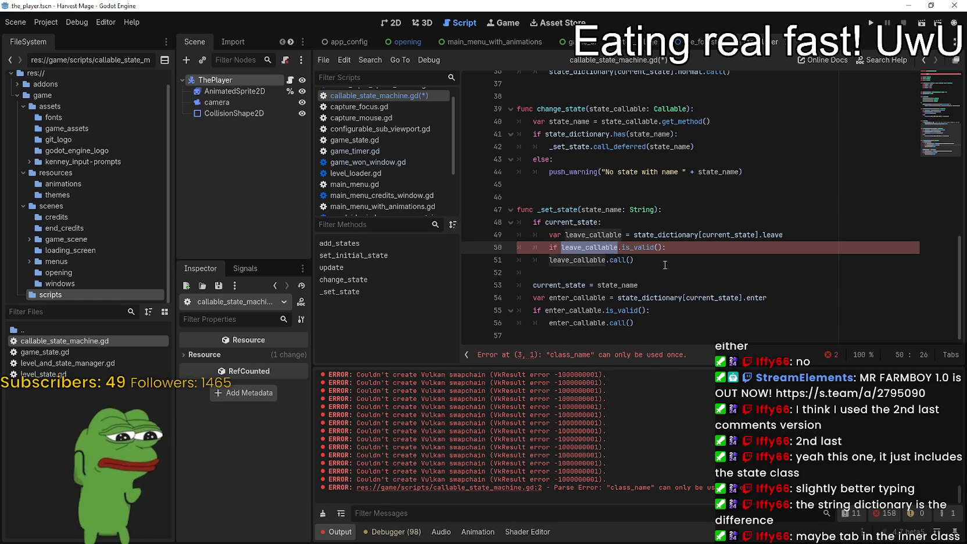
{"action": "scroll", "coordinate": [663, 258], "scroll_direction": "up", "scroll_amount": 9}
{"action": "scroll", "coordinate": [664, 259], "scroll_direction": "up", "scroll_amount": 3}
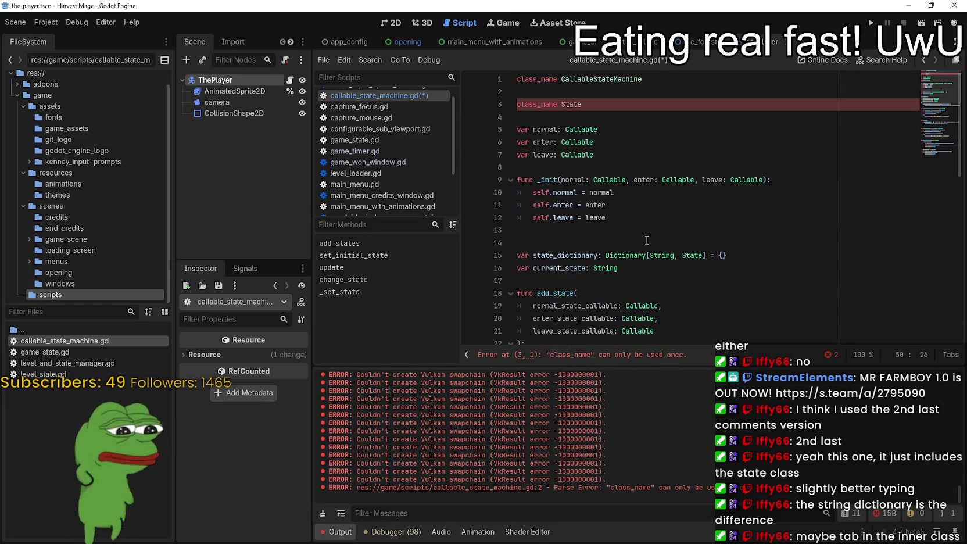
Comment out the inner line as '#class_name State' and save the script
{"action": "key", "text": "alt+Tab"}
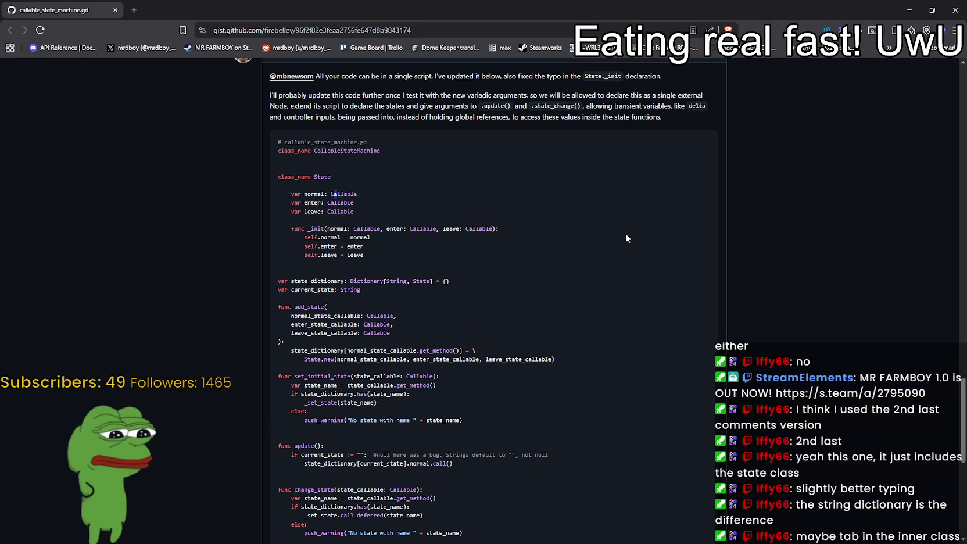
{"action": "left_click_drag", "start_coordinate": [277, 150], "coordinate": [347, 211]}
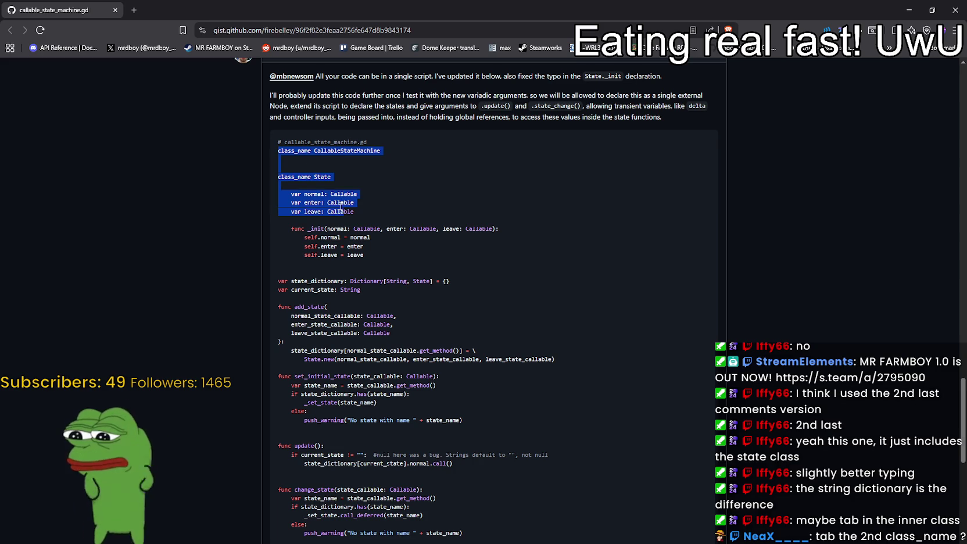
{"action": "key", "text": "alt+Tab"}
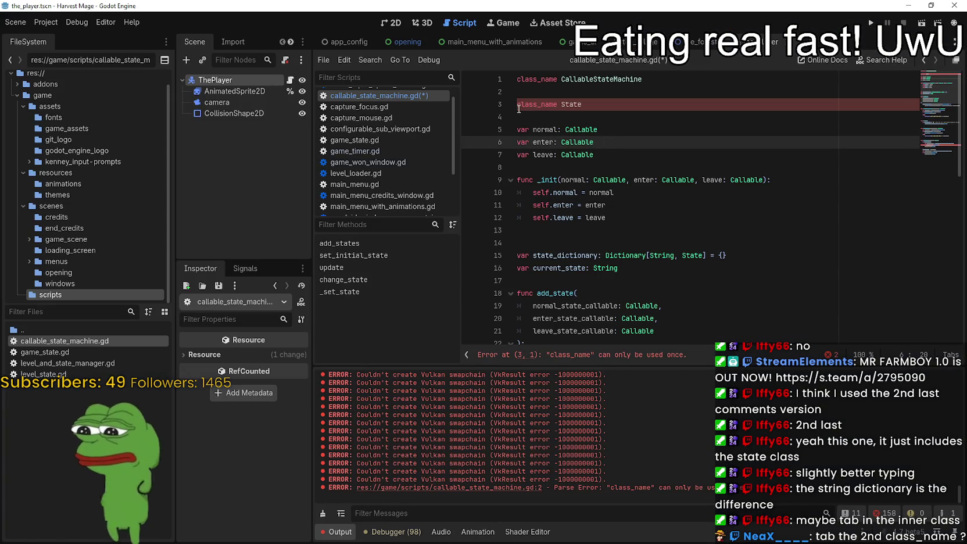
{"action": "left_click", "coordinate": [522, 107]}
{"action": "type", "text": "#"}
{"action": "left_click", "coordinate": [621, 120]}
{"action": "scroll", "coordinate": [621, 120], "scroll_direction": "down", "scroll_amount": 10}
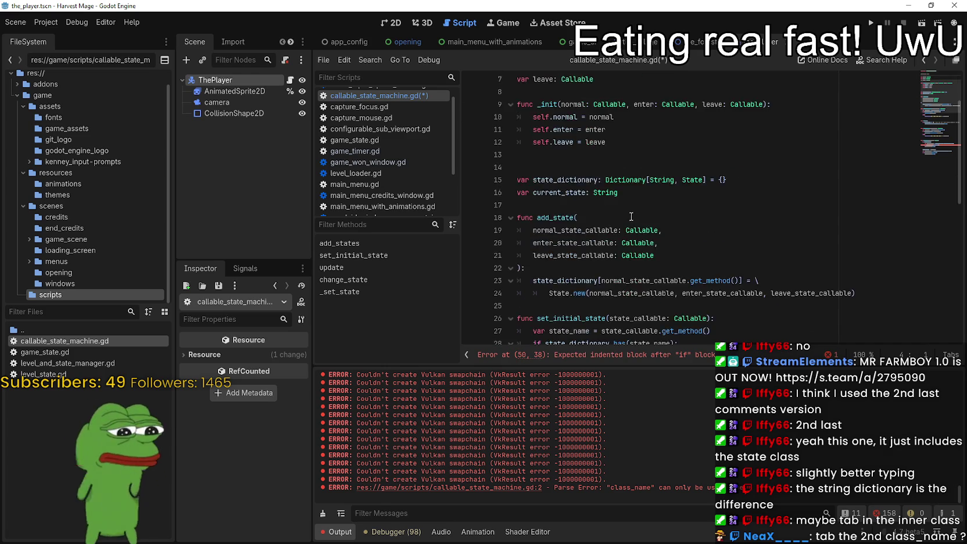
{"action": "scroll", "coordinate": [629, 209], "scroll_direction": "down", "scroll_amount": 2}
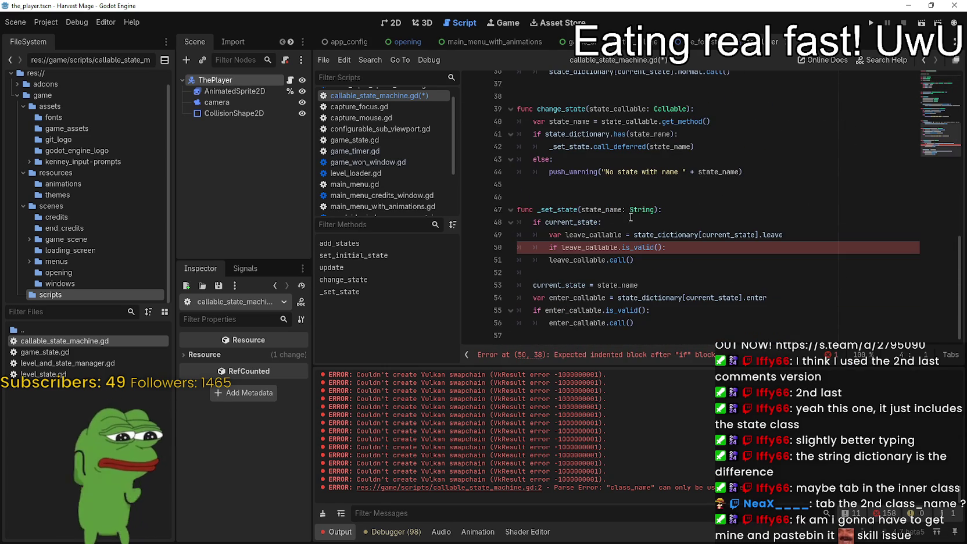
{"action": "left_click", "coordinate": [633, 259]}
{"action": "key", "text": "ctrl+s"}
{"action": "scroll", "coordinate": [633, 218], "scroll_direction": "up", "scroll_amount": 12}
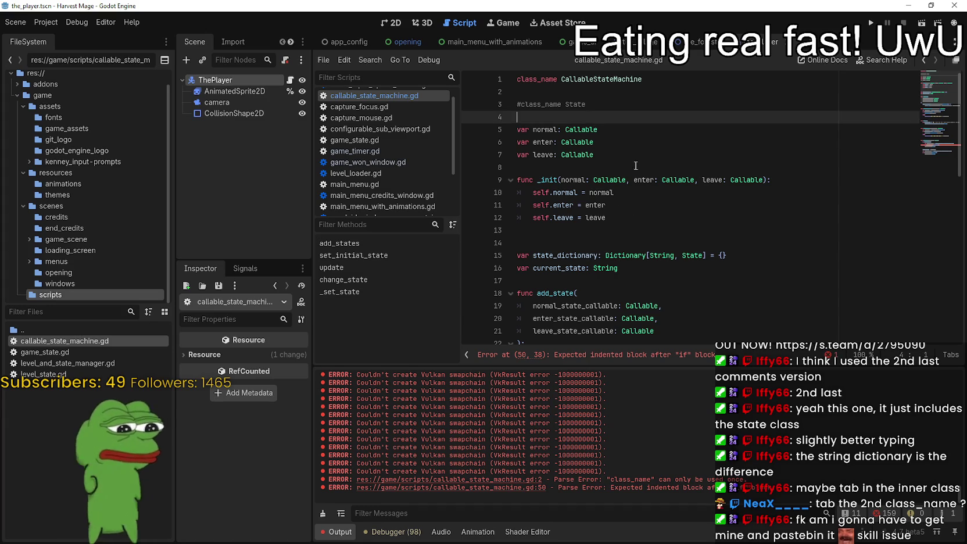
Indent leave_callable.call() on line 51 under its if check and save
{"action": "scroll", "coordinate": [625, 204], "scroll_direction": "down", "scroll_amount": 7}
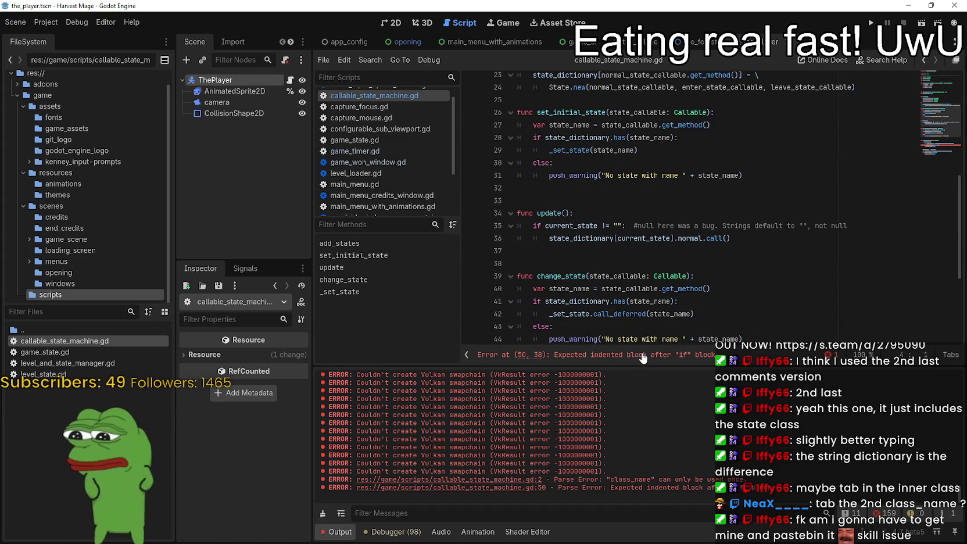
{"action": "scroll", "coordinate": [643, 344], "scroll_direction": "down", "scroll_amount": 4}
{"action": "left_click", "coordinate": [682, 262]}
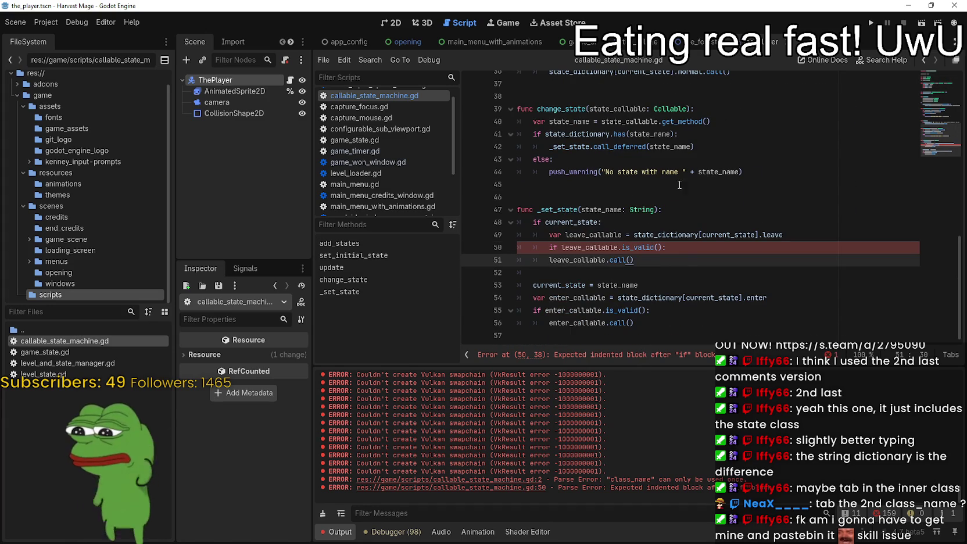
{"action": "left_click", "coordinate": [548, 260]}
{"action": "key", "text": "Tab"}
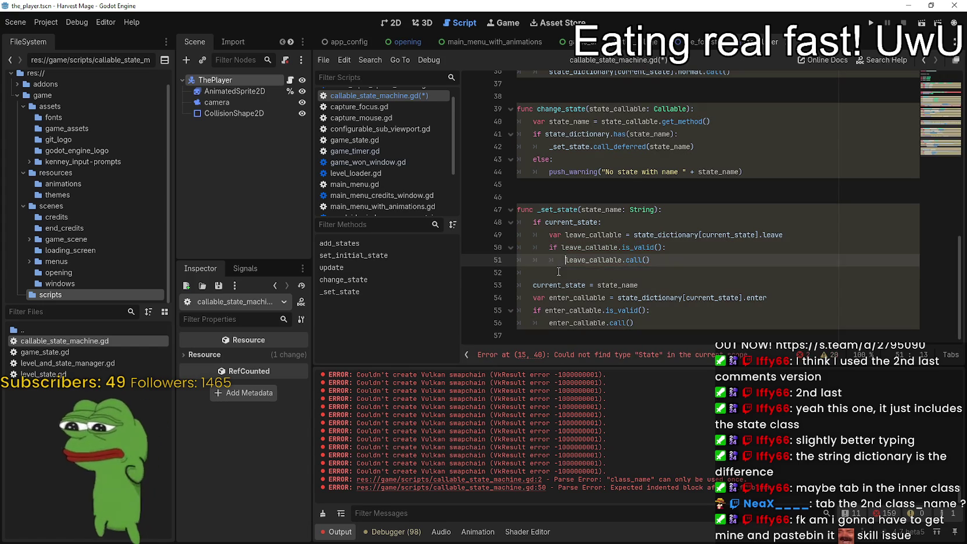
{"action": "left_click", "coordinate": [558, 271]}
{"action": "key", "text": "ctrl+s"}
{"action": "scroll", "coordinate": [587, 232], "scroll_direction": "up", "scroll_amount": 10}
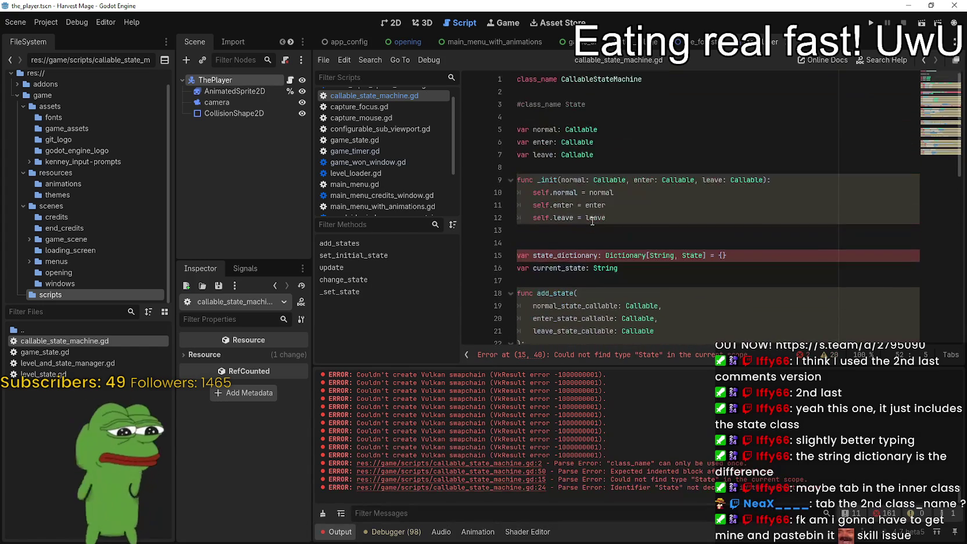
{"action": "scroll", "coordinate": [590, 224], "scroll_direction": "down", "scroll_amount": 4}
Inspect line 24's State.new call and the State and CallableStateMachine identifiers
{"action": "left_click", "coordinate": [584, 230]}
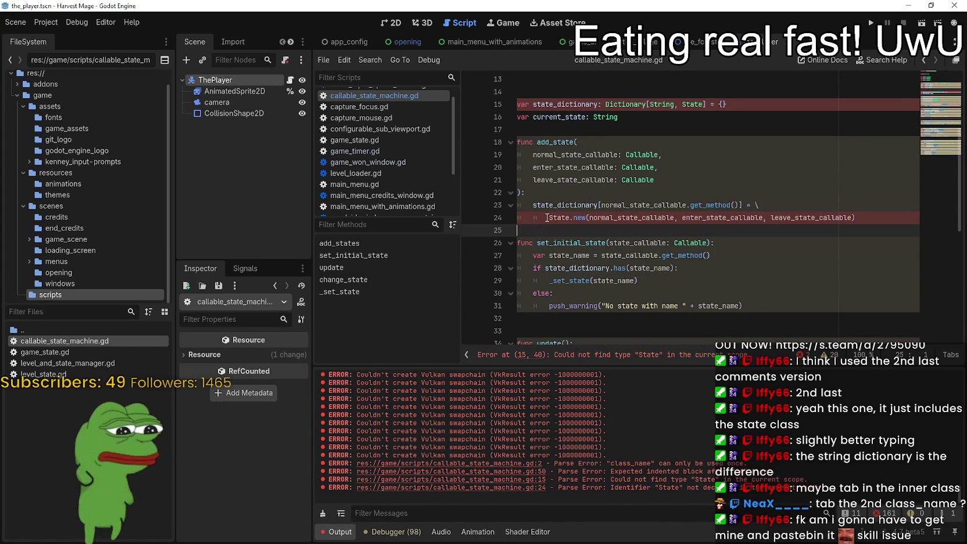
{"action": "left_click_drag", "start_coordinate": [549, 217], "coordinate": [510, 220]}
{"action": "left_click", "coordinate": [602, 242]}
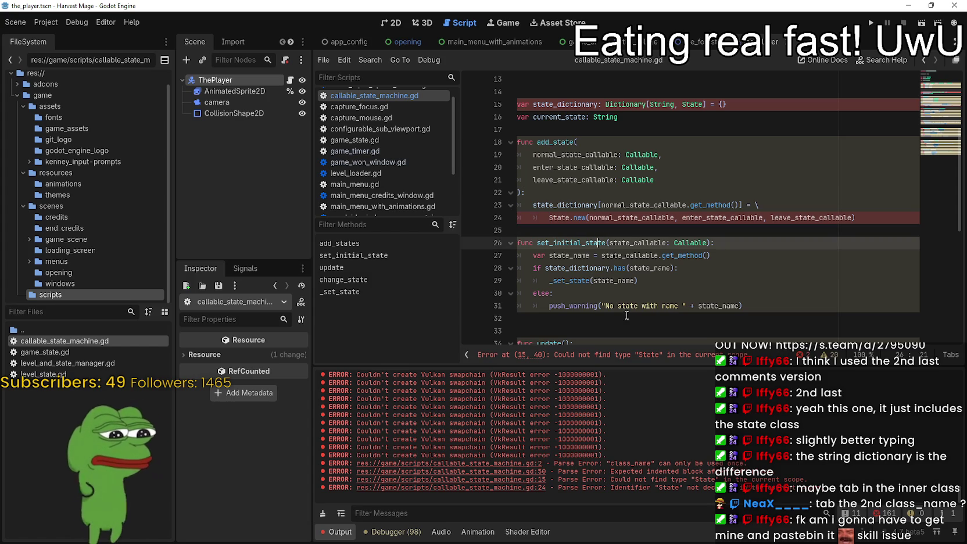
{"action": "scroll", "coordinate": [710, 305], "scroll_direction": "down", "scroll_amount": 1}
{"action": "scroll", "coordinate": [726, 261], "scroll_direction": "up", "scroll_amount": 1}
{"action": "left_click", "coordinate": [798, 218]}
{"action": "double_click", "coordinate": [799, 217]}
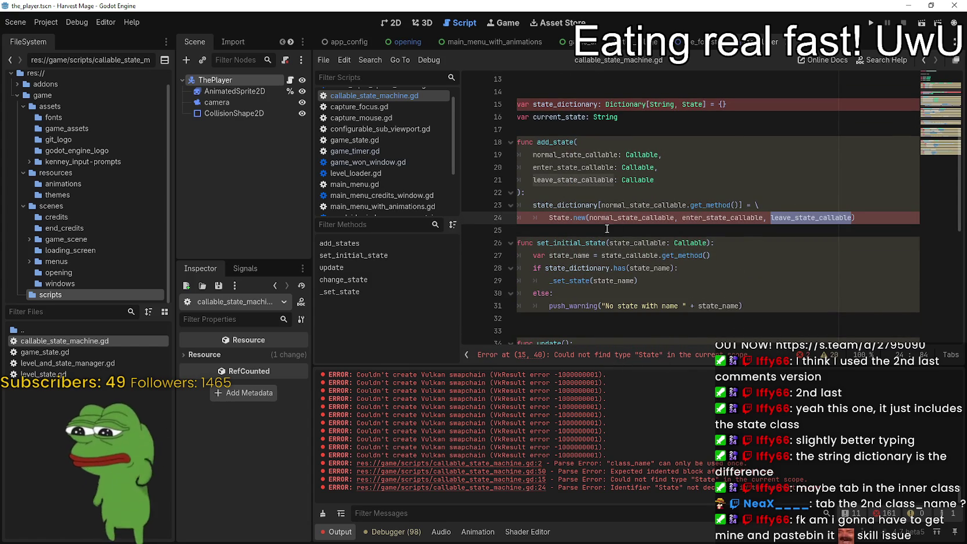
{"action": "double_click", "coordinate": [591, 217]}
{"action": "double_click", "coordinate": [565, 218]}
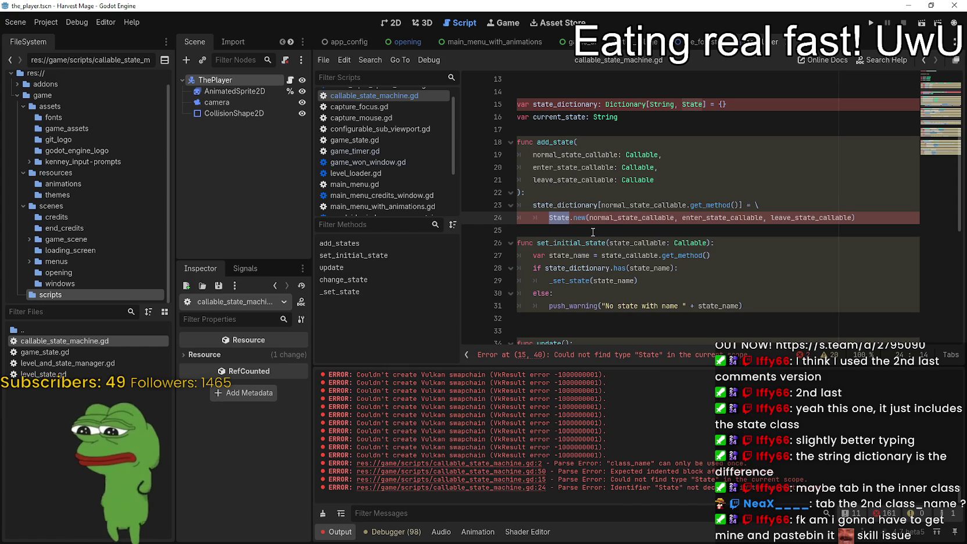
{"action": "scroll", "coordinate": [594, 240], "scroll_direction": "up", "scroll_amount": 4}
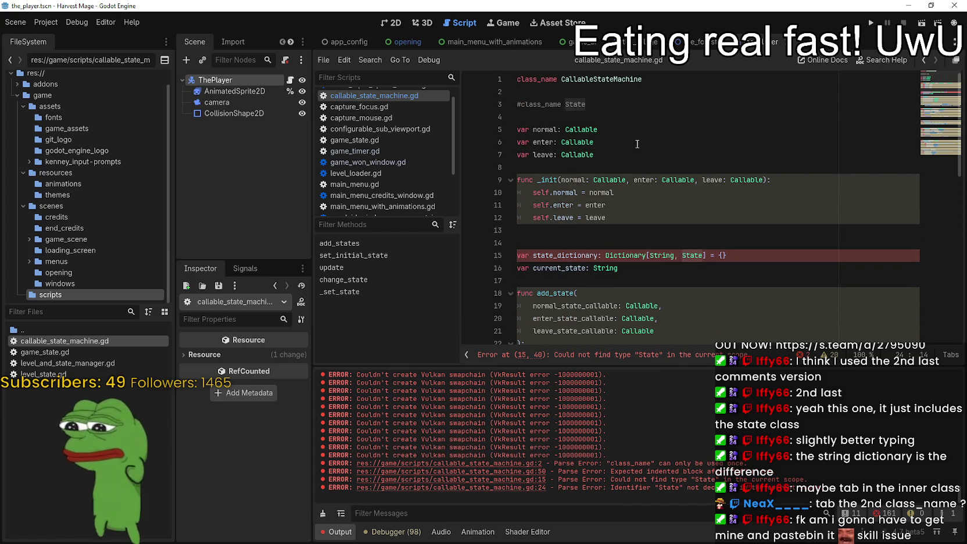
{"action": "double_click", "coordinate": [638, 81]}
{"action": "left_click", "coordinate": [521, 104]}
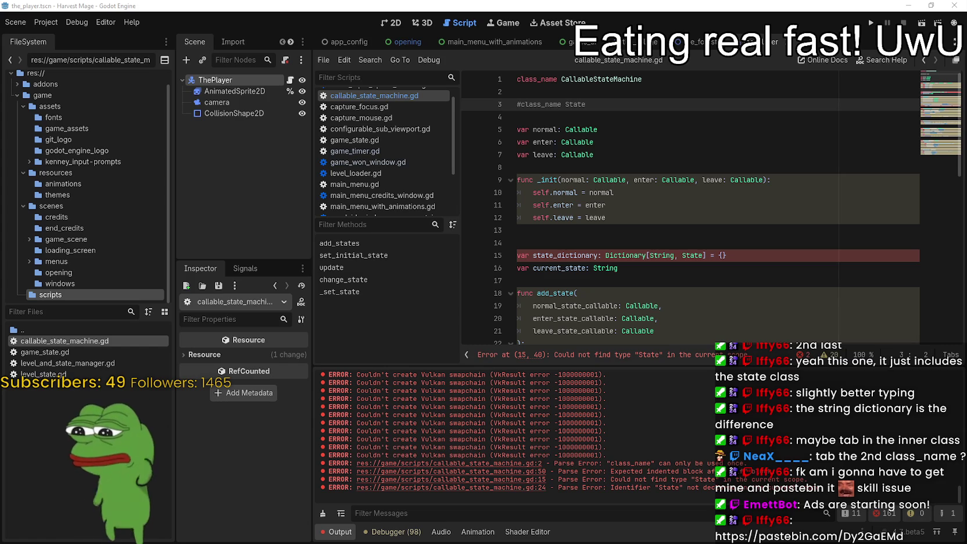
{"action": "scroll", "coordinate": [796, 264], "scroll_direction": "down", "scroll_amount": 10}
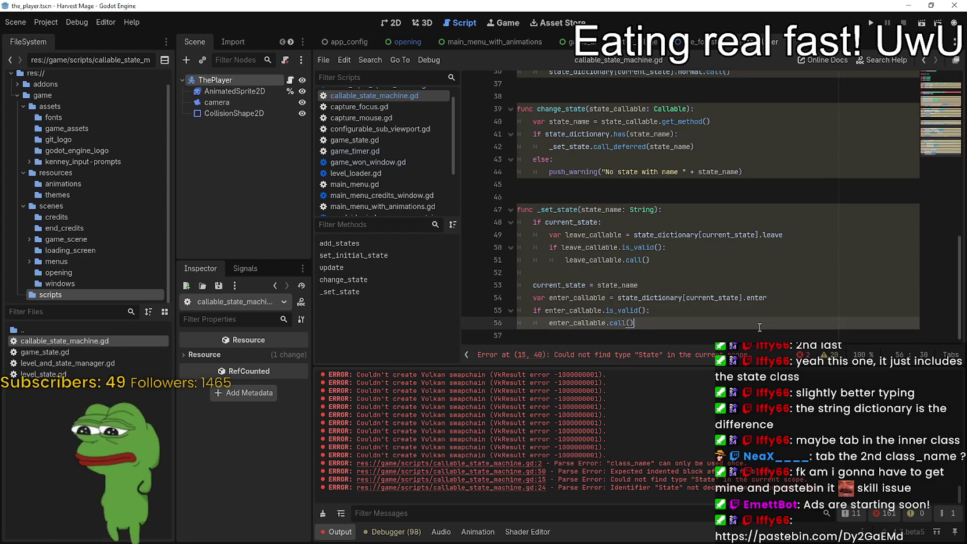
Replace callable_state_machine.gd with the copied inner-State-class code and save it
{"action": "key", "text": "ctrl+a"}
{"action": "key", "text": "ctrl+v"}
{"action": "key", "text": "ctrl+s"}
Review the State class declaration and dictionary type, tidying blank line 7
{"action": "scroll", "coordinate": [686, 226], "scroll_direction": "up", "scroll_amount": 4}
{"action": "scroll", "coordinate": [685, 226], "scroll_direction": "up", "scroll_amount": 5}
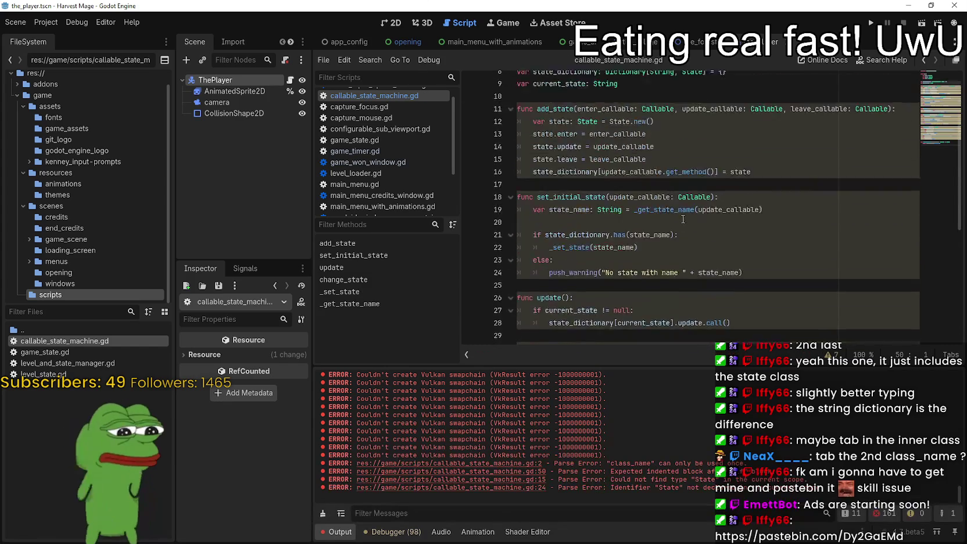
{"action": "left_click", "coordinate": [581, 179]}
{"action": "key", "text": "Up"}
{"action": "key", "text": "Up"}
{"action": "left_click", "coordinate": [549, 106]}
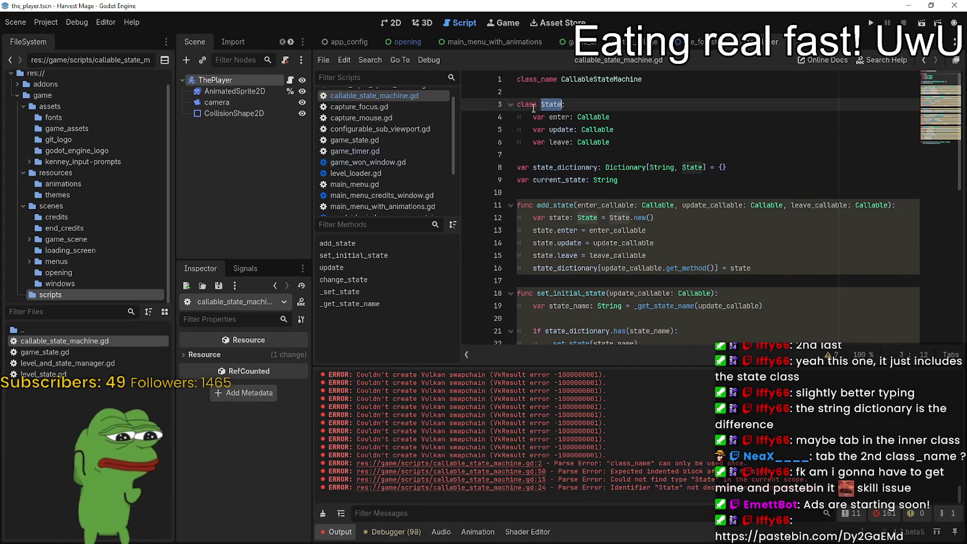
{"action": "left_click", "coordinate": [703, 168]}
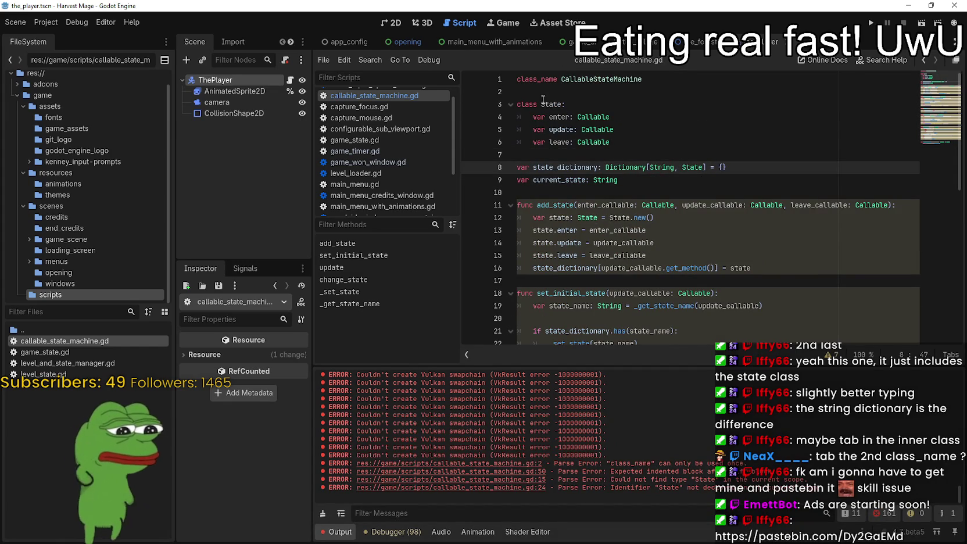
{"action": "left_click", "coordinate": [559, 155]}
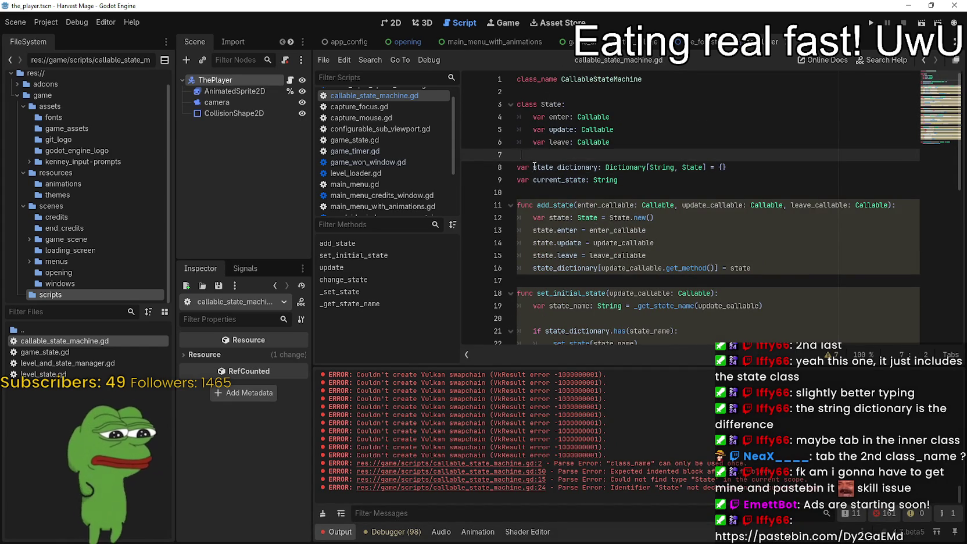
{"action": "key", "text": "BackSpace"}
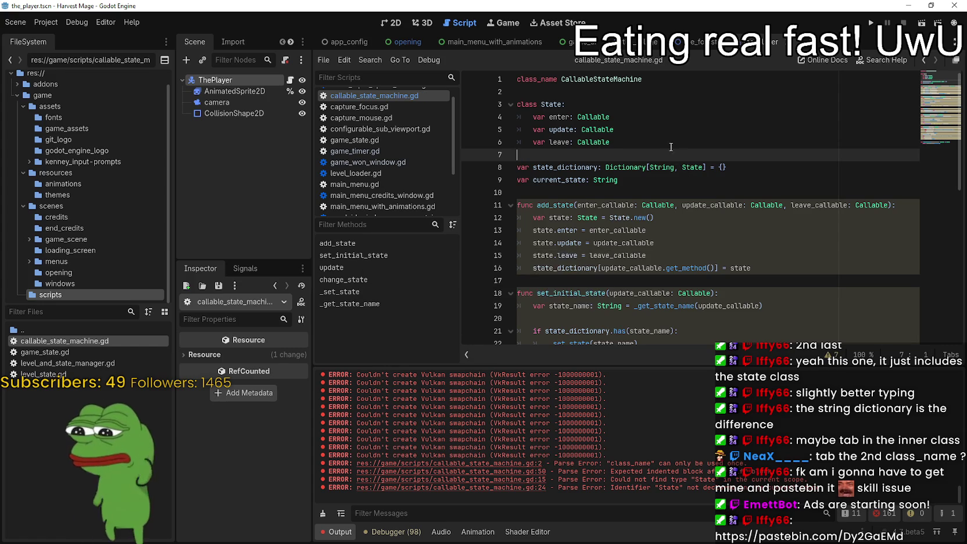
Look over the rewritten script, then bring the YouTube browser window forward
{"action": "scroll", "coordinate": [670, 139], "scroll_direction": "down", "scroll_amount": 3}
{"action": "scroll", "coordinate": [670, 139], "scroll_direction": "down", "scroll_amount": 7}
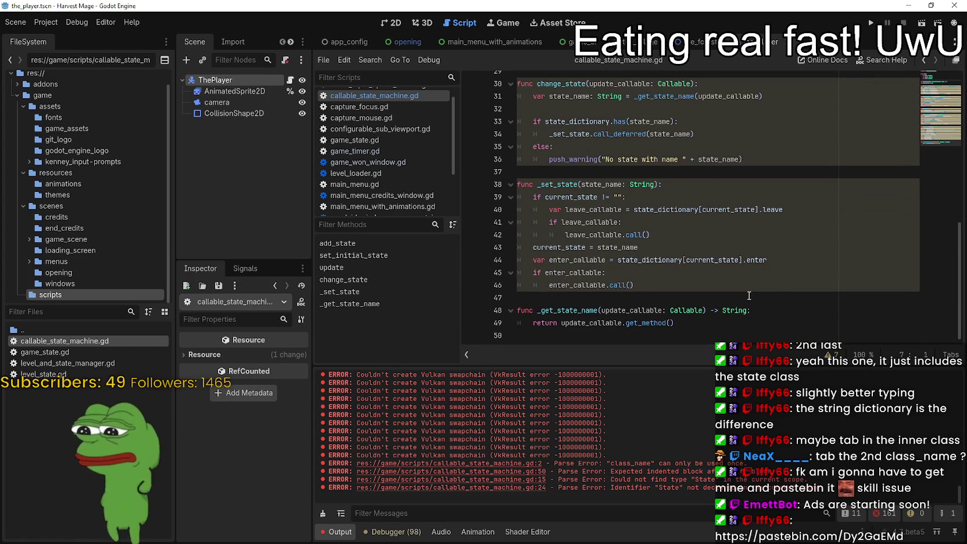
{"action": "scroll", "coordinate": [756, 293], "scroll_direction": "up", "scroll_amount": 5}
{"action": "scroll", "coordinate": [756, 293], "scroll_direction": "up", "scroll_amount": 5}
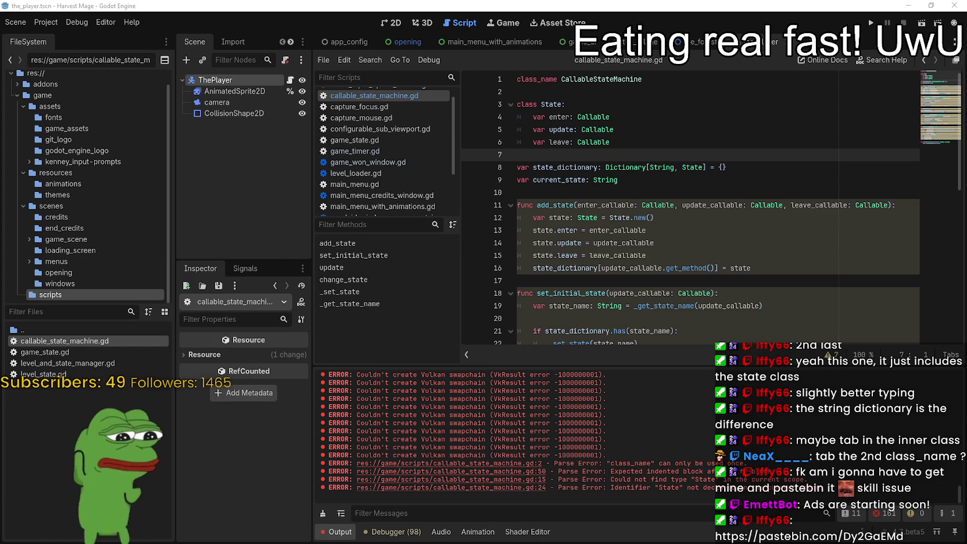
{"action": "key", "text": "alt+Tab"}
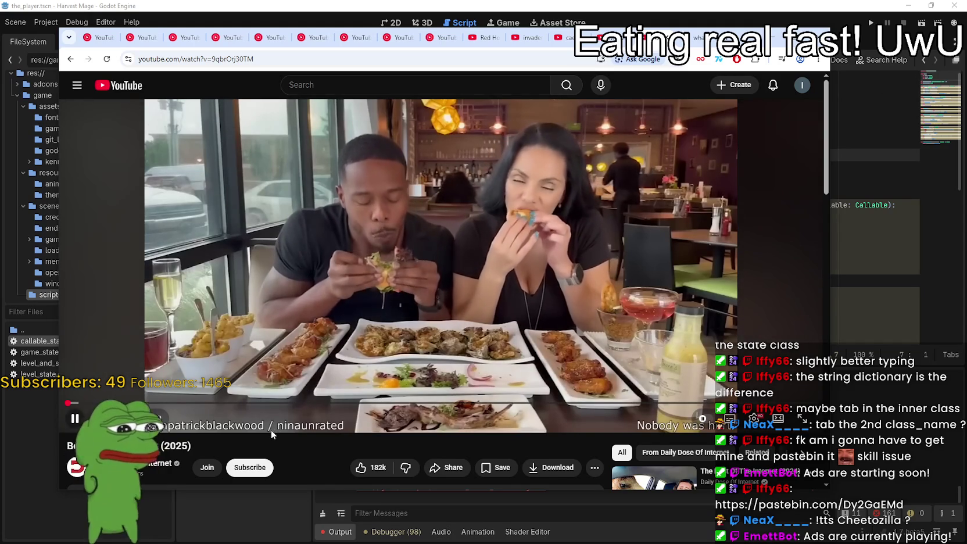
Skip the video ahead to the porch-camera clip, later pause it and minimize the browser
{"action": "left_click_drag", "start_coordinate": [306, 403], "coordinate": [330, 407]}
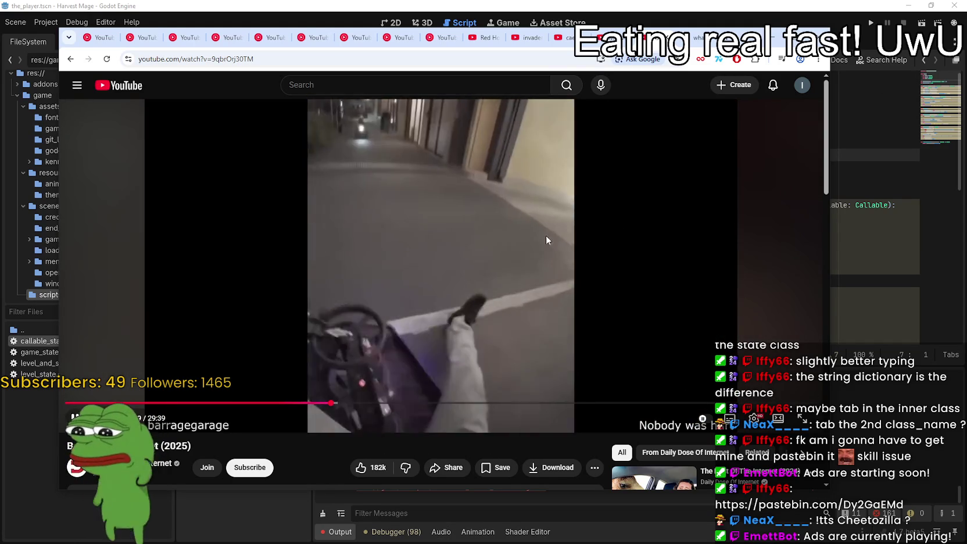
{"action": "left_click", "coordinate": [310, 403]}
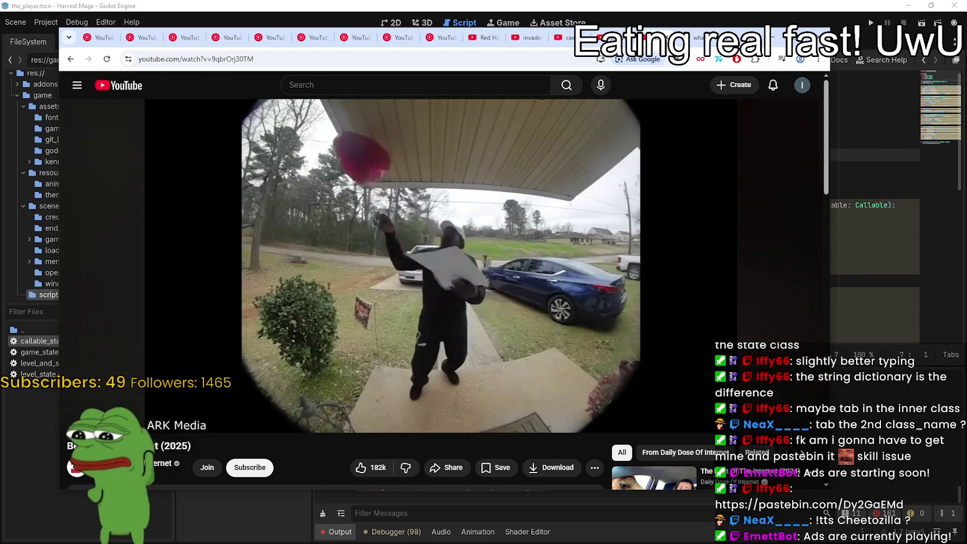
{"action": "mouse_move", "coordinate": [752, 40]}
{"action": "left_mouse_down"}
{"action": "mouse_move", "coordinate": [840, 27]}
{"action": "mouse_move", "coordinate": [831, 28]}
{"action": "left_mouse_up"}
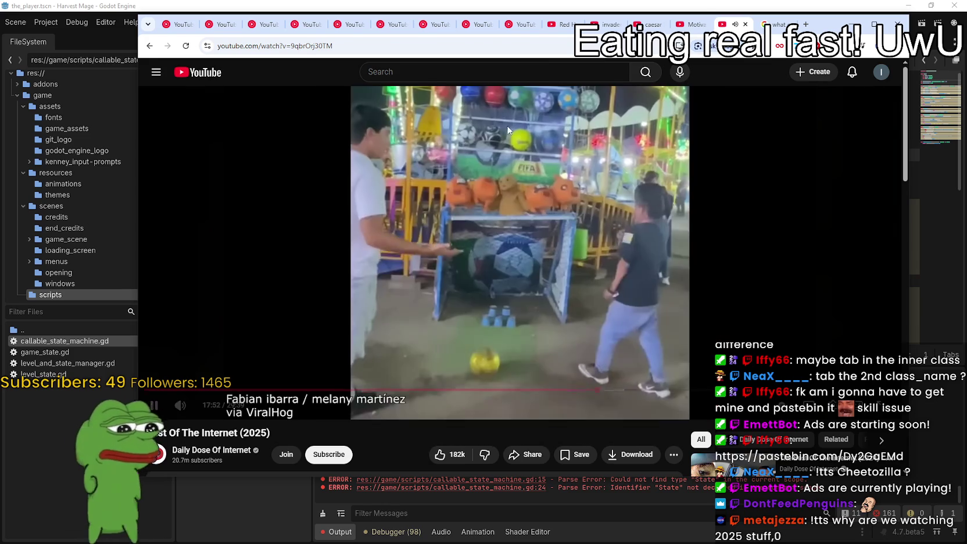
{"action": "left_click", "coordinate": [523, 142]}
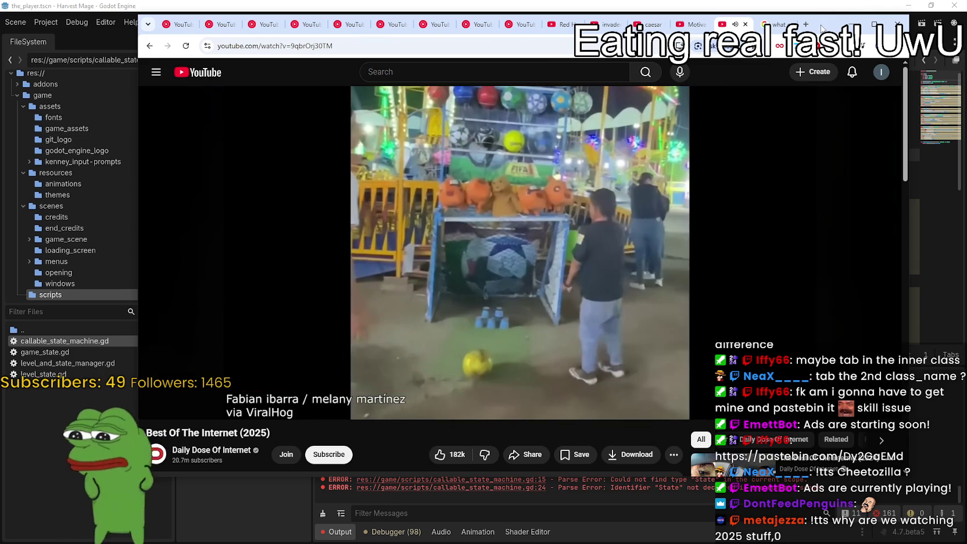
{"action": "left_click", "coordinate": [852, 24]}
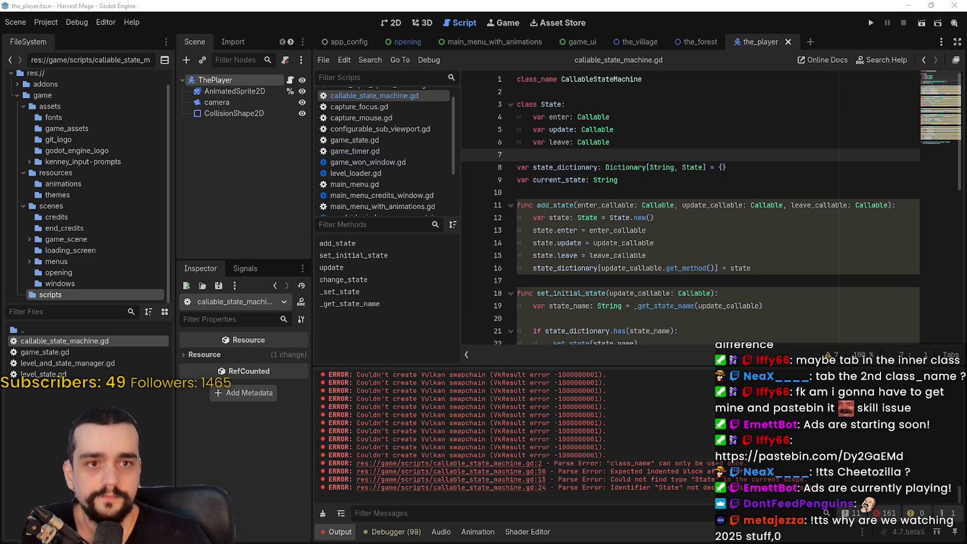
Save callable_state_machine.gd and switch to the browser's callable_state_machine.gd gist page
{"action": "scroll", "coordinate": [658, 174], "scroll_direction": "down", "scroll_amount": 2}
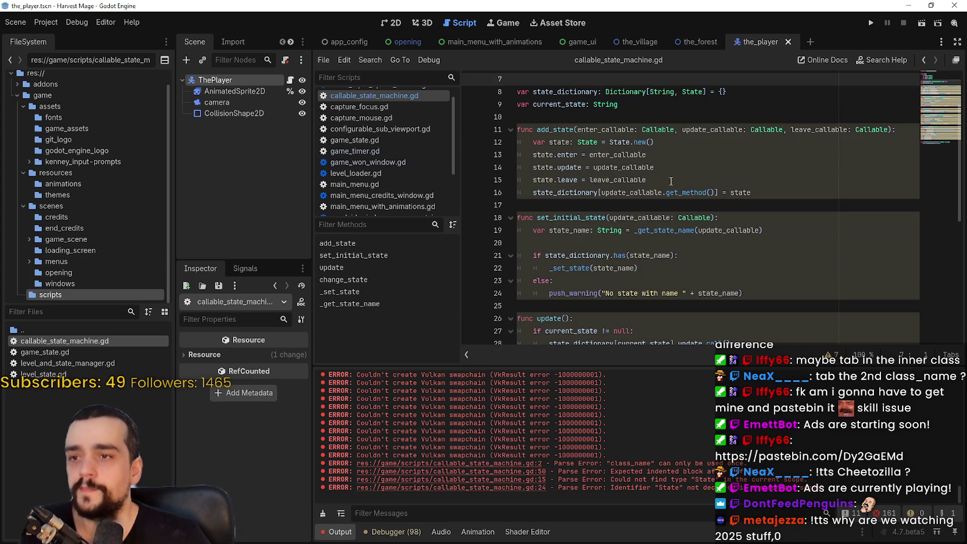
{"action": "left_click", "coordinate": [668, 180]}
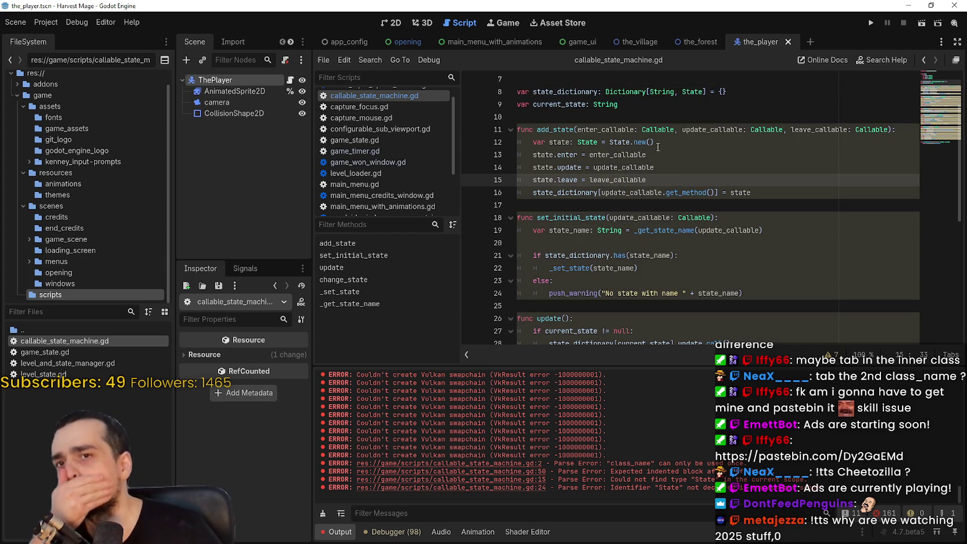
{"action": "key", "text": "ctrl+s"}
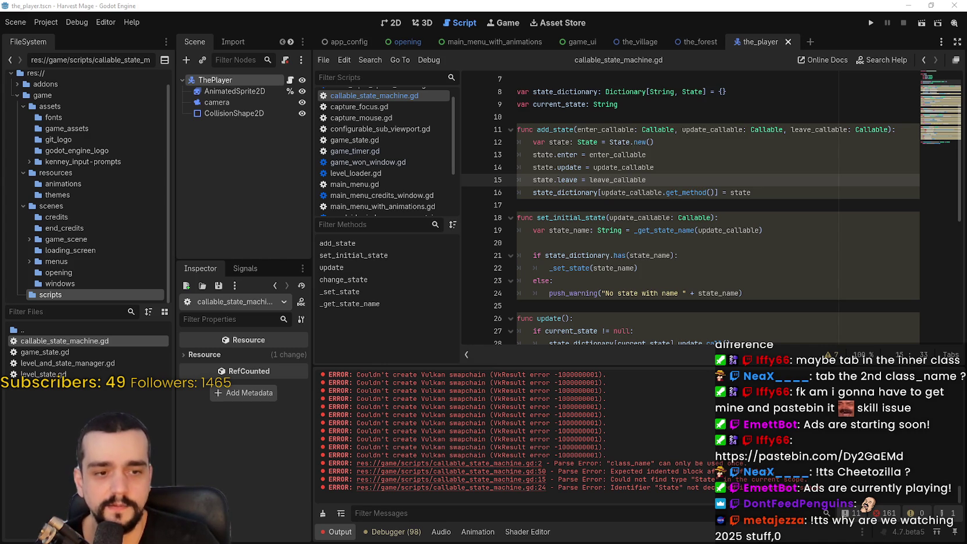
{"action": "key", "text": "alt+Tab"}
{"action": "scroll", "coordinate": [581, 278], "scroll_direction": "up", "scroll_amount": 3}
{"action": "scroll", "coordinate": [588, 284], "scroll_direction": "down", "scroll_amount": 5}
{"action": "scroll", "coordinate": [573, 280], "scroll_direction": "up", "scroll_amount": 5}
{"action": "scroll", "coordinate": [573, 280], "scroll_direction": "up", "scroll_amount": 6}
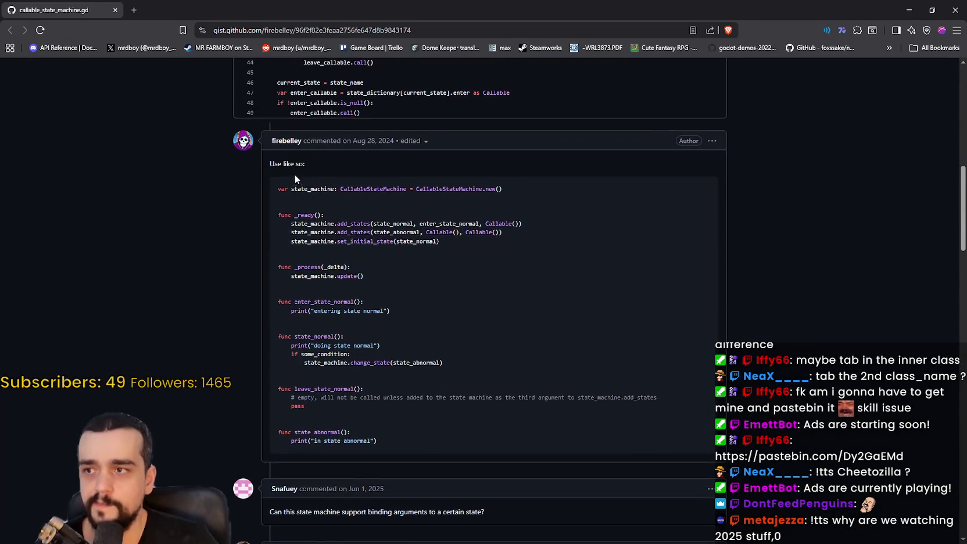
Select and copy the gist's 'Use like so' example code, then return to Godot
{"action": "mouse_move", "coordinate": [277, 187]}
{"action": "left_mouse_down"}
{"action": "mouse_move", "coordinate": [487, 299]}
{"action": "mouse_move", "coordinate": [576, 368]}
{"action": "mouse_move", "coordinate": [580, 395]}
{"action": "left_mouse_up"}
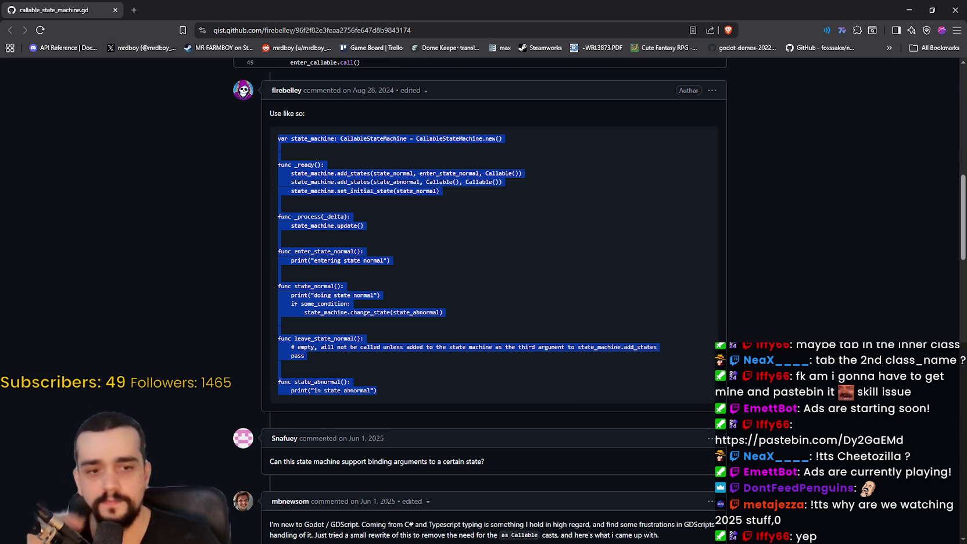
{"action": "key", "text": "alt+Tab"}
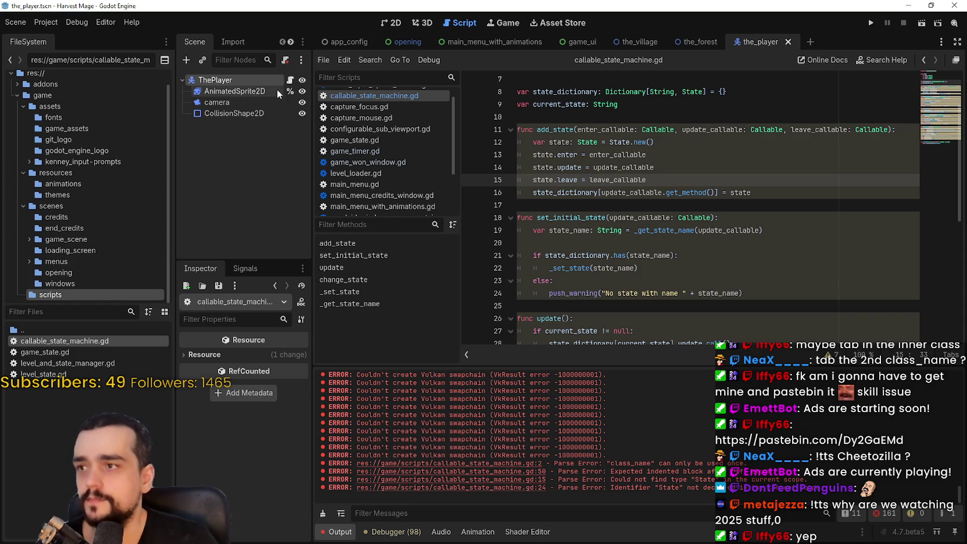
Open the_player.gd and select its old code from move_and_slide up to line 2
{"action": "left_click", "coordinate": [289, 80]}
{"action": "left_click_drag", "start_coordinate": [938, 323], "coordinate": [909, 76]}
{"action": "scroll", "coordinate": [896, 87], "scroll_direction": "down", "scroll_amount": 3}
{"action": "scroll", "coordinate": [895, 93], "scroll_direction": "down", "scroll_amount": 4}
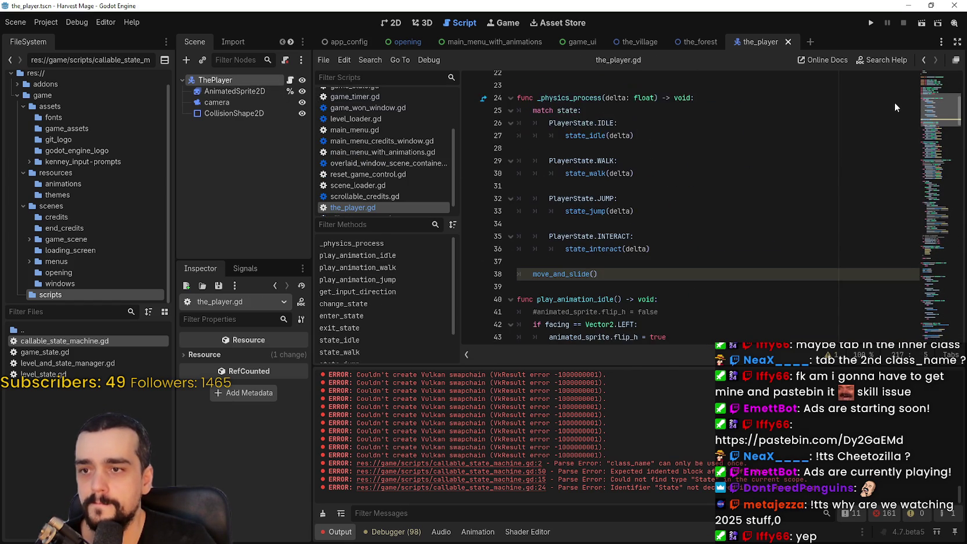
{"action": "scroll", "coordinate": [894, 119], "scroll_direction": "down", "scroll_amount": 4}
{"action": "scroll", "coordinate": [897, 110], "scroll_direction": "up", "scroll_amount": 4}
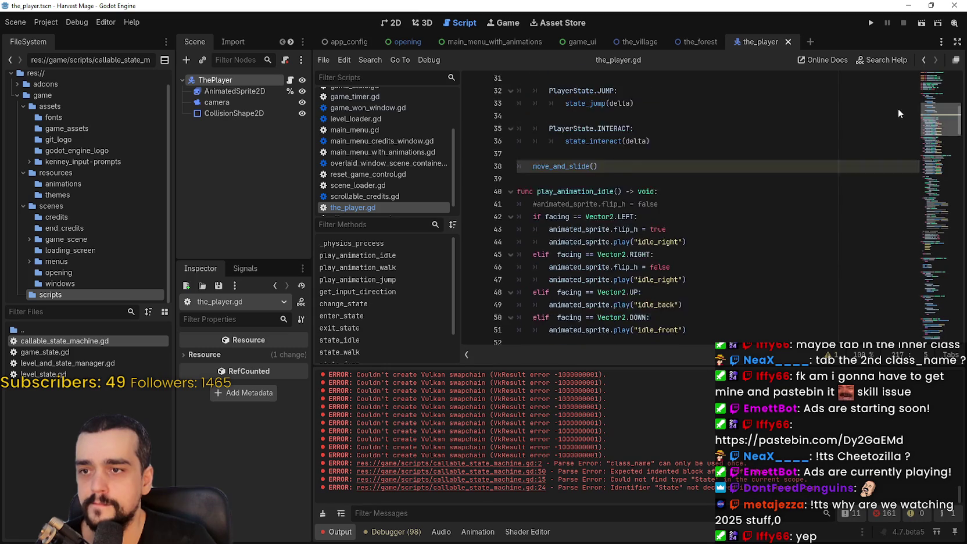
{"action": "mouse_move", "coordinate": [673, 209]}
{"action": "left_mouse_down"}
{"action": "mouse_move", "coordinate": [534, 105]}
{"action": "mouse_move", "coordinate": [541, 87]}
{"action": "mouse_move", "coordinate": [604, 280]}
{"action": "mouse_move", "coordinate": [517, 216]}
{"action": "mouse_move", "coordinate": [679, 193]}
{"action": "left_mouse_up"}
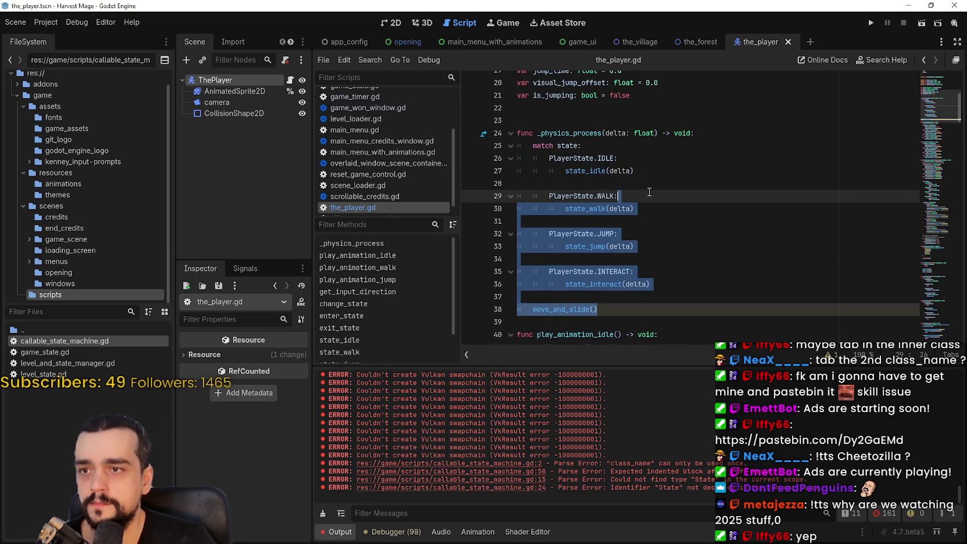
{"action": "key", "text": "shift+Up"}
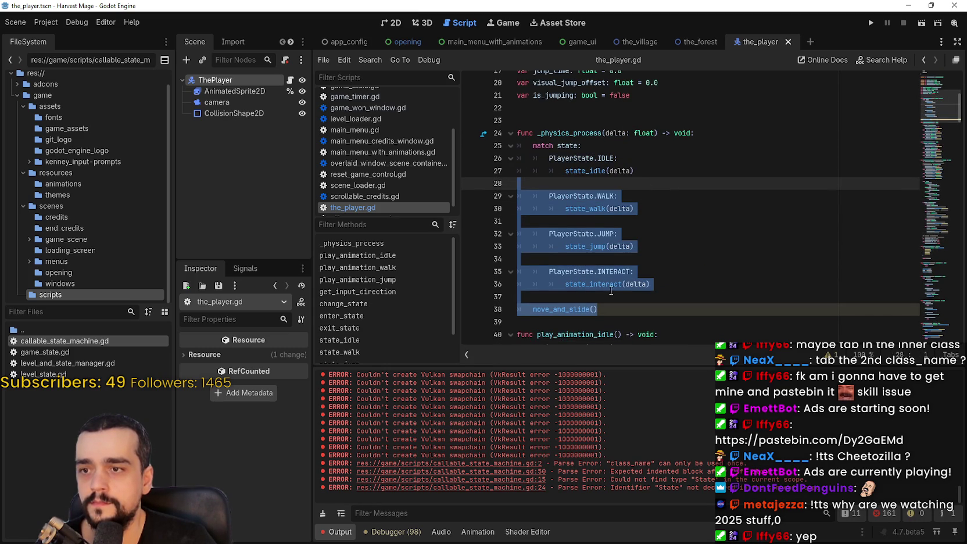
{"action": "left_click", "coordinate": [636, 312]}
{"action": "key", "text": "shift+Up"}
{"action": "key", "text": "shift+Up"}
{"action": "key", "text": "shift+Up"}
{"action": "scroll", "coordinate": [619, 261], "scroll_direction": "up", "scroll_amount": 3}
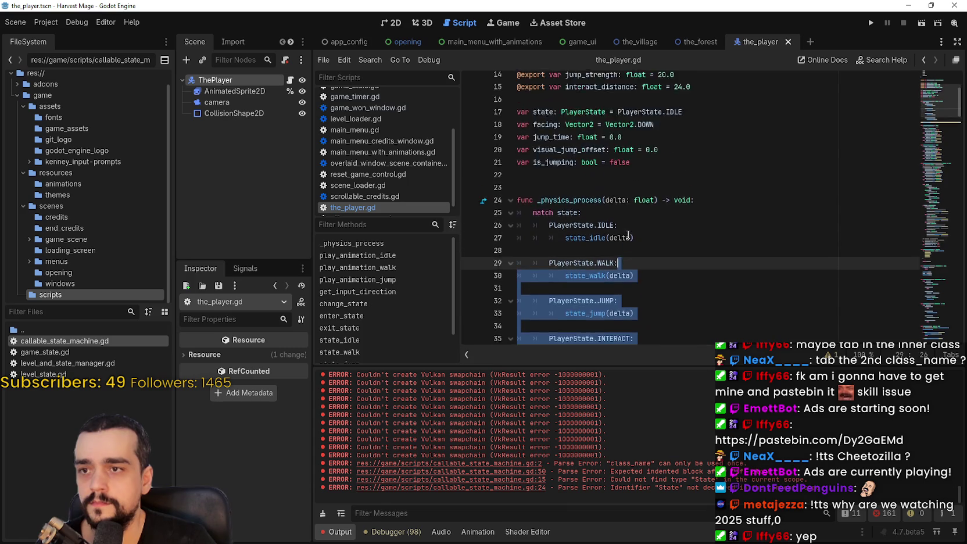
{"action": "key", "text": "shift+Up"}
{"action": "key", "text": "shift+Up"}
{"action": "key", "text": "shift+Up"}
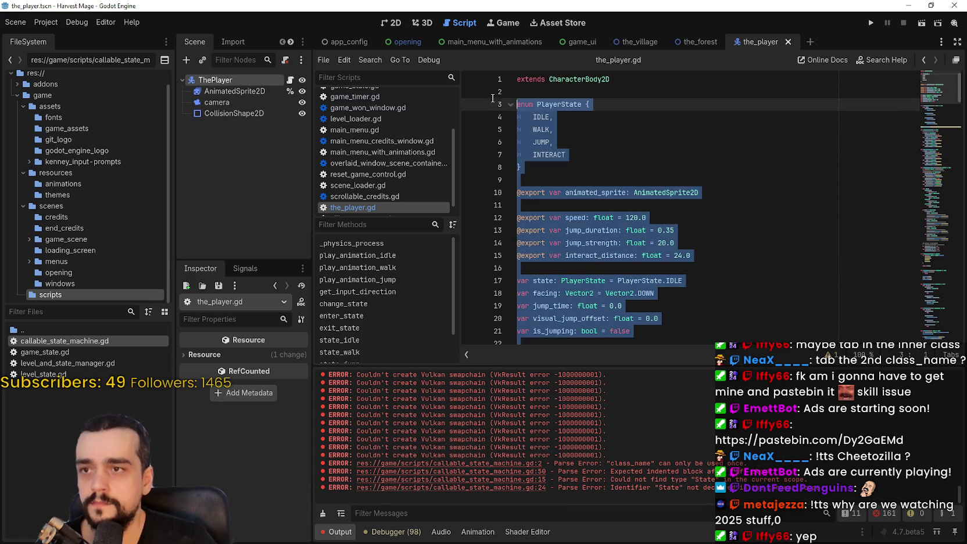
Paste the gist example over the selection and remove blank lines below extends CharacterBody2D
{"action": "key", "text": "ctrl+v"}
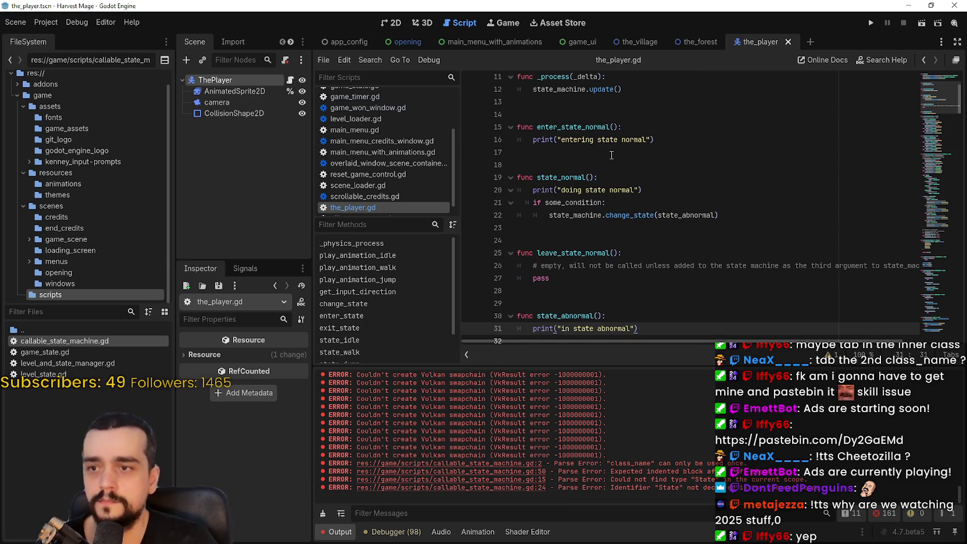
{"action": "scroll", "coordinate": [611, 155], "scroll_direction": "down", "scroll_amount": 1}
{"action": "scroll", "coordinate": [583, 205], "scroll_direction": "up", "scroll_amount": 4}
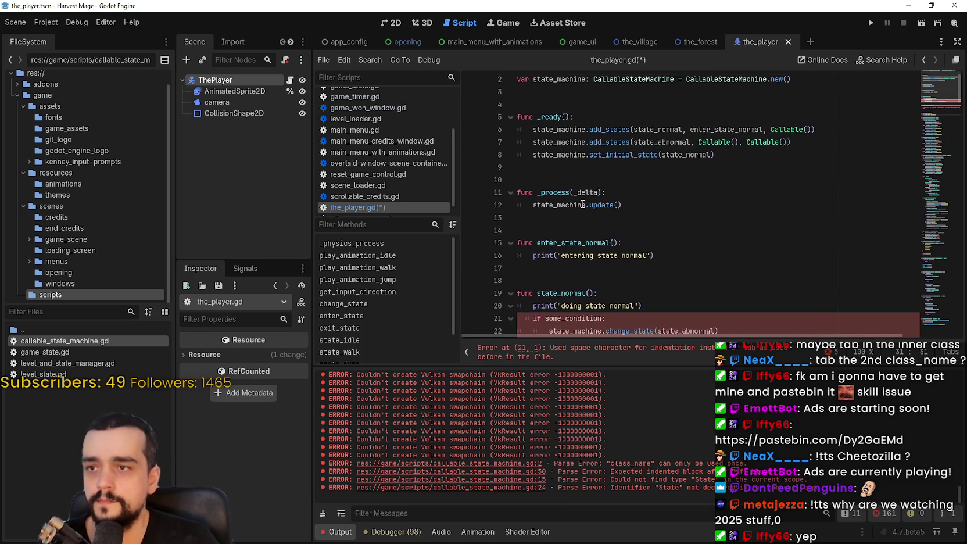
{"action": "left_click", "coordinate": [582, 121]}
{"action": "key", "text": "BackSpace"}
{"action": "key", "text": "BackSpace"}
{"action": "scroll", "coordinate": [582, 120], "scroll_direction": "up", "scroll_amount": 1}
{"action": "left_click", "coordinate": [629, 82]}
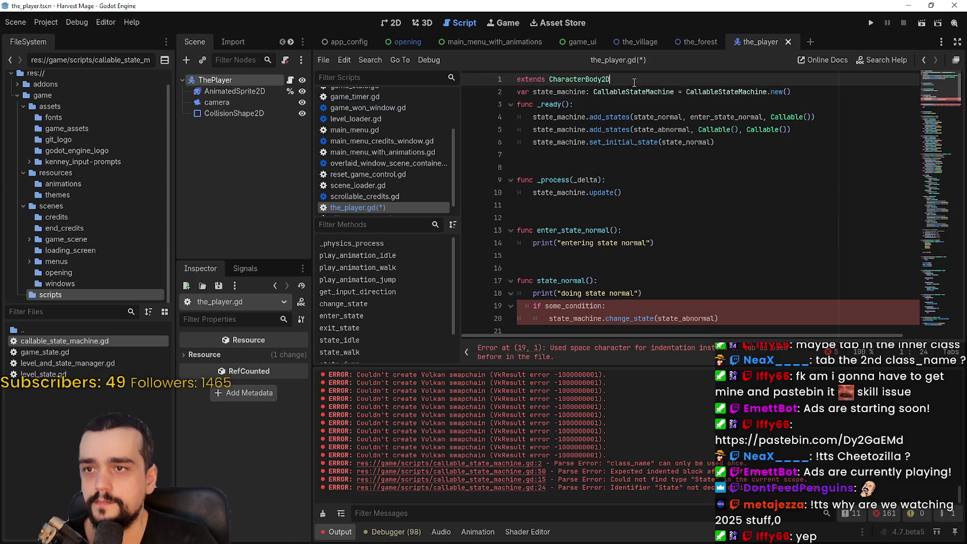
Add blank lines after the extends line and after the state_machine variable
{"action": "key", "text": "Return"}
{"action": "left_click", "coordinate": [801, 105]}
{"action": "key", "text": "Return"}
{"action": "left_click", "coordinate": [655, 177]}
{"action": "left_click", "coordinate": [644, 189]}
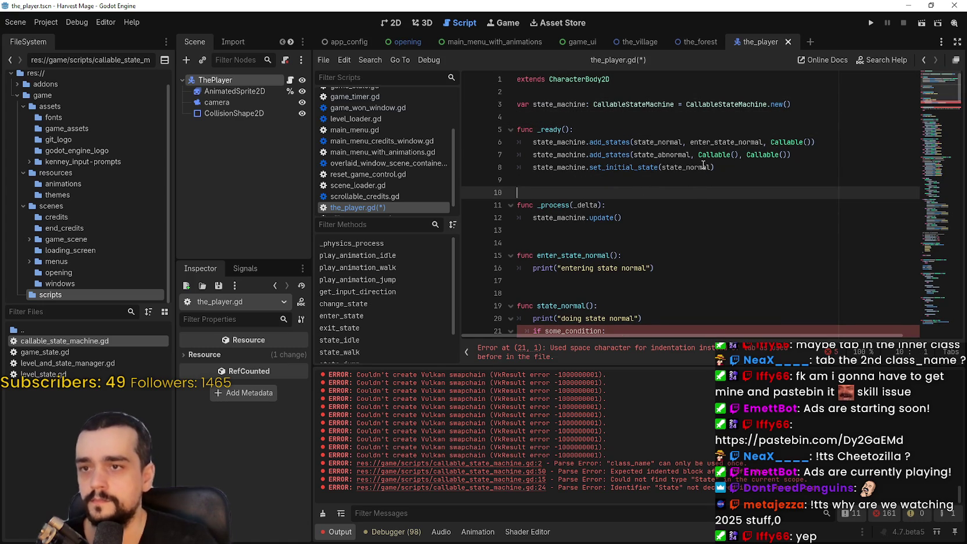
Delete the extra blank lines at lines 10, 13 and 16
{"action": "mouse_move", "coordinate": [703, 165]}
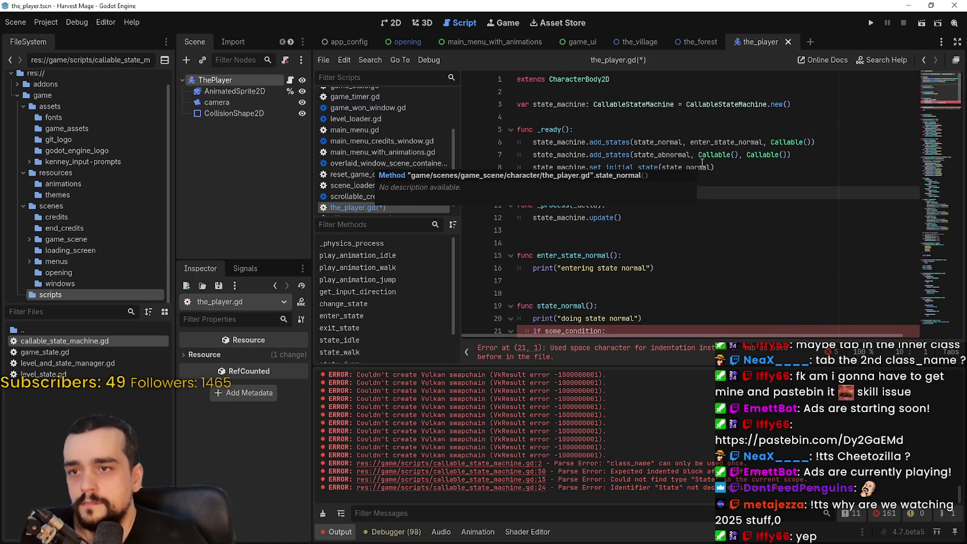
{"action": "scroll", "coordinate": [567, 142], "scroll_direction": "down", "scroll_amount": 1}
{"action": "left_click", "coordinate": [566, 154]}
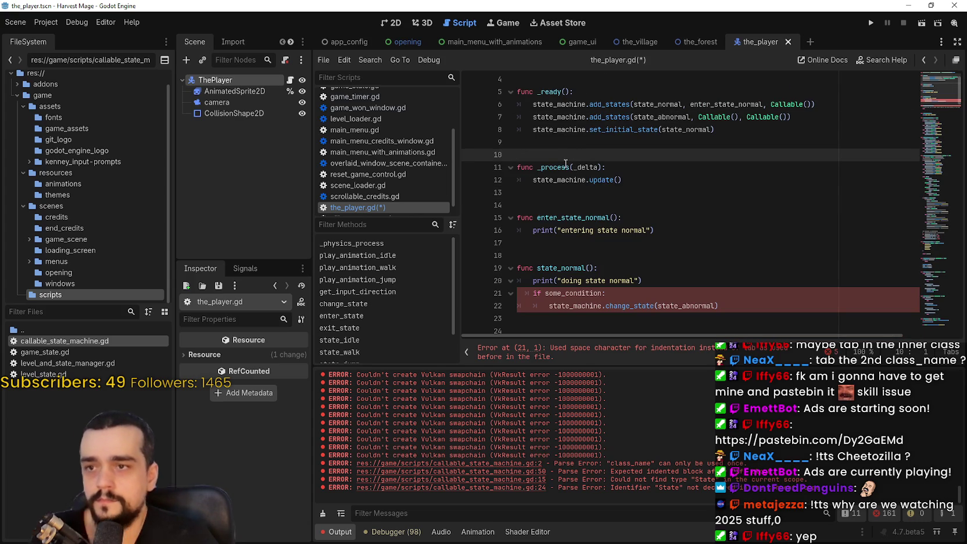
{"action": "key", "text": "BackSpace"}
{"action": "left_click", "coordinate": [560, 191]}
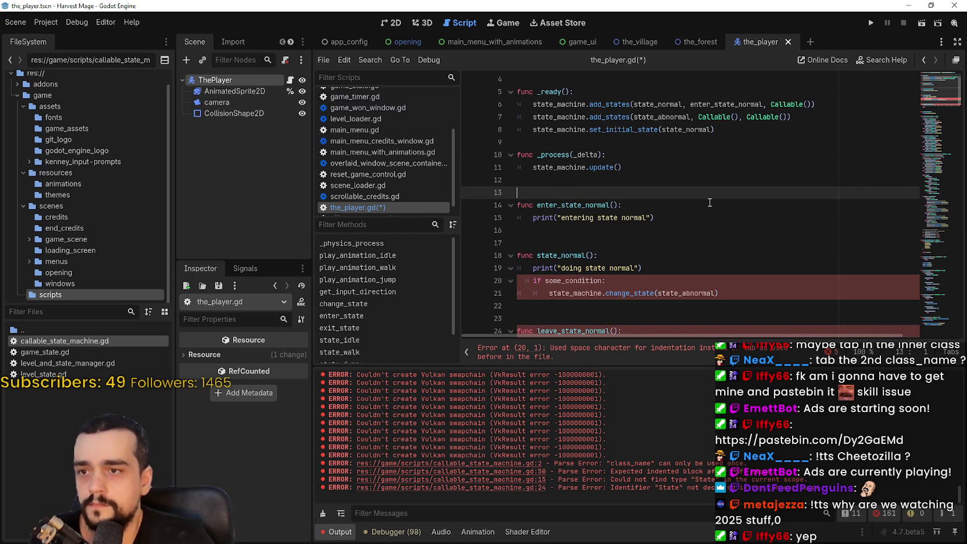
{"action": "key", "text": "BackSpace"}
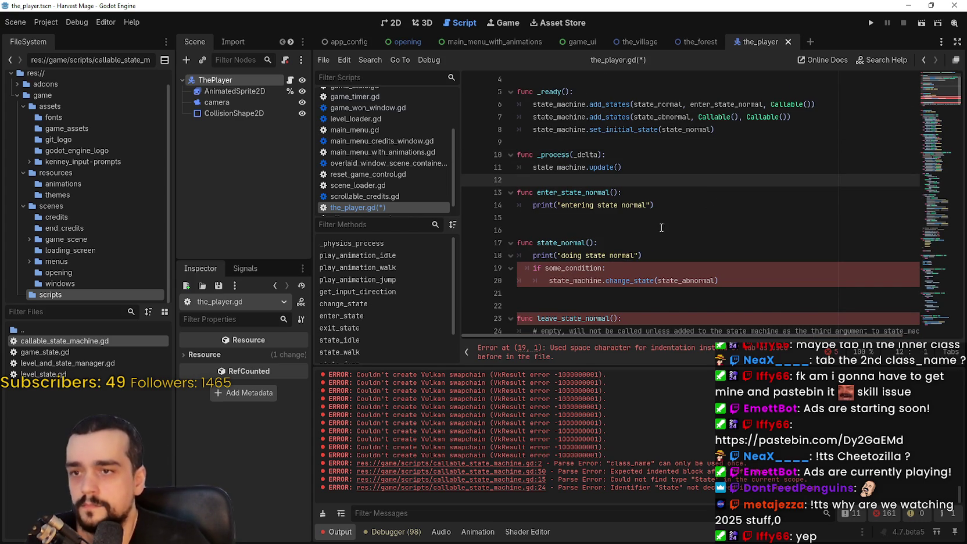
{"action": "left_click", "coordinate": [663, 226]}
{"action": "key", "text": "BackSpace"}
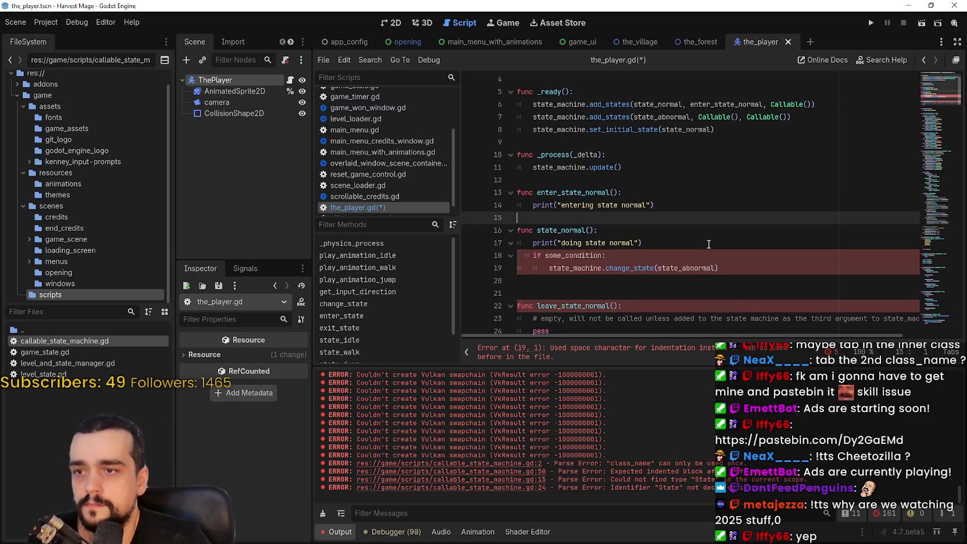
Delete the extra blank lines at 21 and 25 so func state_abnormal starts at line 25
{"action": "double_click", "coordinate": [683, 104]}
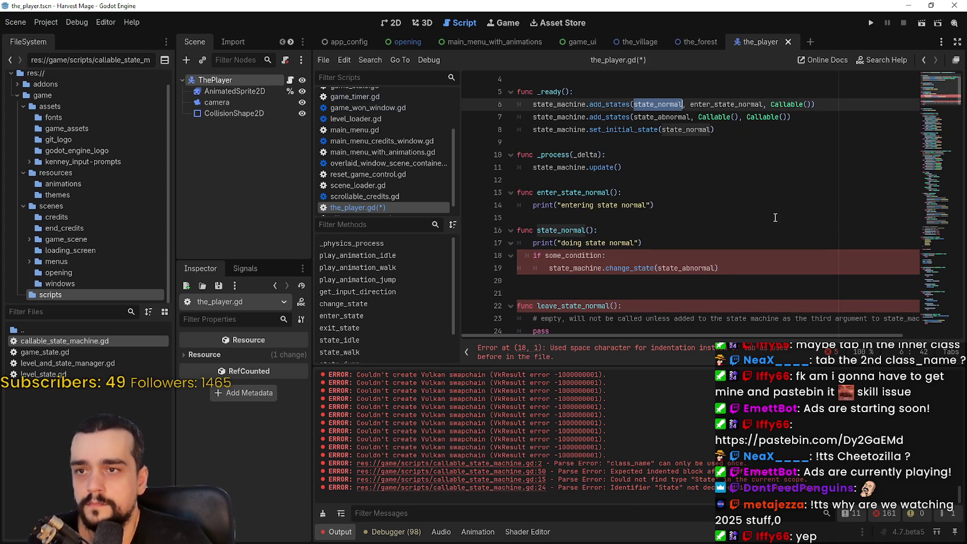
{"action": "scroll", "coordinate": [771, 211], "scroll_direction": "up", "scroll_amount": 1}
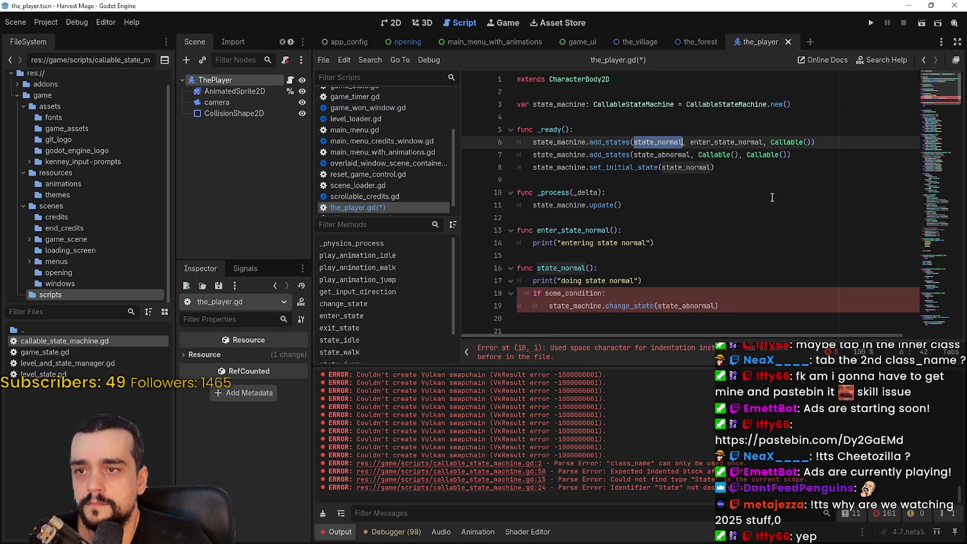
{"action": "scroll", "coordinate": [771, 191], "scroll_direction": "down", "scroll_amount": 3}
{"action": "left_click", "coordinate": [611, 202]}
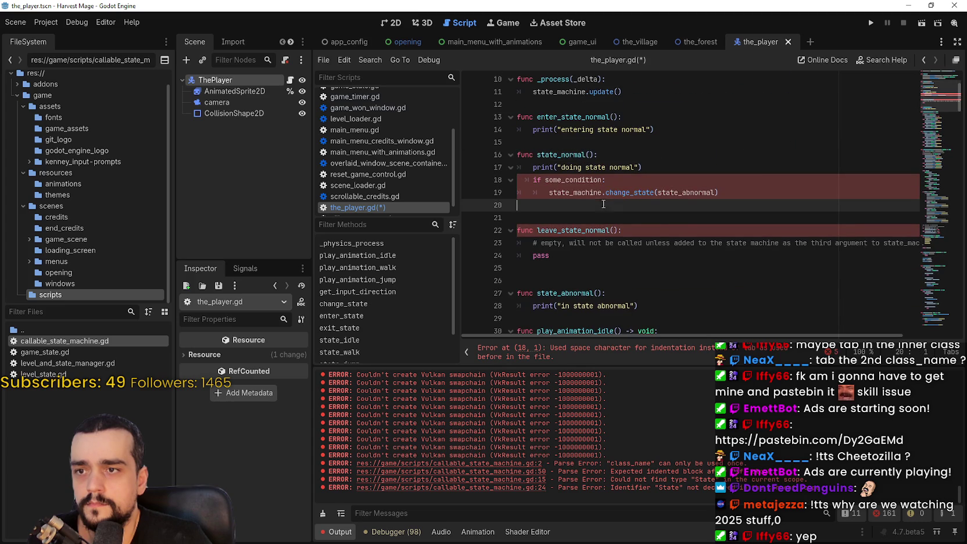
{"action": "double_click", "coordinate": [595, 182]}
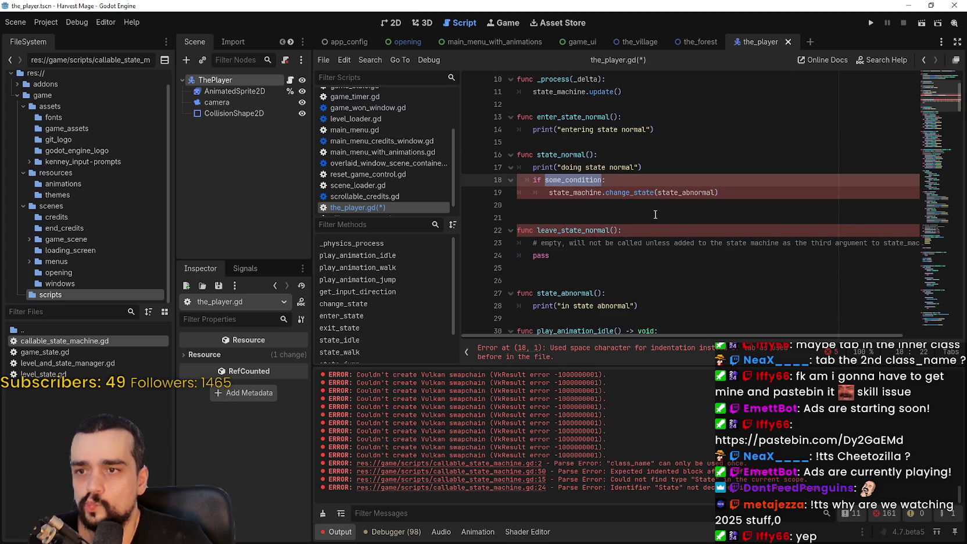
{"action": "double_click", "coordinate": [691, 192]}
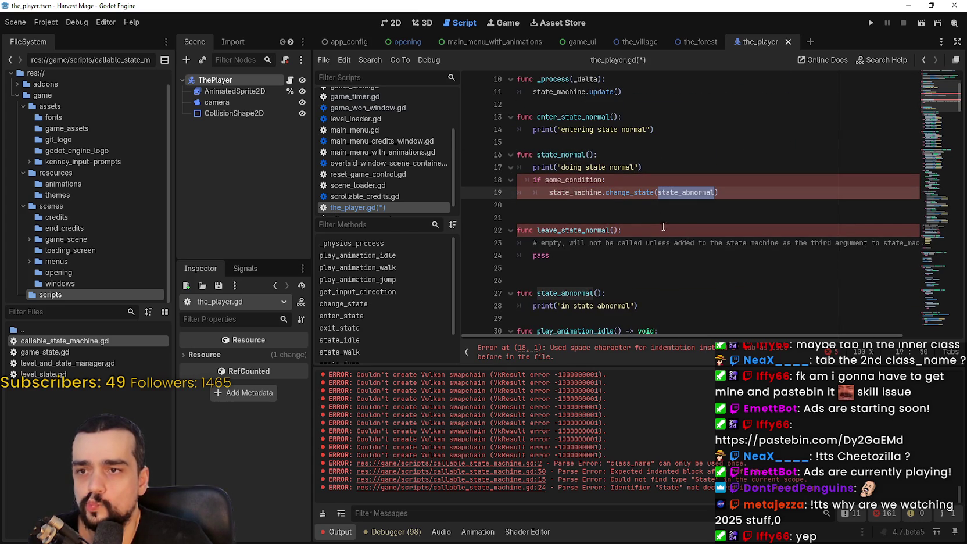
{"action": "left_click", "coordinate": [585, 216]}
{"action": "key", "text": "BackSpace"}
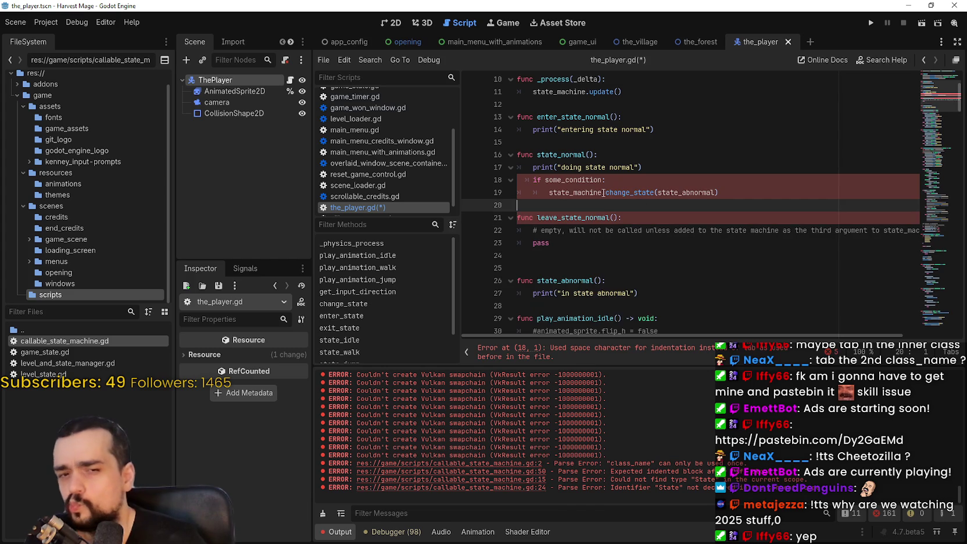
{"action": "mouse_move", "coordinate": [700, 332]}
{"action": "left_mouse_down"}
{"action": "mouse_move", "coordinate": [841, 330]}
{"action": "mouse_move", "coordinate": [701, 331]}
{"action": "left_mouse_up"}
{"action": "left_click", "coordinate": [568, 265]}
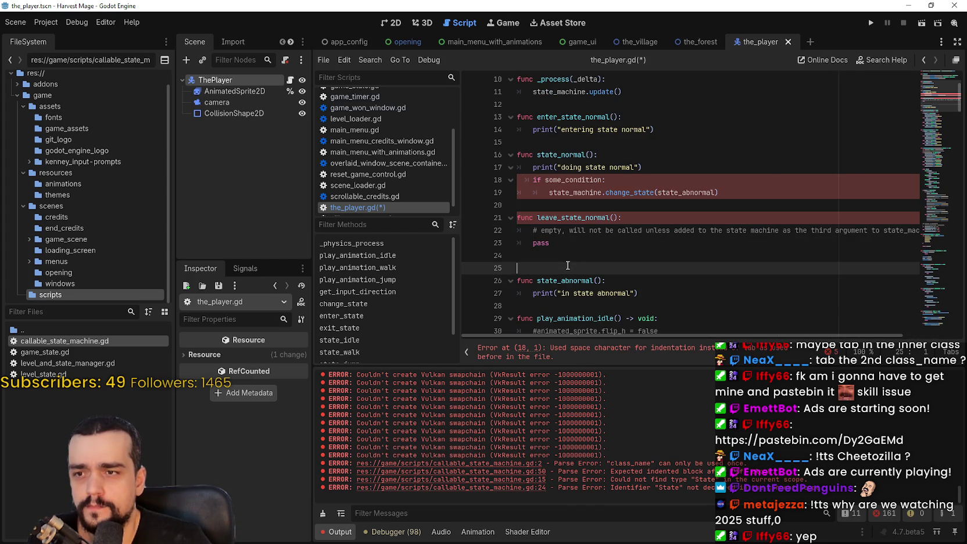
{"action": "double_click", "coordinate": [561, 218]}
{"action": "left_click", "coordinate": [624, 265]}
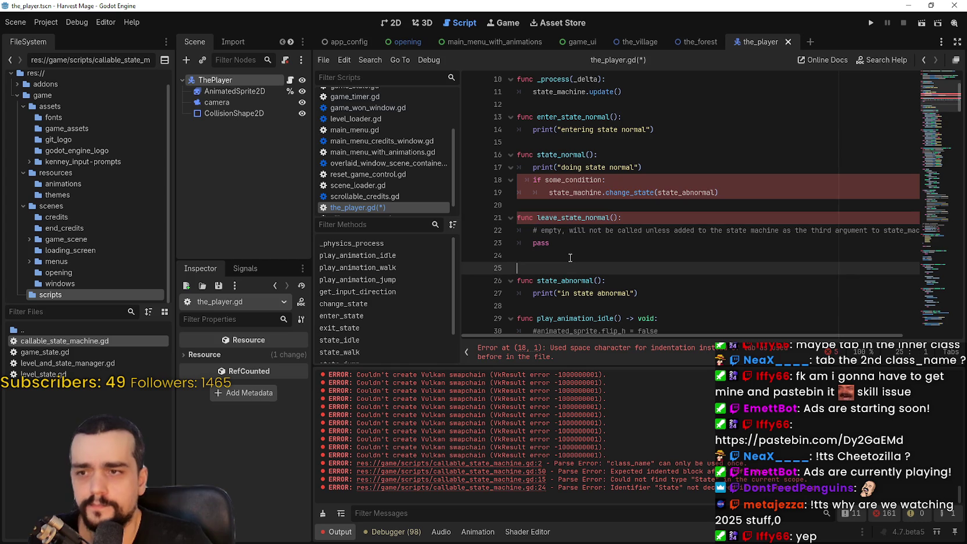
{"action": "key", "text": "BackSpace"}
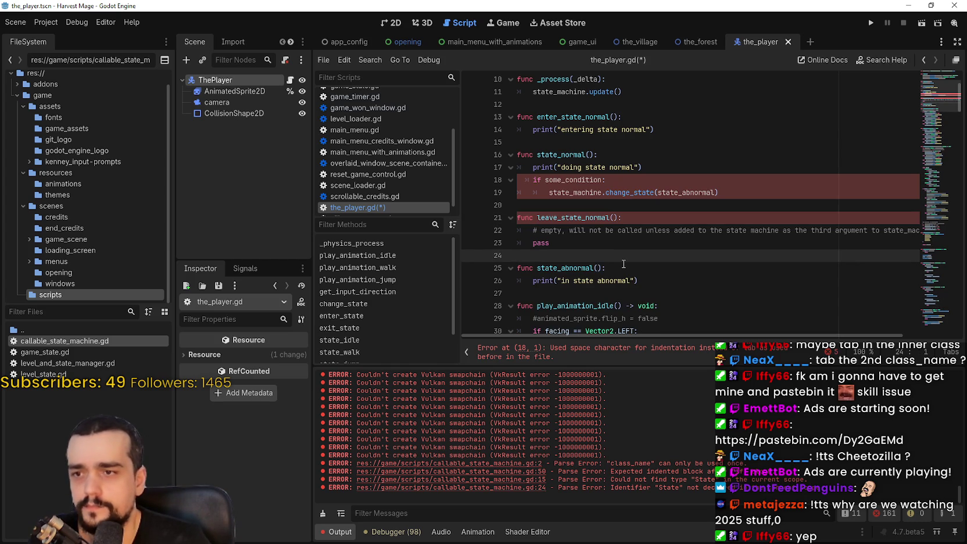
Scroll back to the top and place the caret on line 16 inside state_normal()
{"action": "left_click", "coordinate": [591, 302]}
{"action": "scroll", "coordinate": [591, 298], "scroll_direction": "down", "scroll_amount": 1}
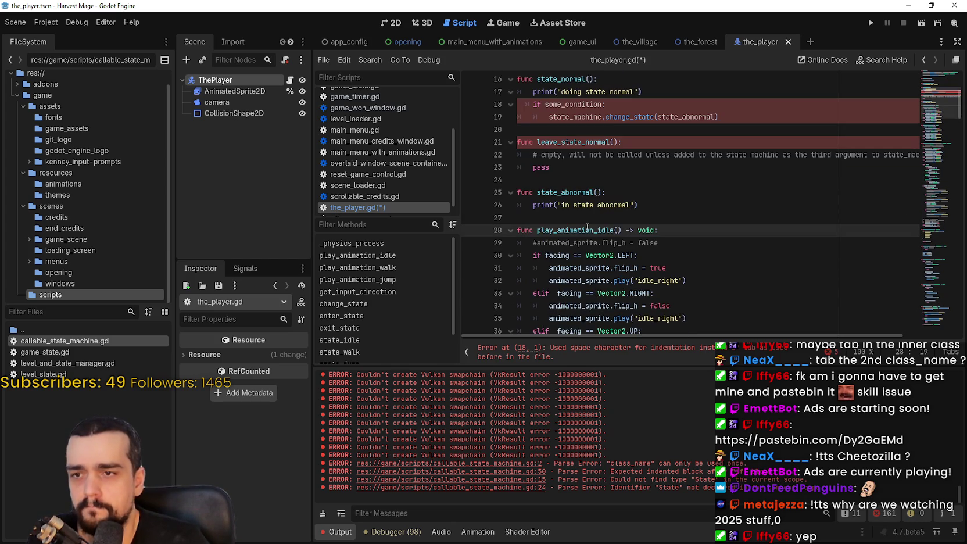
{"action": "left_click_drag", "start_coordinate": [935, 134], "coordinate": [947, 245]}
{"action": "scroll", "coordinate": [547, 293], "scroll_direction": "up", "scroll_amount": 20}
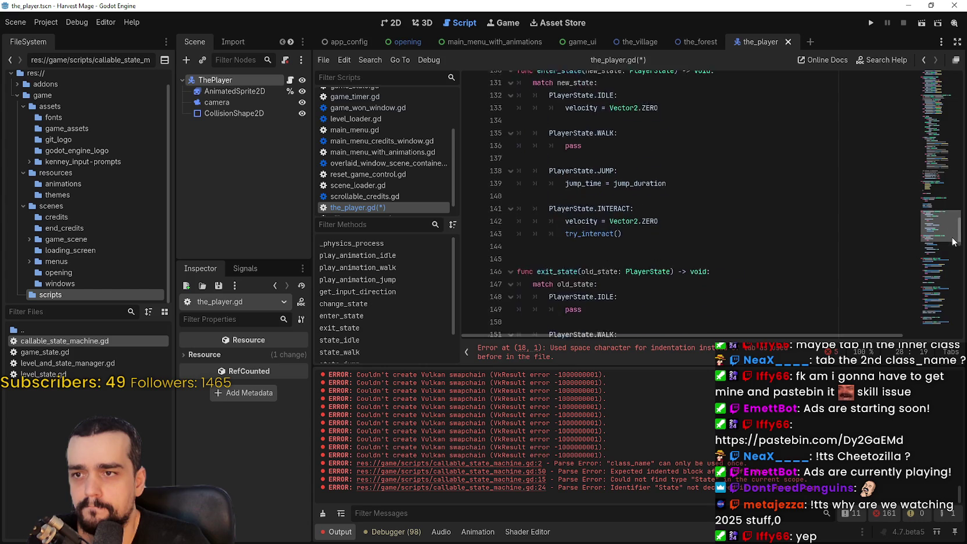
{"action": "left_click", "coordinate": [565, 268]}
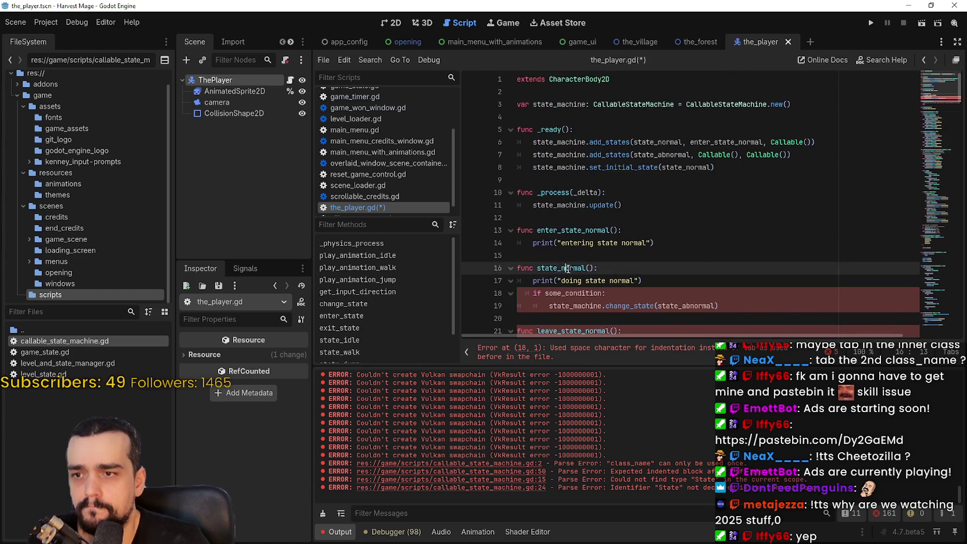
Save, then re-indent lines 18 and 19 with tabs to fix the indentation error
{"action": "scroll", "coordinate": [572, 238], "scroll_direction": "down", "scroll_amount": 2}
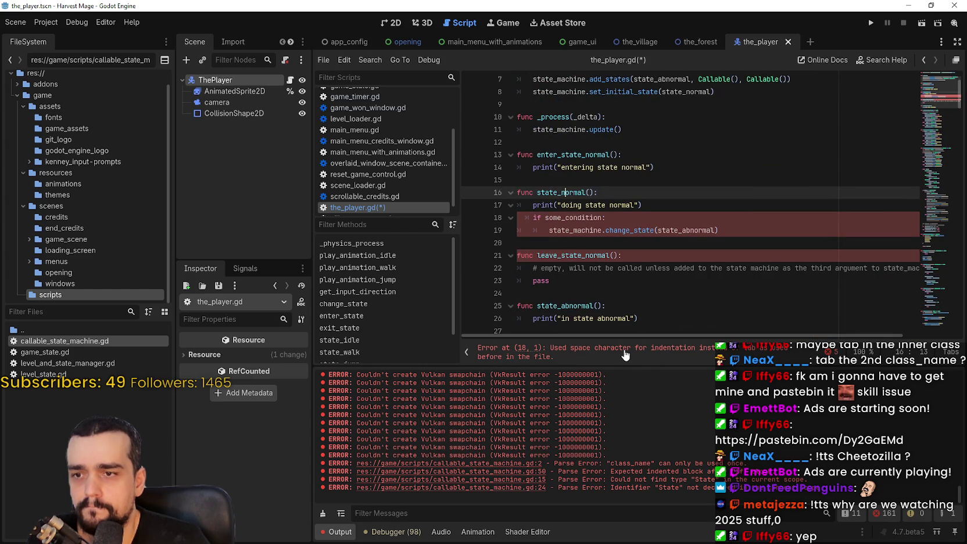
{"action": "left_click", "coordinate": [586, 242]}
{"action": "key", "text": "ctrl+s"}
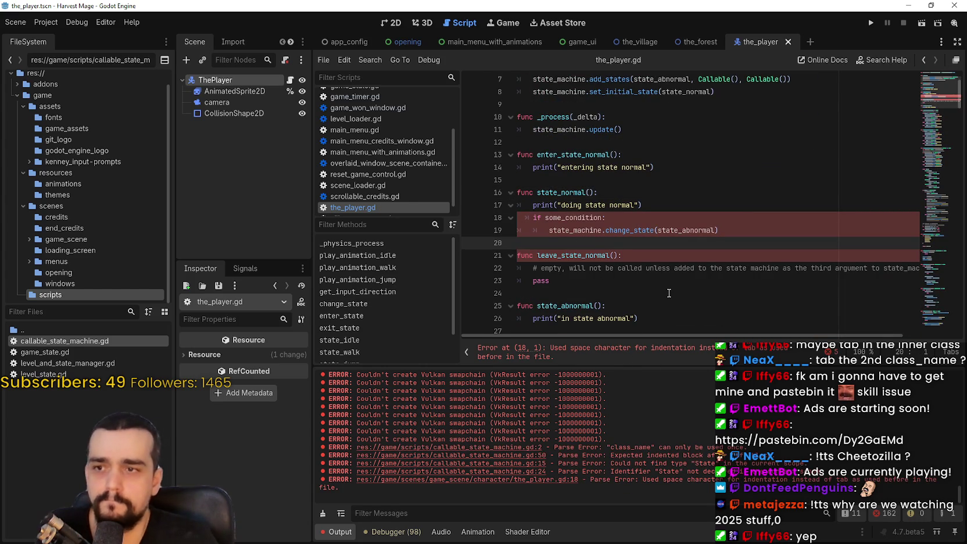
{"action": "left_click", "coordinate": [646, 349]}
{"action": "left_click_drag", "start_coordinate": [544, 225], "coordinate": [520, 204]}
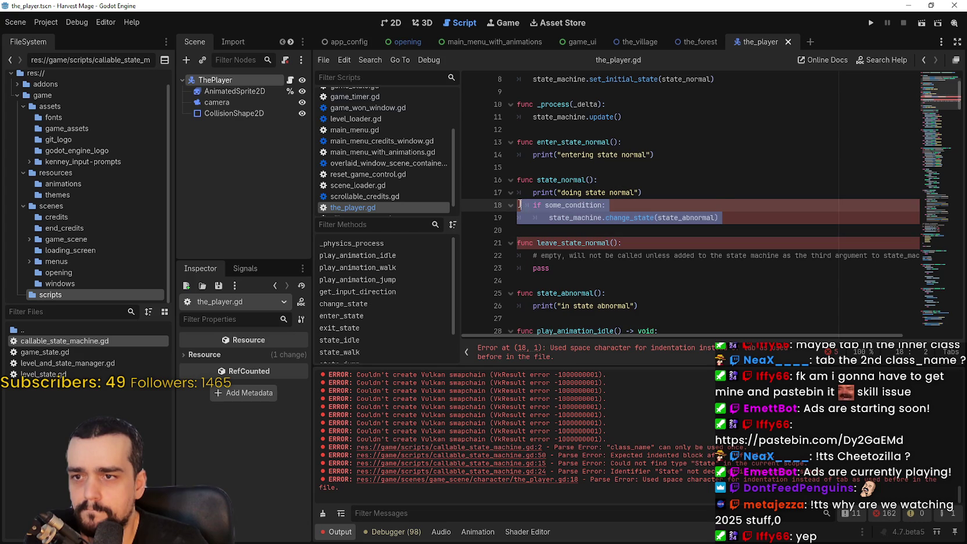
{"action": "left_click", "coordinate": [520, 205]}
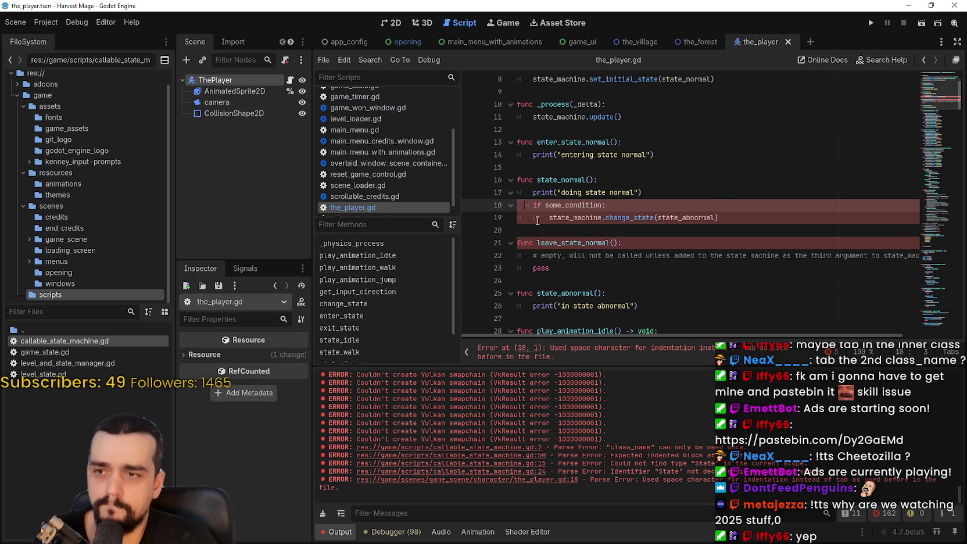
{"action": "key", "text": "BackSpace"}
{"action": "key", "text": "BackSpace"}
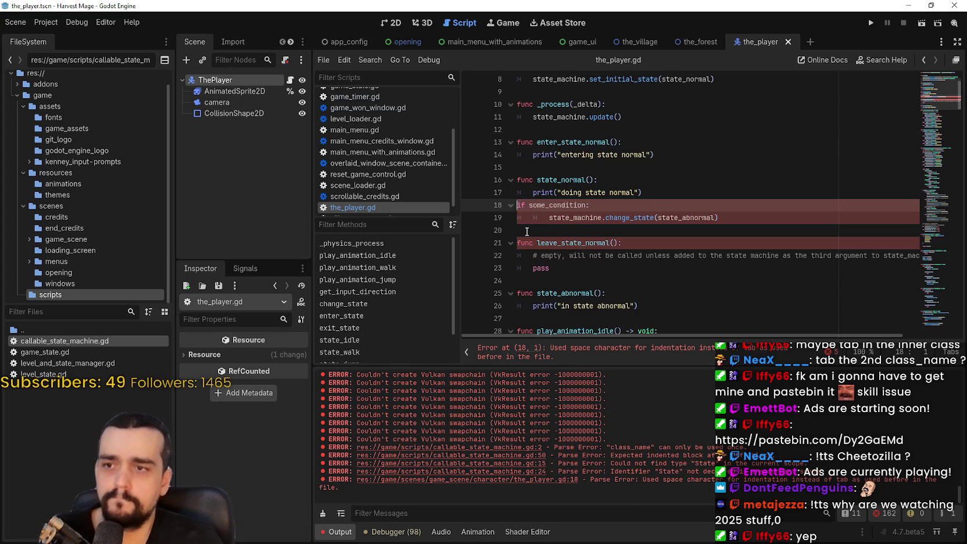
{"action": "key", "text": "Tab"}
{"action": "left_click", "coordinate": [534, 220]}
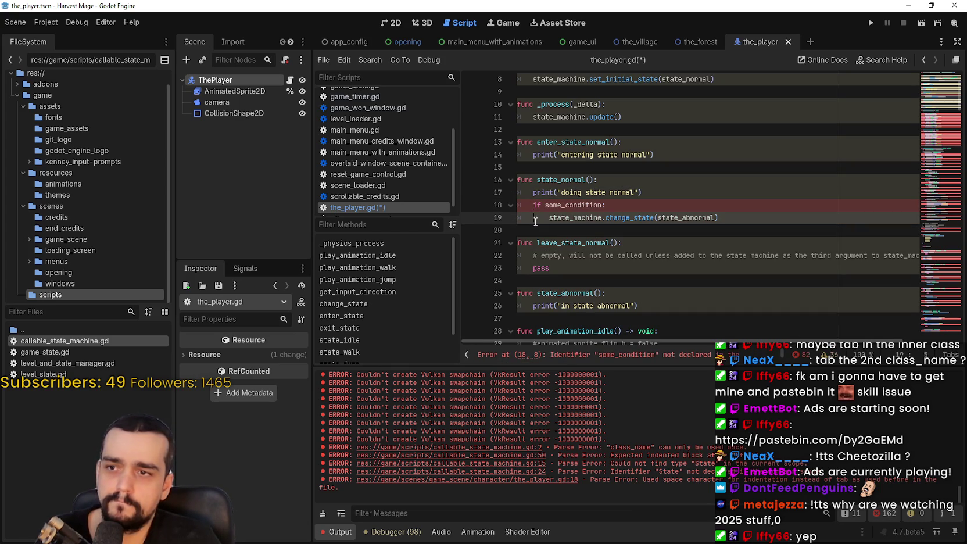
{"action": "key", "text": "BackSpace"}
{"action": "key", "text": "Tab"}
{"action": "left_click", "coordinate": [538, 230]}
Comment out the if some_condition and change_state lines 18–19 with #
{"action": "left_click", "coordinate": [528, 205]}
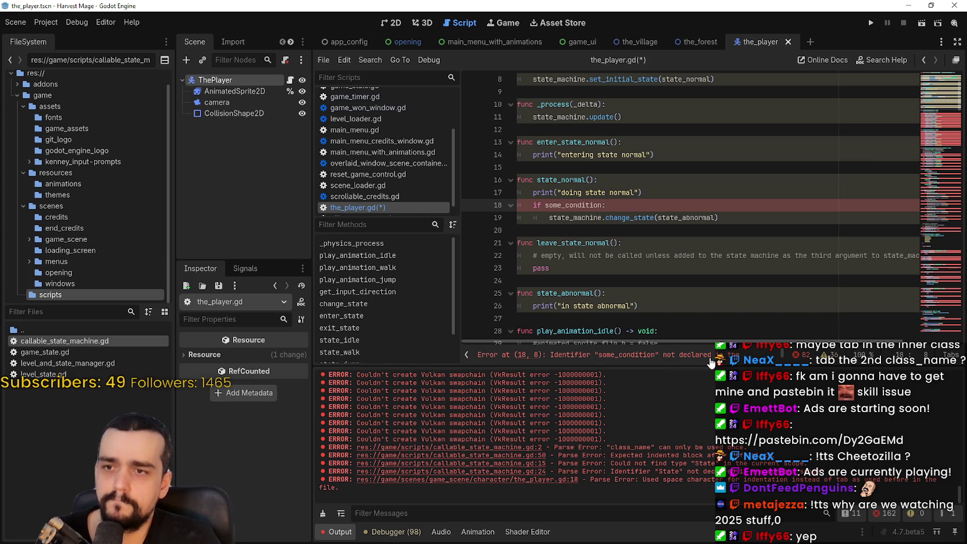
{"action": "triple_click", "coordinate": [528, 197]}
{"action": "key", "text": "End"}
{"action": "type", "text": "#"}
{"action": "left_click", "coordinate": [534, 219]}
{"action": "key", "text": "shift+Tab"}
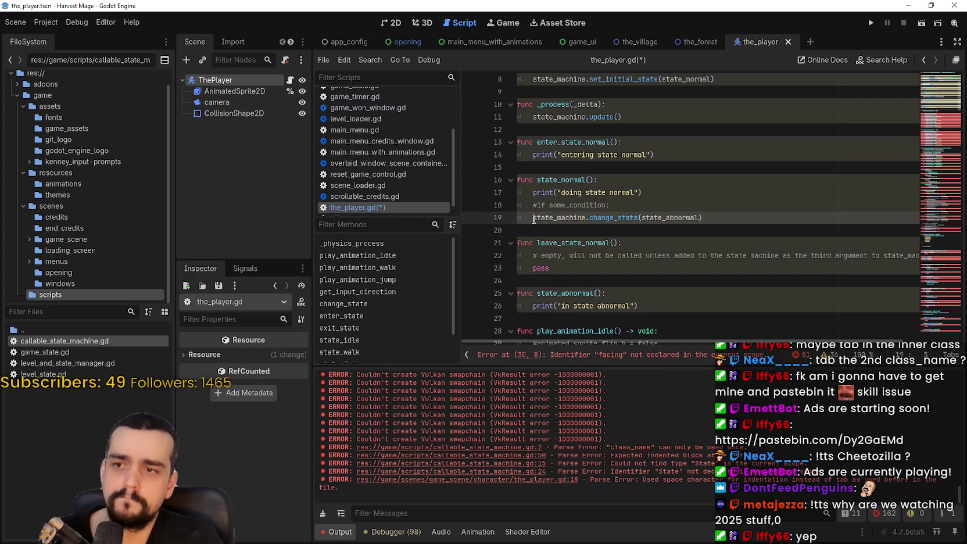
{"action": "type", "text": "#"}
Comment out all the old player code below state_abnormal and save the script
{"action": "scroll", "coordinate": [603, 206], "scroll_direction": "down", "scroll_amount": 2}
{"action": "scroll", "coordinate": [603, 207], "scroll_direction": "down", "scroll_amount": 4}
{"action": "mouse_move", "coordinate": [518, 137]}
{"action": "left_mouse_down"}
{"action": "mouse_move", "coordinate": [581, 168]}
{"action": "mouse_move", "coordinate": [610, 232]}
{"action": "mouse_move", "coordinate": [636, 231]}
{"action": "mouse_move", "coordinate": [706, 280]}
{"action": "mouse_move", "coordinate": [640, 331]}
{"action": "left_mouse_up"}
{"action": "scroll", "coordinate": [610, 233], "scroll_direction": "down", "scroll_amount": 5}
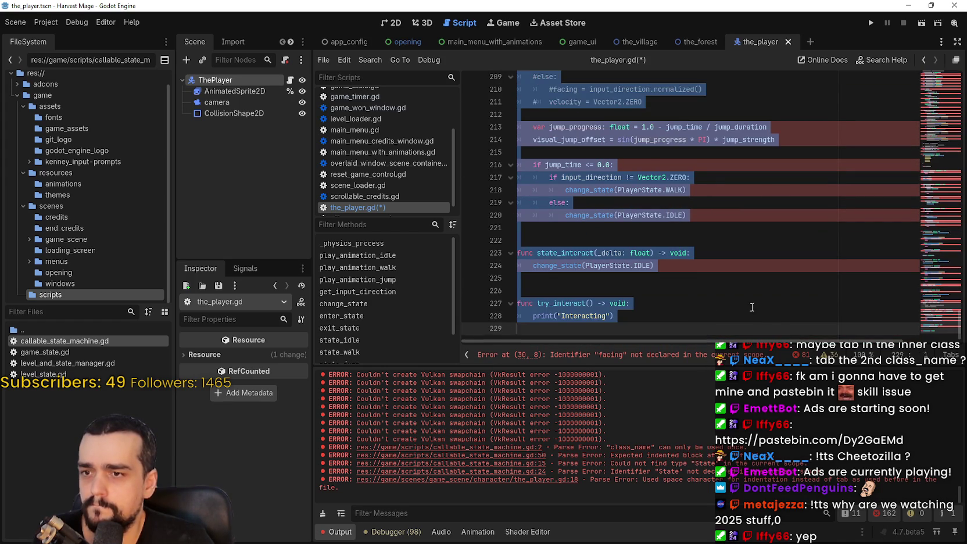
{"action": "left_click_drag", "start_coordinate": [935, 323], "coordinate": [935, 88]}
{"action": "left_click", "coordinate": [710, 189]}
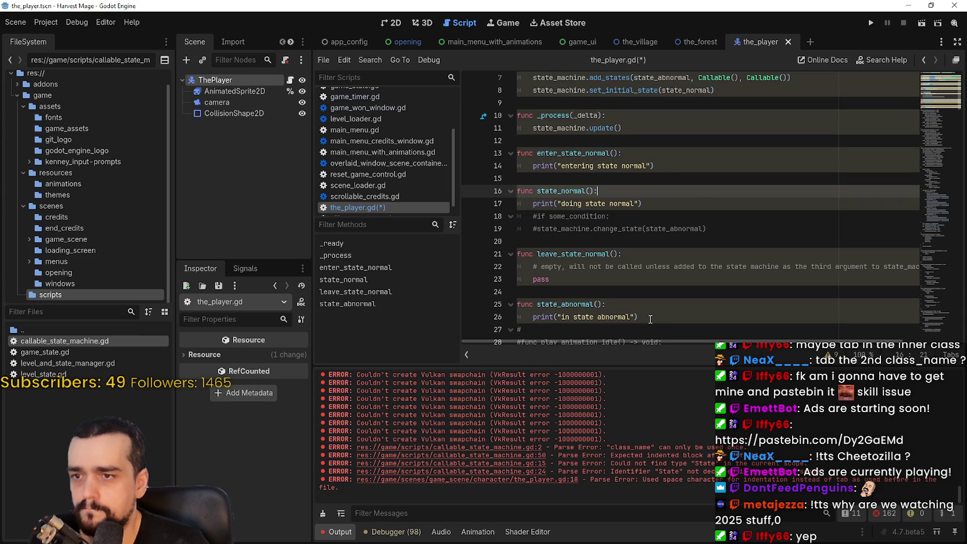
{"action": "scroll", "coordinate": [650, 308], "scroll_direction": "down", "scroll_amount": 2}
{"action": "left_click", "coordinate": [637, 257]}
{"action": "scroll", "coordinate": [674, 244], "scroll_direction": "up", "scroll_amount": 4}
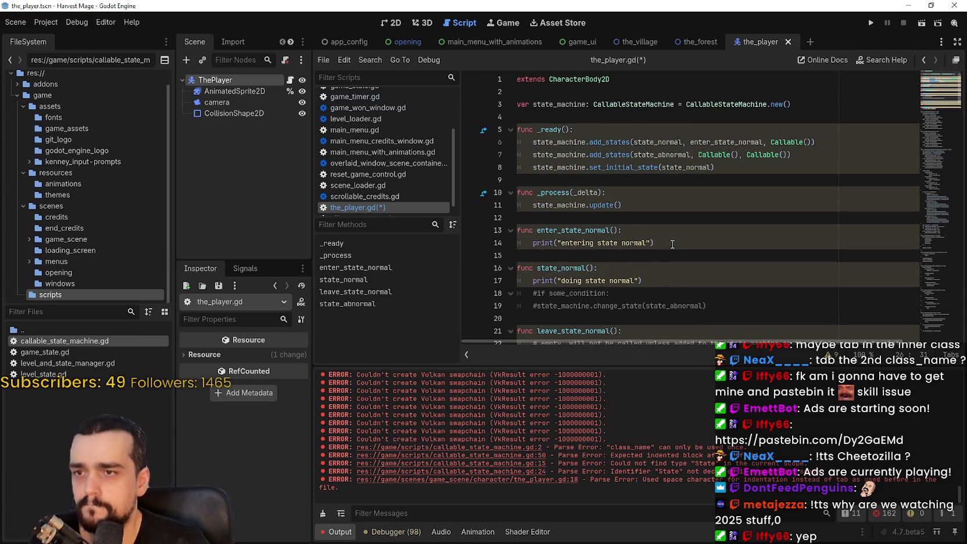
{"action": "scroll", "coordinate": [672, 245], "scroll_direction": "down", "scroll_amount": 1}
{"action": "left_click", "coordinate": [649, 143]}
{"action": "key", "text": "ctrl+s"}
{"action": "scroll", "coordinate": [649, 145], "scroll_direction": "up", "scroll_amount": 1}
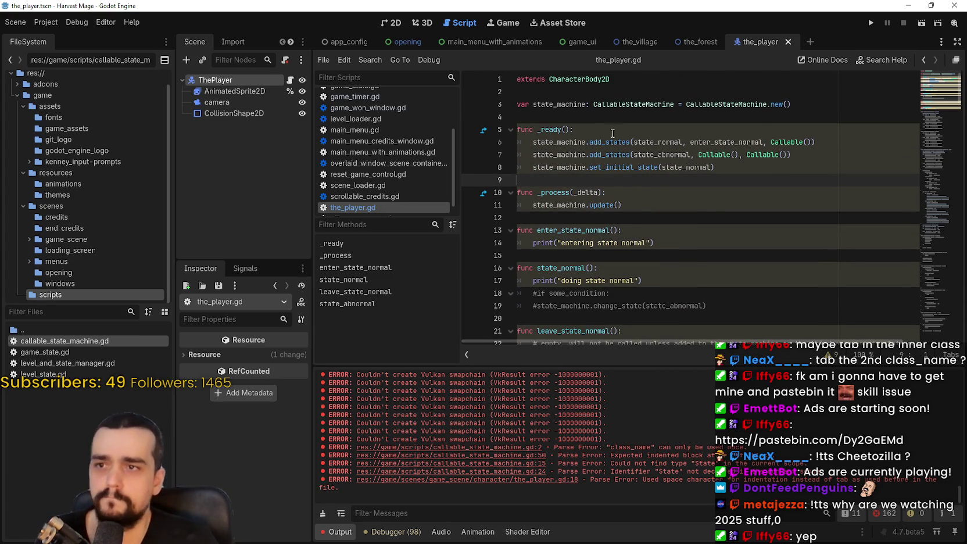
Add a -> void return type to _ready()
{"action": "left_click", "coordinate": [572, 130]}
{"action": "key", "text": "Left"}
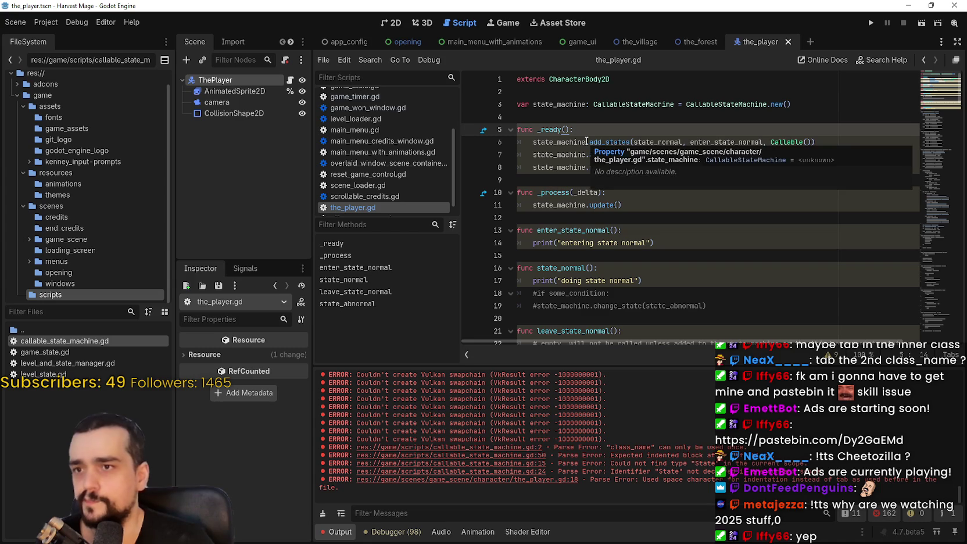
{"action": "type", "text": "->"}
{"action": "type", "text": "> void"}
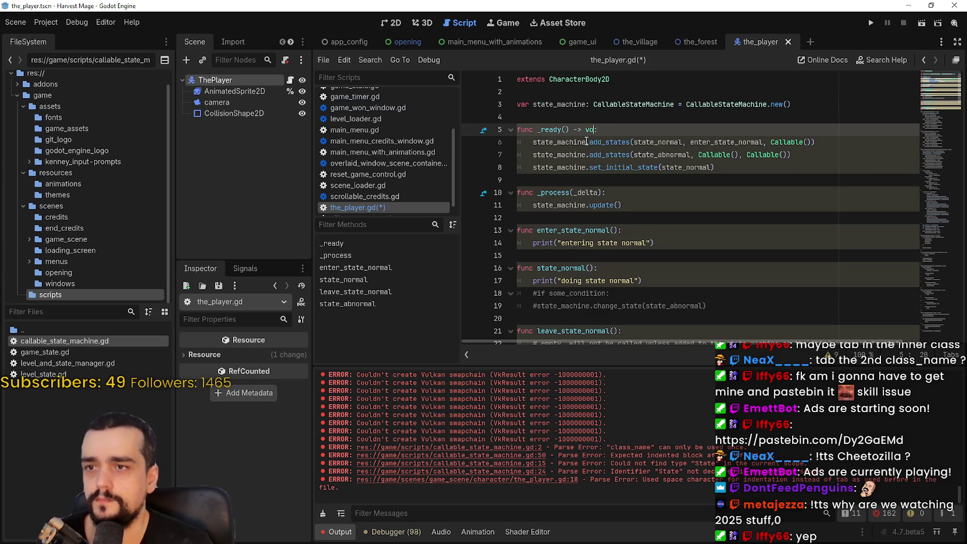
{"action": "left_click", "coordinate": [585, 119]}
{"action": "key", "text": "Down"}
{"action": "key", "text": "Down"}
{"action": "key", "text": "Down"}
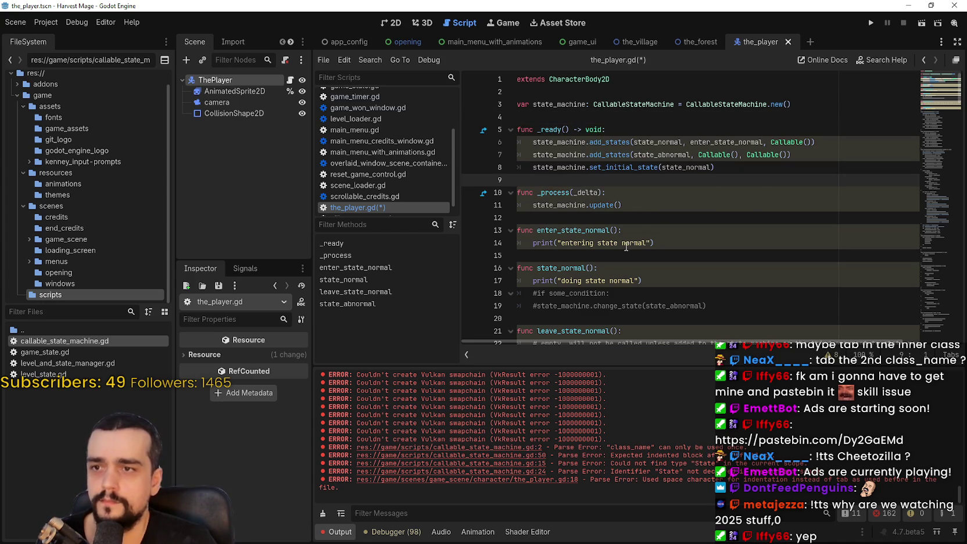
Give _process(_delta) a -> void return type and start a new 'func proce' line below
{"action": "left_click", "coordinate": [602, 192]}
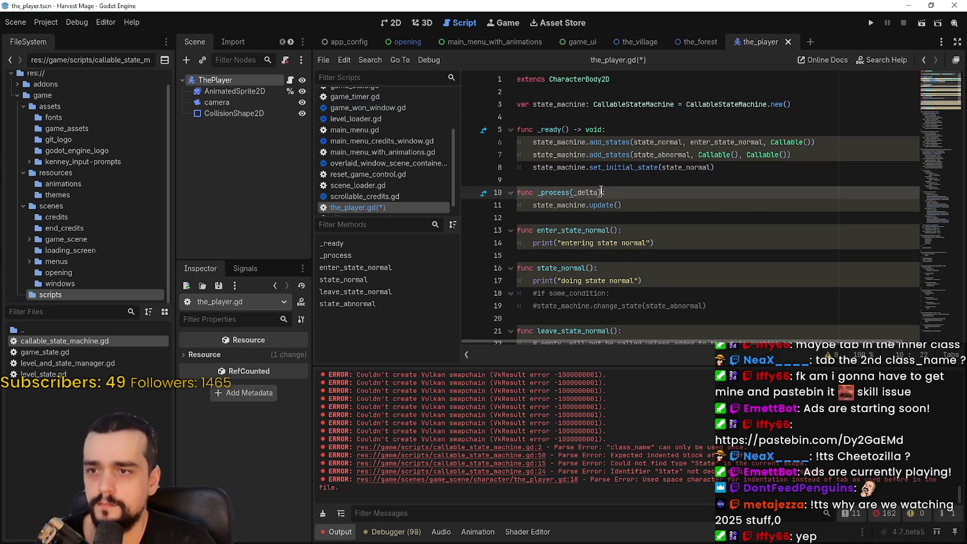
{"action": "type", "text": "-> void"}
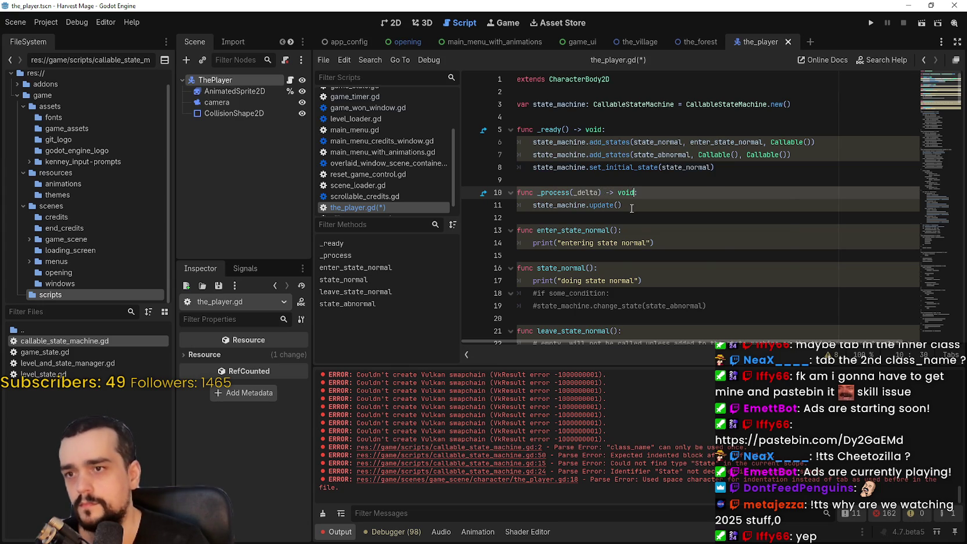
{"action": "left_click", "coordinate": [584, 216]}
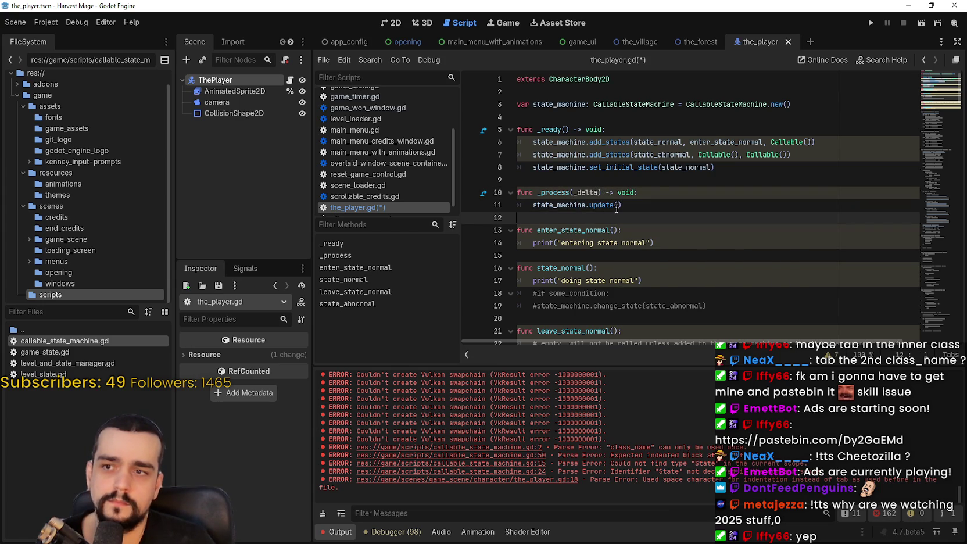
{"action": "left_click", "coordinate": [652, 197]}
{"action": "double_click", "coordinate": [626, 192]}
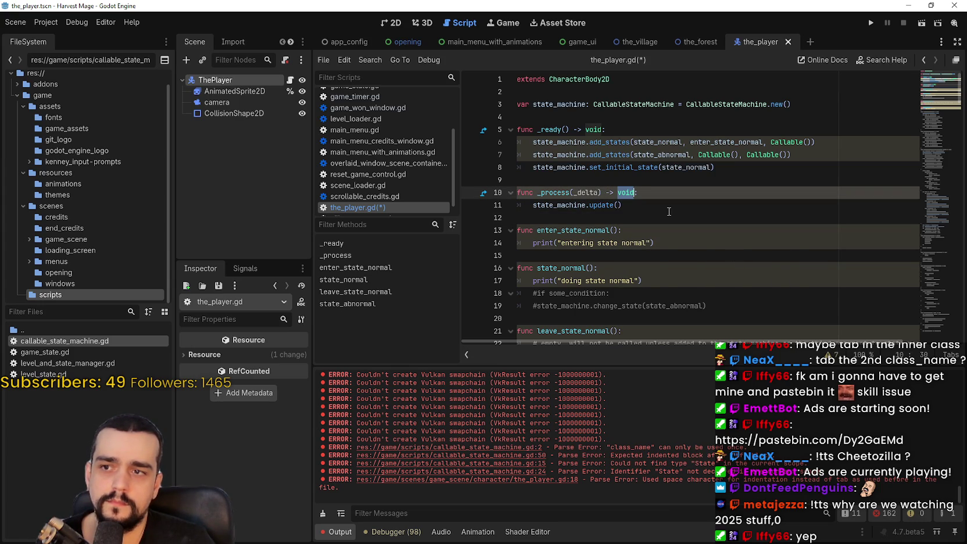
{"action": "left_click", "coordinate": [652, 179]}
{"action": "key", "text": "Return"}
{"action": "type", "text": "func proce"}
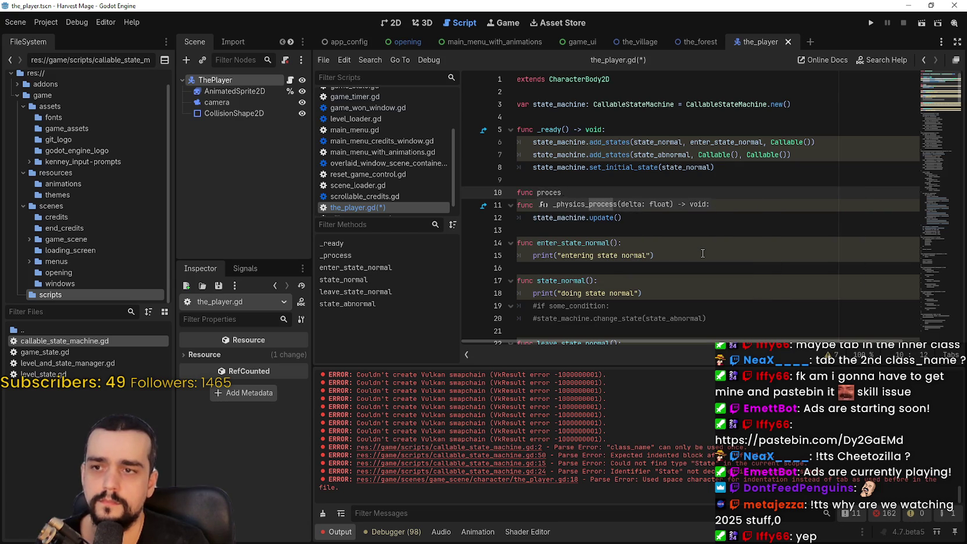
Retype 'proce' and inspect the _process function's documentation
{"action": "key", "text": "ctrl+BackSpace"}
{"action": "key", "text": "BackSpace"}
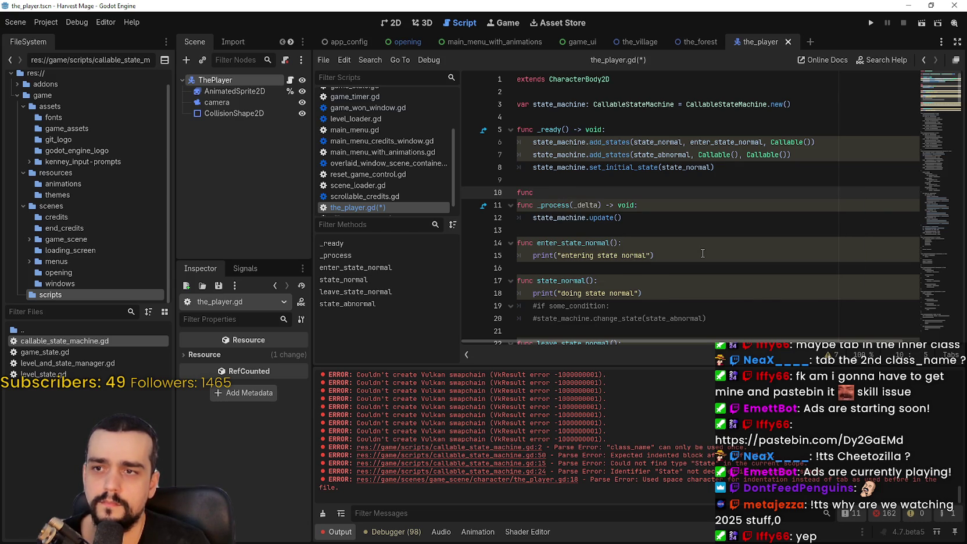
{"action": "type", "text": "_proce"}
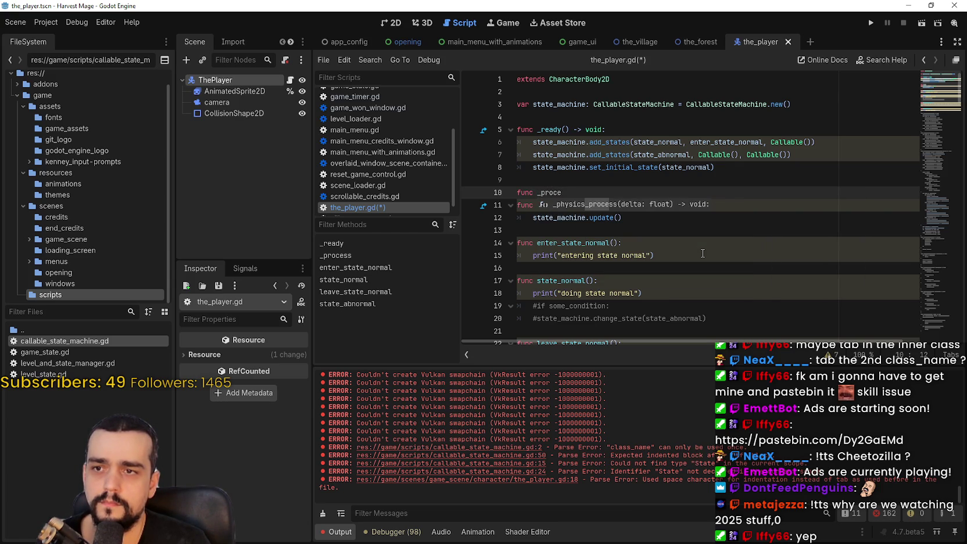
{"action": "left_click", "coordinate": [617, 176]}
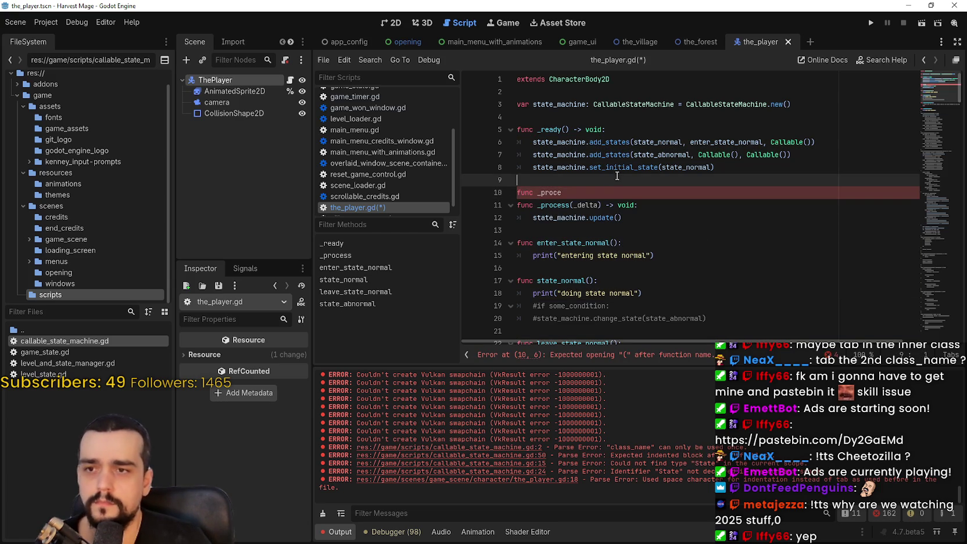
{"action": "double_click", "coordinate": [554, 205]}
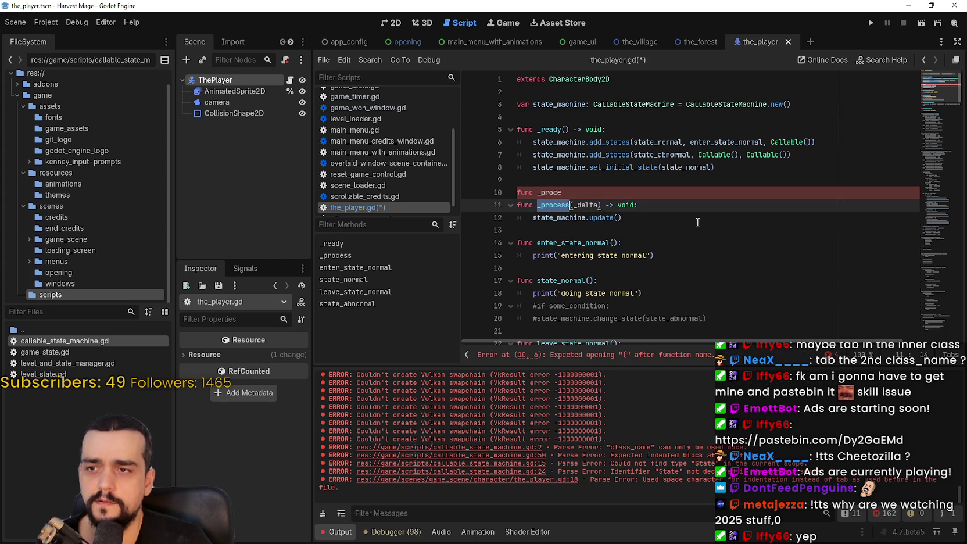
Delete the stray 'func _proce' line and save the script
{"action": "left_click", "coordinate": [582, 184]}
{"action": "key", "text": "shift+Down"}
{"action": "key", "text": "shift+End"}
{"action": "key", "text": "BackSpace"}
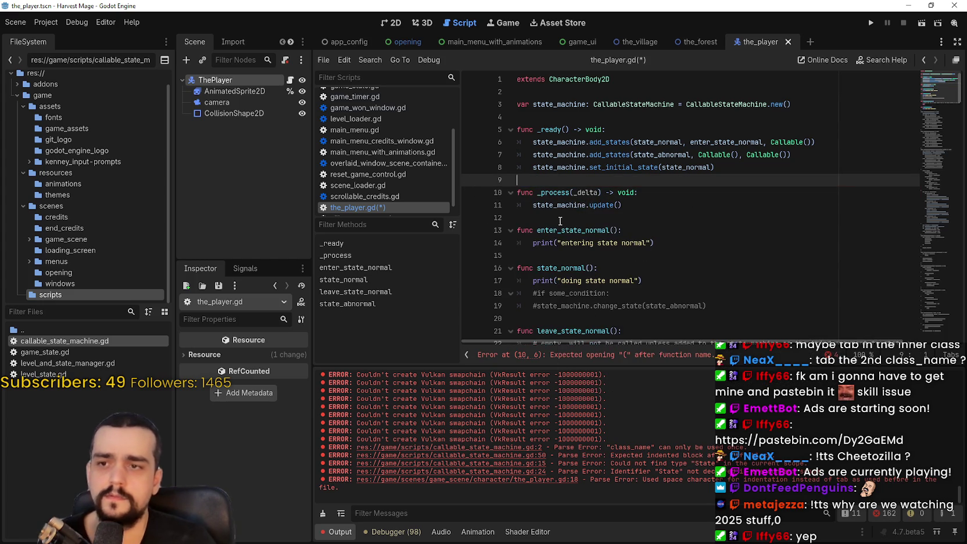
{"action": "left_click", "coordinate": [560, 220]}
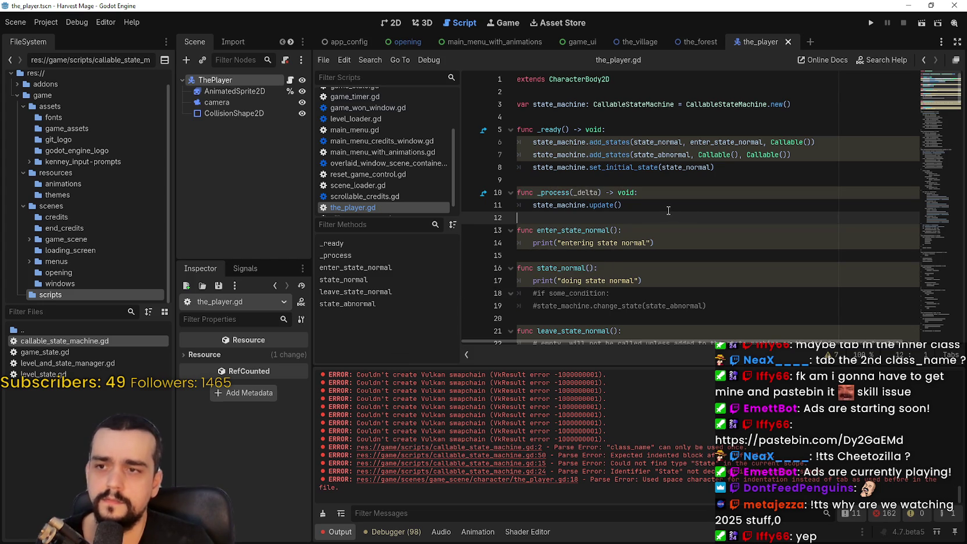
{"action": "key", "text": "ctrl+s"}
Add ': delta' after _delta on line 10 and insert a _physics_process line below update()
{"action": "left_click", "coordinate": [664, 193]}
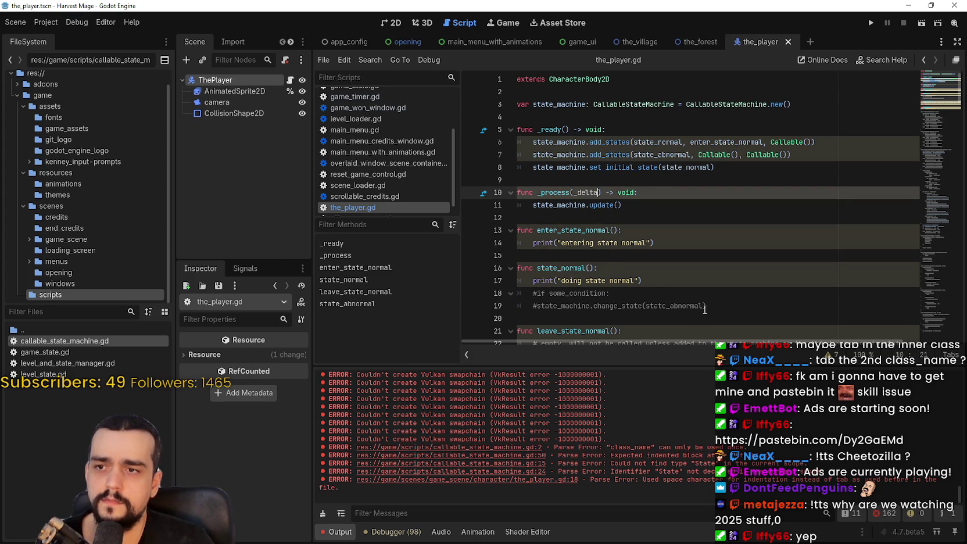
{"action": "type", "text": ": delta"}
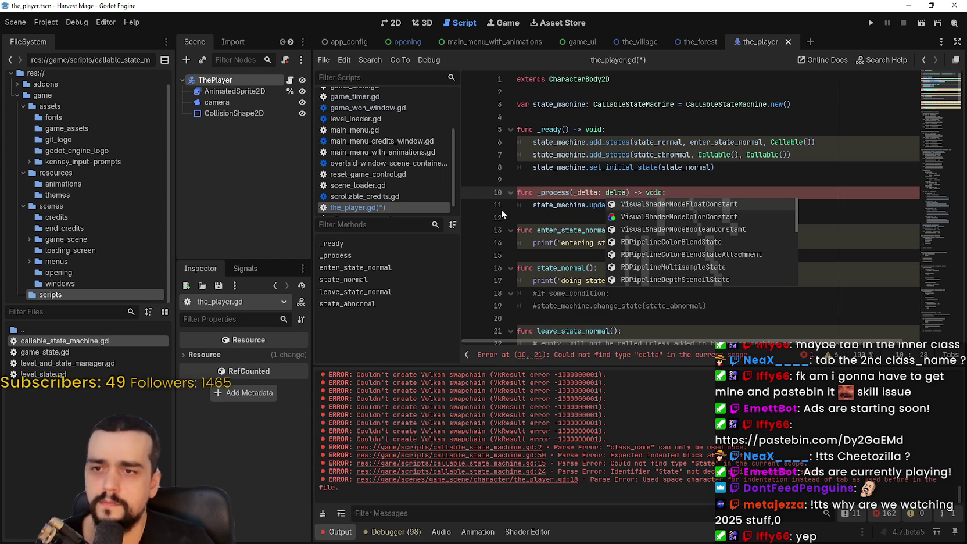
{"action": "key", "text": "Escape"}
{"action": "left_click", "coordinate": [642, 207]}
{"action": "left_click", "coordinate": [641, 213]}
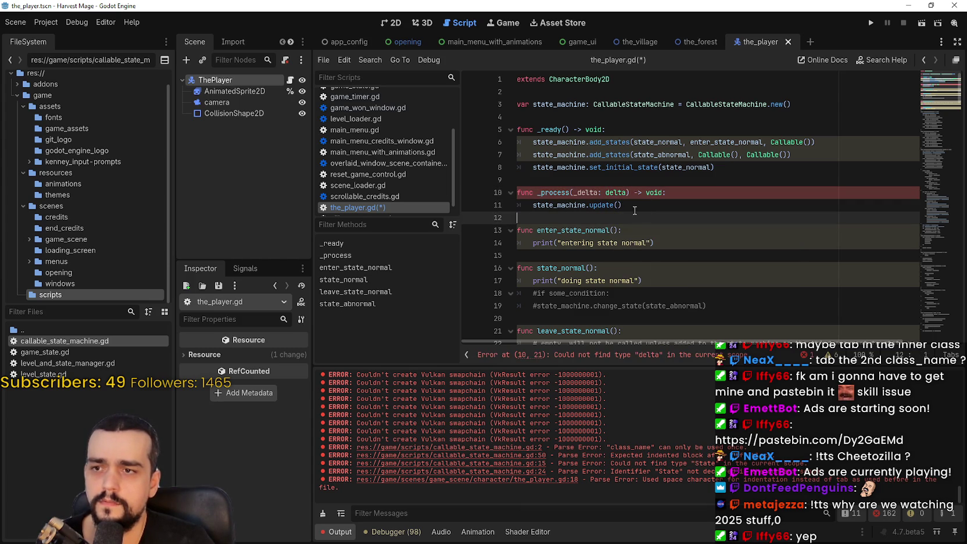
{"action": "type", "text": "func proces"}
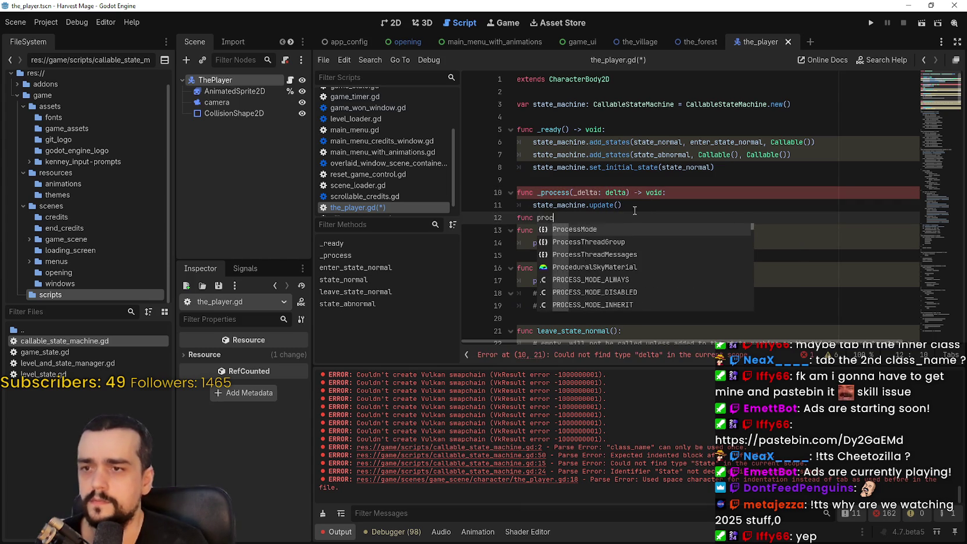
{"action": "key", "text": "Return"}
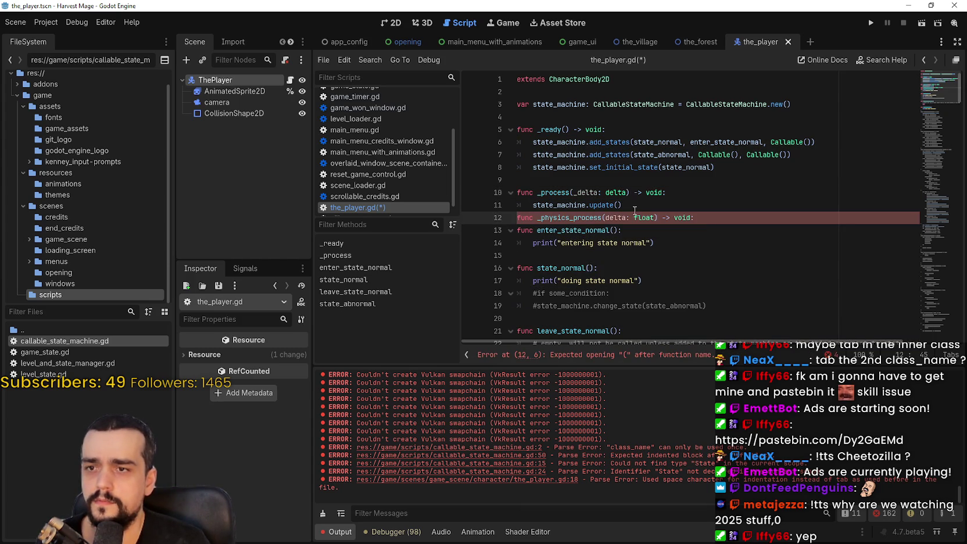
Change line 10's parameter type to float, remove the _physics_process line and stray colon, and save
{"action": "left_click", "coordinate": [613, 192]}
{"action": "double_click", "coordinate": [622, 192]}
{"action": "type", "text": "float"}
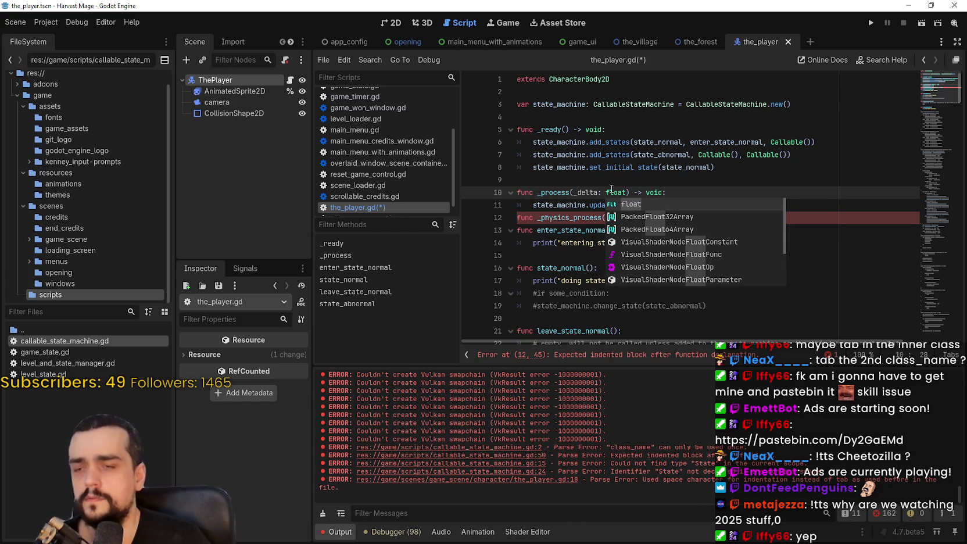
{"action": "key", "text": "Escape"}
{"action": "left_click", "coordinate": [726, 216]}
{"action": "left_click_drag", "start_coordinate": [528, 218], "coordinate": [641, 224]}
{"action": "key", "text": "BackSpace"}
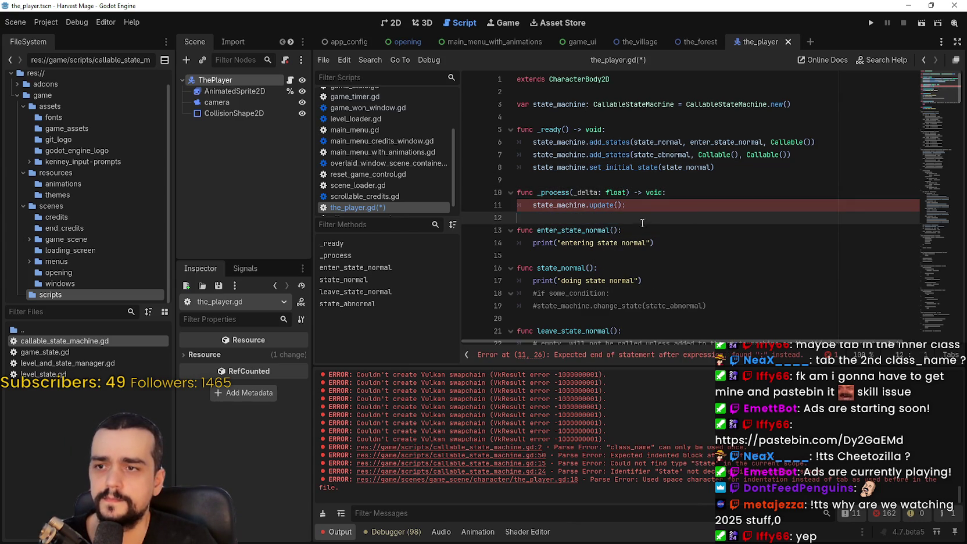
{"action": "left_click", "coordinate": [650, 206]}
{"action": "key", "text": "BackSpace"}
{"action": "key", "text": "Down"}
{"action": "key", "text": "Down"}
{"action": "key", "text": "ctrl+s"}
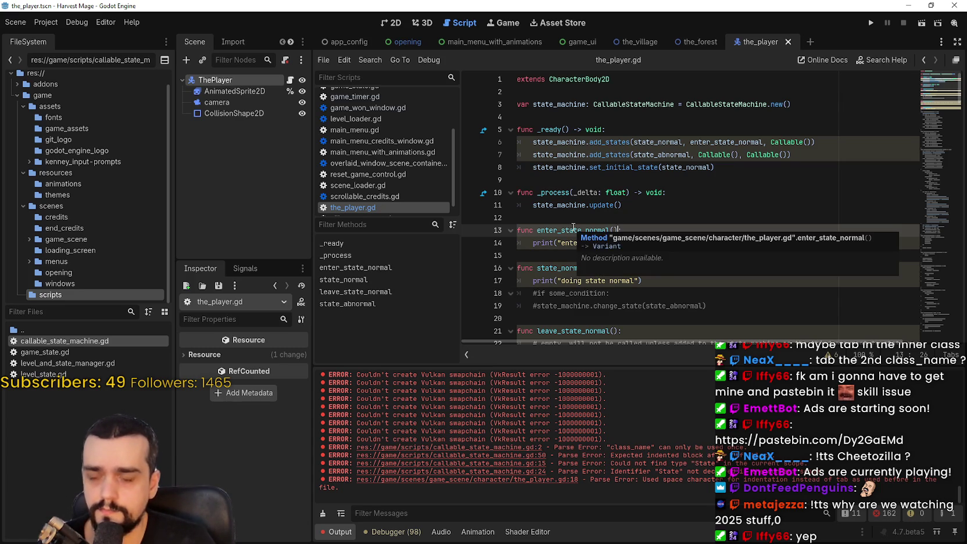
Add '-> void' to the enter_state_normal, state_normal, leave_state_normal and state_abnormal signatures
{"action": "type", "text": "-> void"}
{"action": "left_click", "coordinate": [553, 260]}
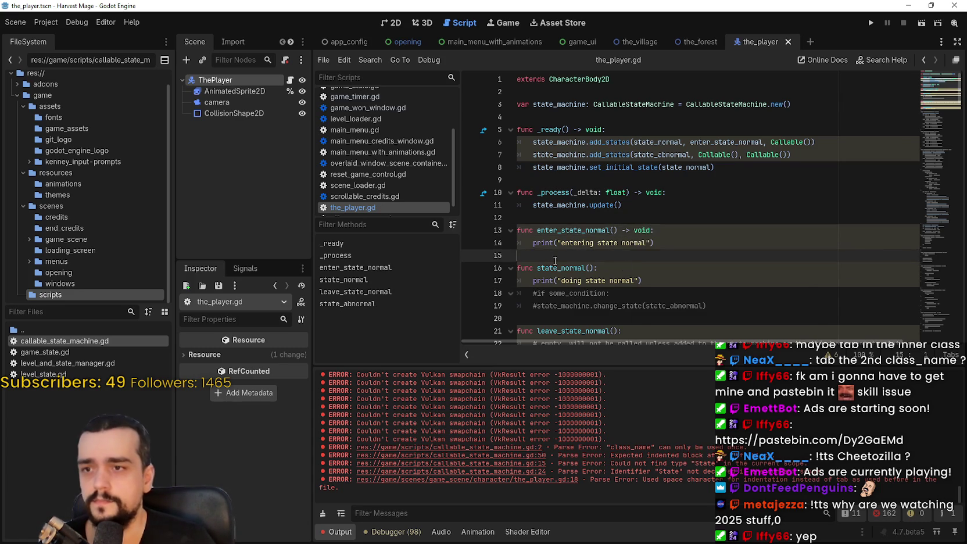
{"action": "scroll", "coordinate": [575, 244], "scroll_direction": "down", "scroll_amount": 1}
{"action": "left_click", "coordinate": [590, 229]}
{"action": "left_click", "coordinate": [596, 230]}
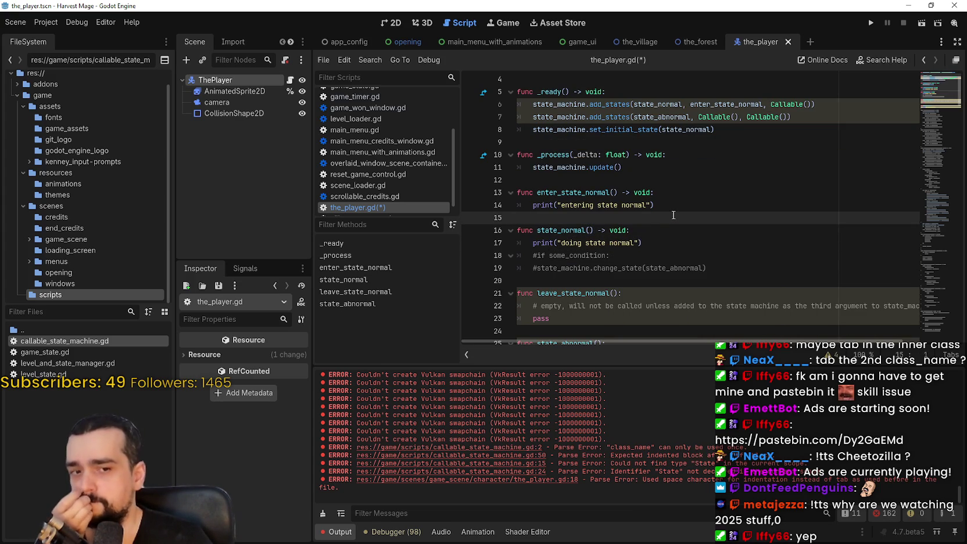
{"action": "scroll", "coordinate": [674, 215], "scroll_direction": "down", "scroll_amount": 2}
{"action": "left_click", "coordinate": [623, 217]}
{"action": "key", "text": "BackSpace"}
{"action": "type", "text": "-> "}
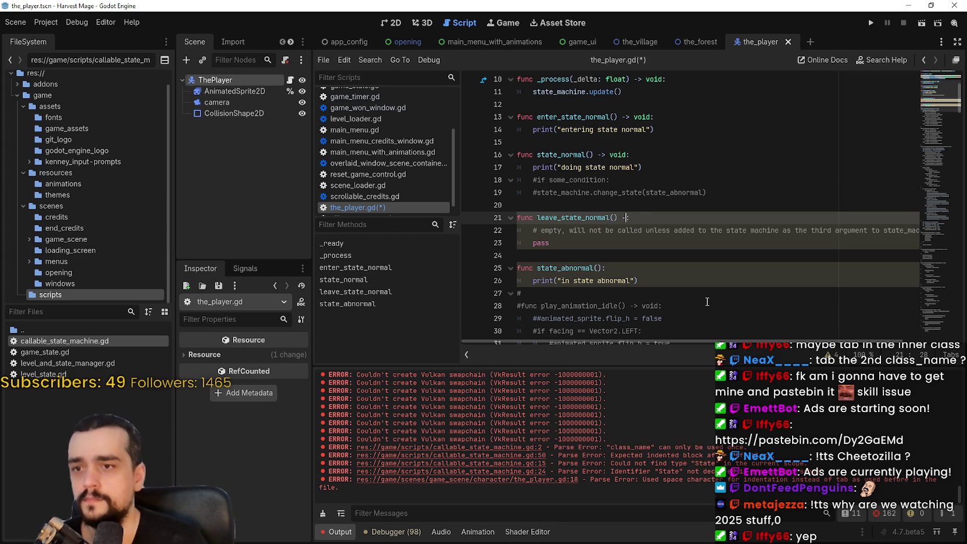
{"action": "type", "text": "void"}
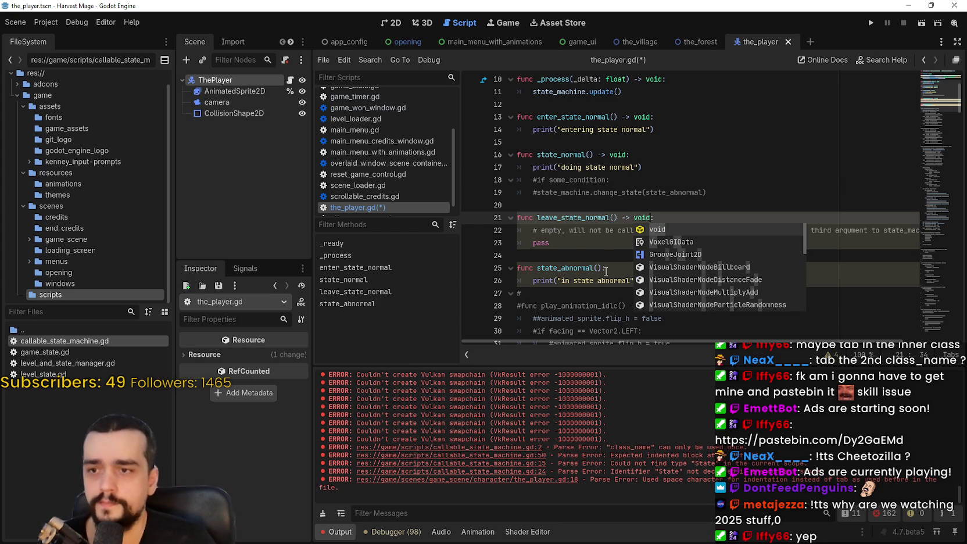
{"action": "left_click", "coordinate": [604, 268]}
{"action": "key", "text": "Left"}
{"action": "type", "text": "-> void"}
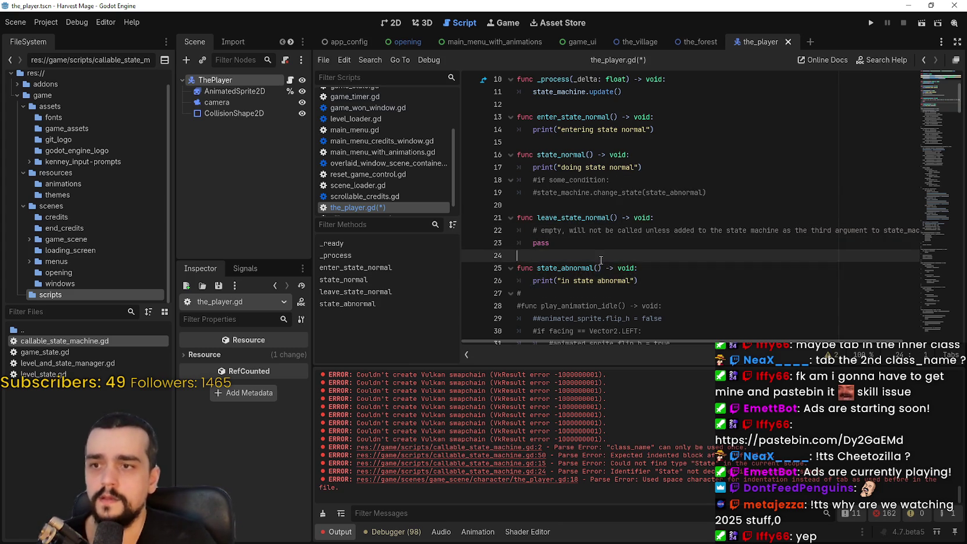
{"action": "scroll", "coordinate": [598, 253], "scroll_direction": "up", "scroll_amount": 2}
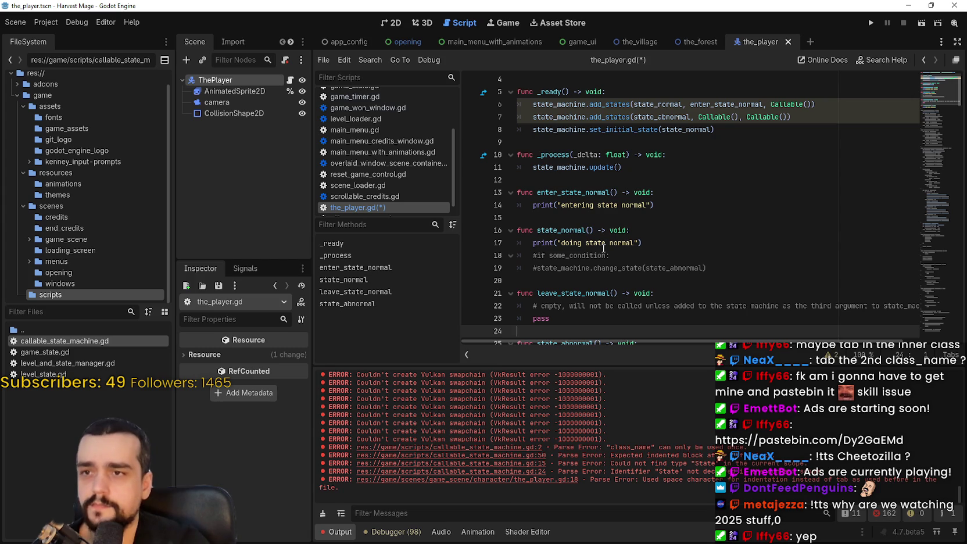
{"action": "scroll", "coordinate": [627, 199], "scroll_direction": "up", "scroll_amount": 2}
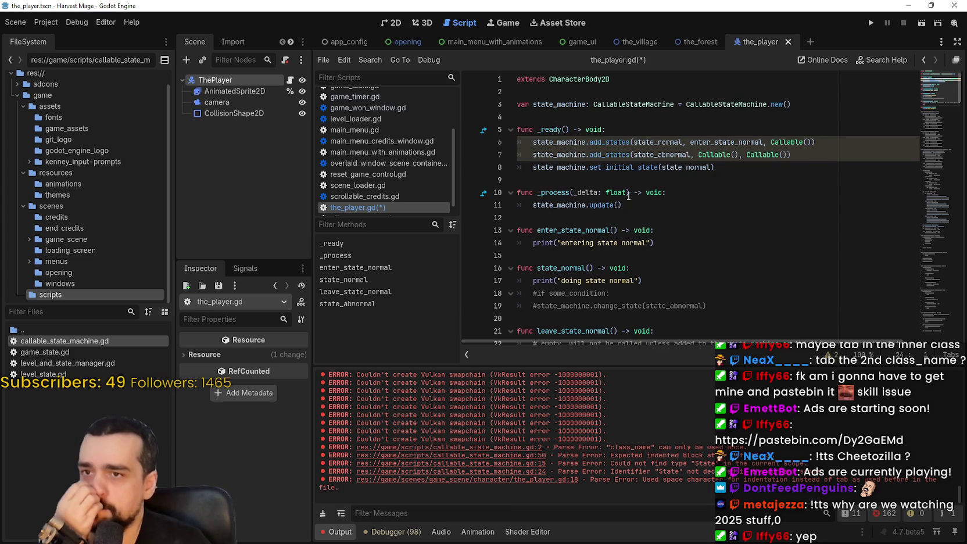
{"action": "double_click", "coordinate": [642, 144]}
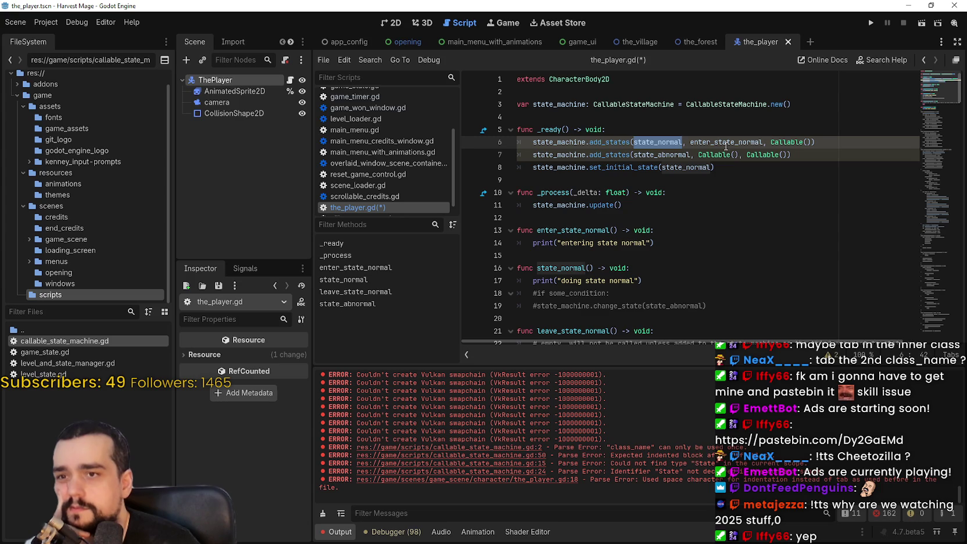
{"action": "left_click", "coordinate": [615, 142]}
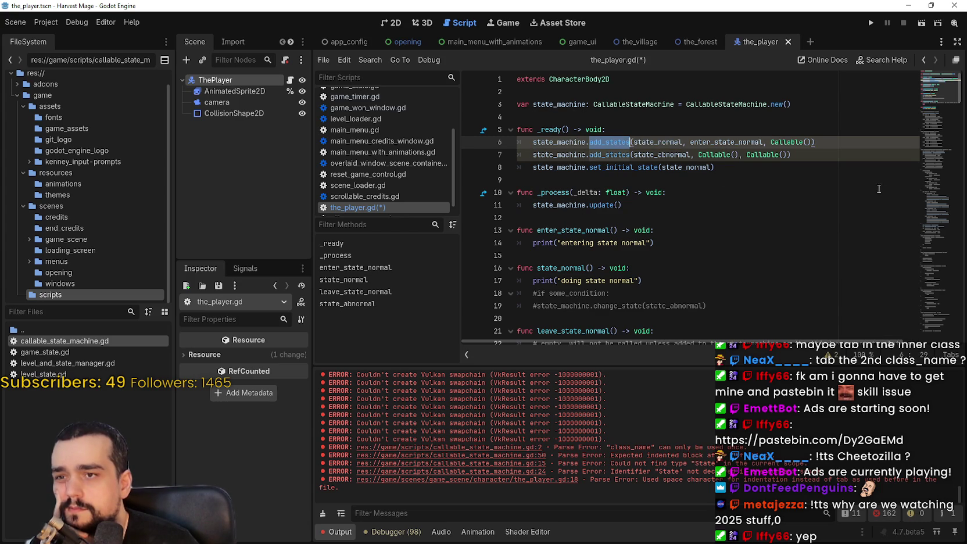
{"action": "mouse_move", "coordinate": [836, 145]}
{"action": "left_mouse_down"}
{"action": "mouse_move", "coordinate": [582, 154]}
{"action": "mouse_move", "coordinate": [520, 142]}
{"action": "left_mouse_up"}
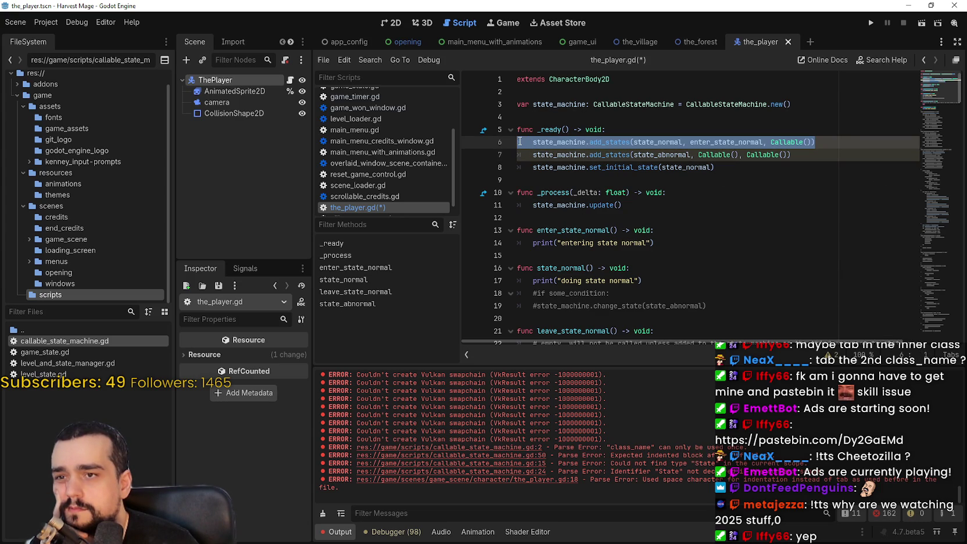
{"action": "left_click", "coordinate": [526, 142]}
{"action": "key", "text": "shift+End"}
{"action": "double_click", "coordinate": [662, 155]}
{"action": "left_click", "coordinate": [719, 144]}
{"action": "left_click_drag", "start_coordinate": [698, 155], "coordinate": [790, 156]}
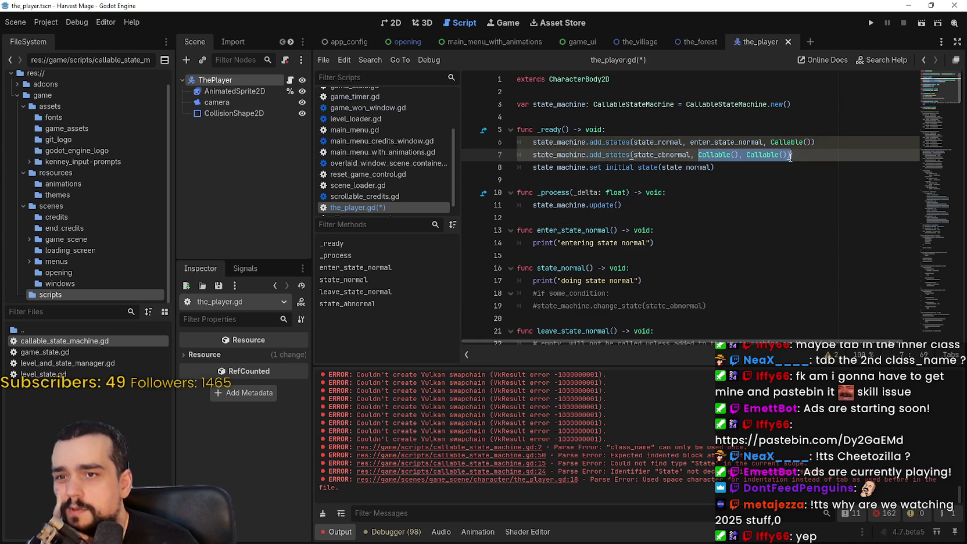
{"action": "left_click", "coordinate": [733, 179]}
{"action": "double_click", "coordinate": [662, 155]}
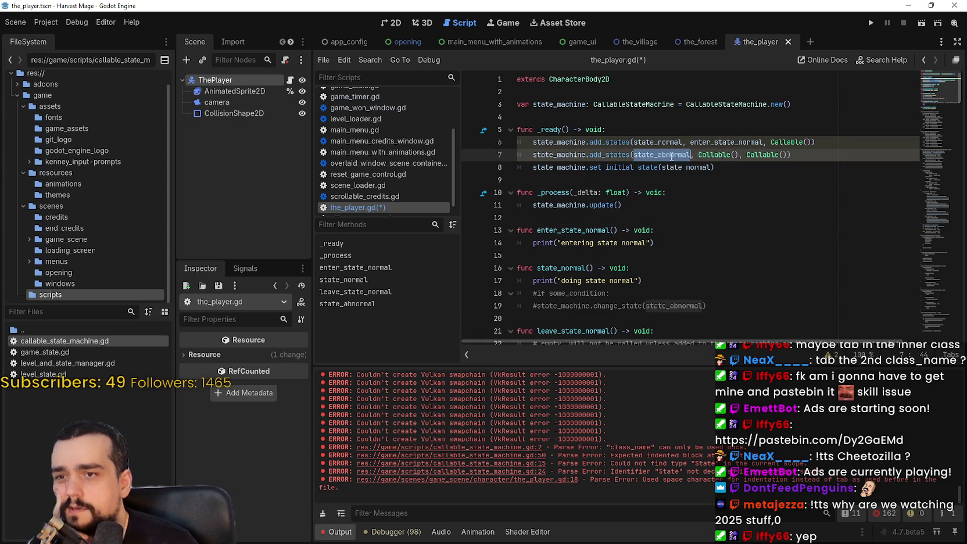
{"action": "scroll", "coordinate": [660, 223], "scroll_direction": "down", "scroll_amount": 1}
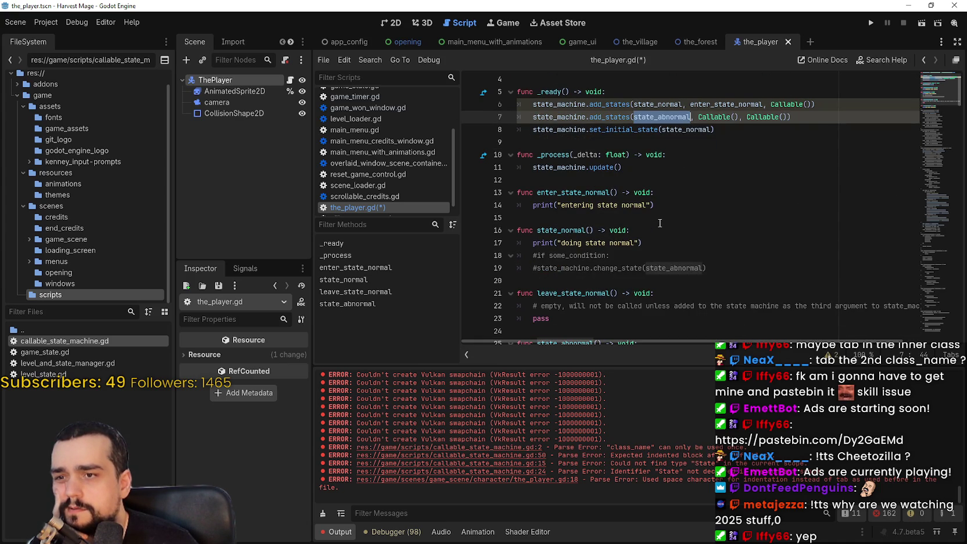
{"action": "scroll", "coordinate": [660, 223], "scroll_direction": "up", "scroll_amount": 1}
{"action": "left_click", "coordinate": [740, 155]}
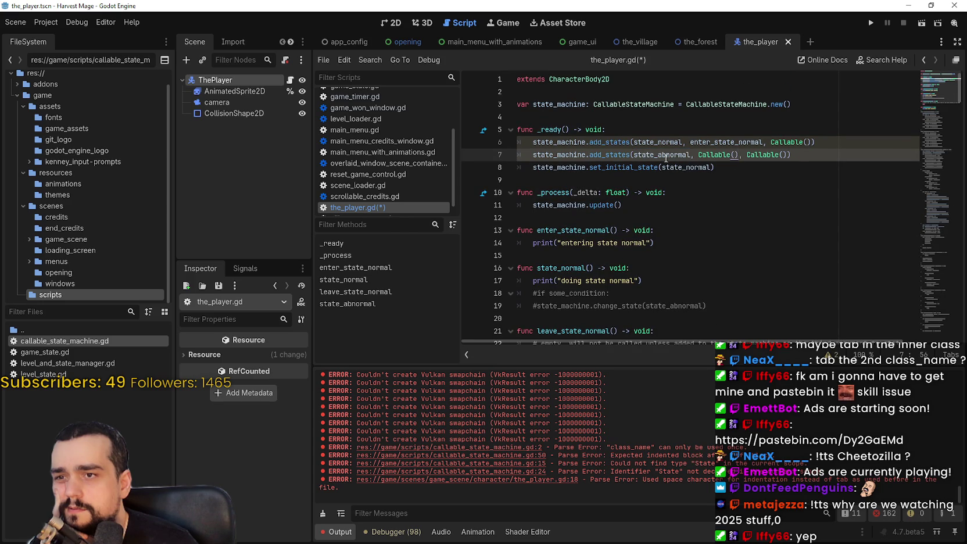
{"action": "right_click", "coordinate": [607, 143]}
{"action": "left_click", "coordinate": [552, 158]}
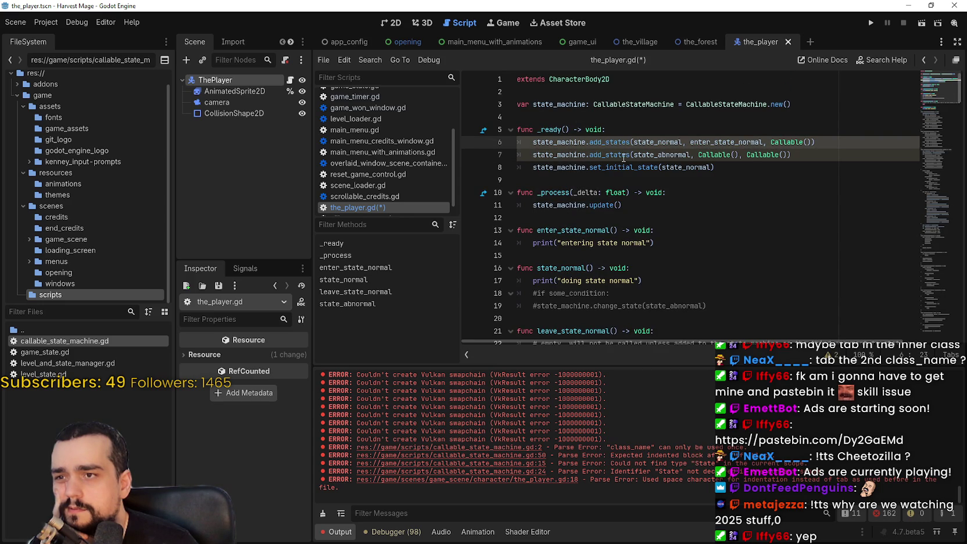
{"action": "right_click", "coordinate": [634, 108]}
{"action": "left_click", "coordinate": [678, 268]}
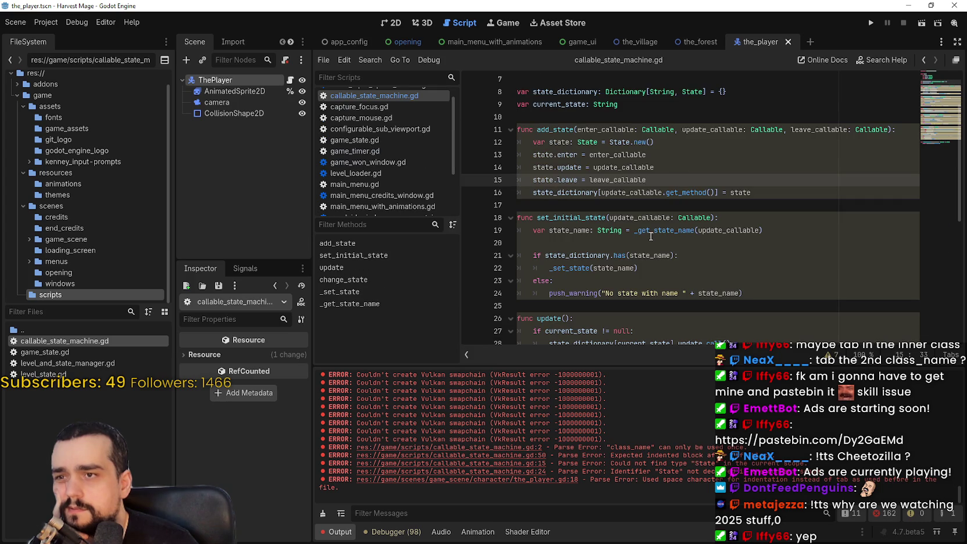
{"action": "scroll", "coordinate": [650, 234], "scroll_direction": "down", "scroll_amount": 3}
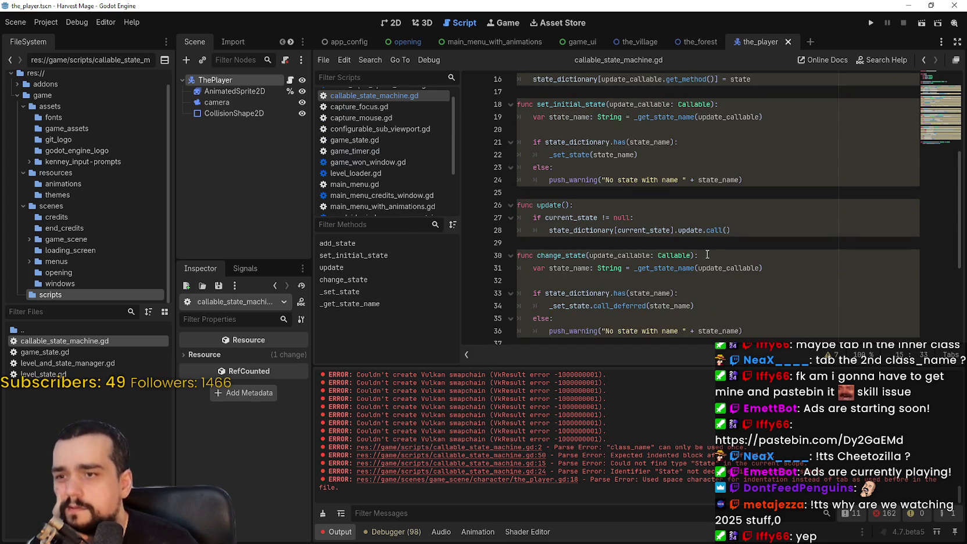
{"action": "scroll", "coordinate": [711, 247], "scroll_direction": "up", "scroll_amount": 5}
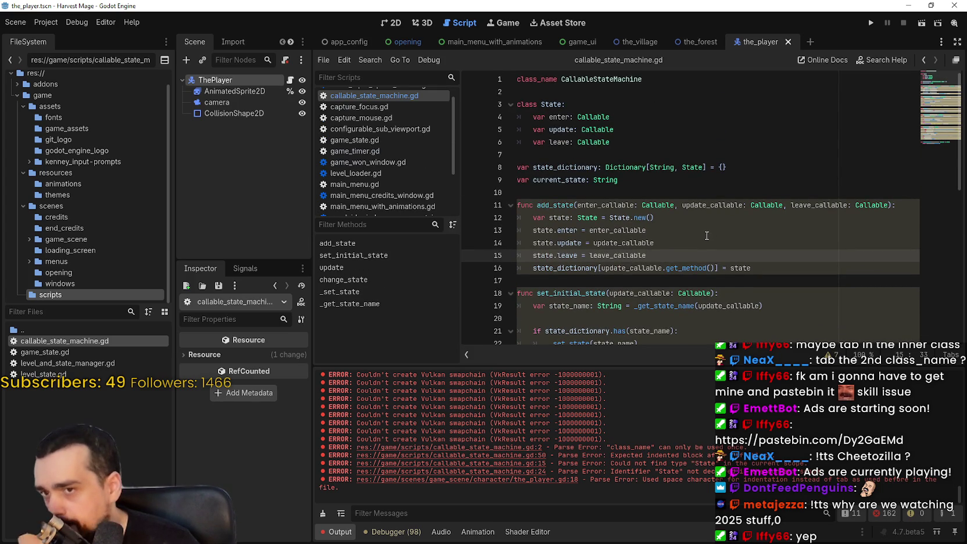
{"action": "scroll", "coordinate": [706, 234], "scroll_direction": "down", "scroll_amount": 5}
{"action": "scroll", "coordinate": [698, 222], "scroll_direction": "down", "scroll_amount": 4}
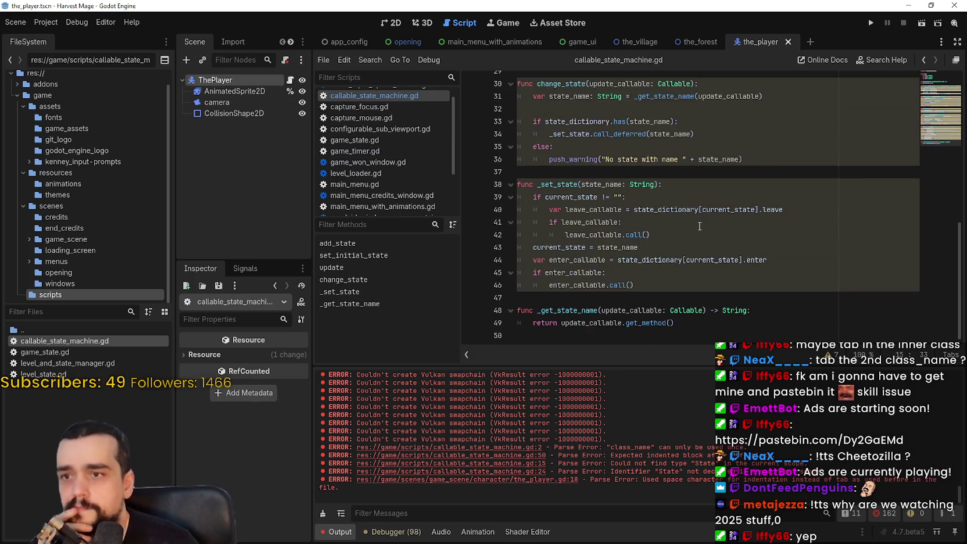
{"action": "scroll", "coordinate": [698, 221], "scroll_direction": "up", "scroll_amount": 9}
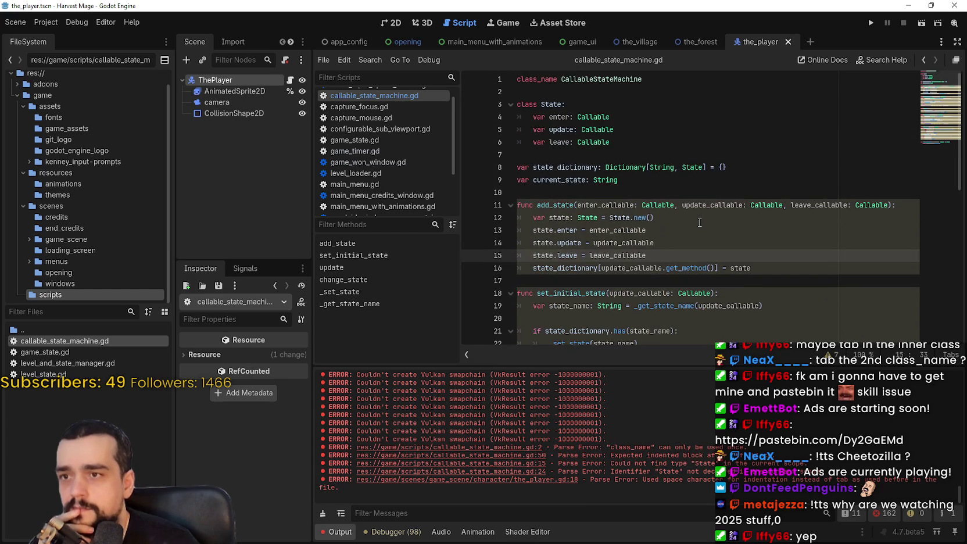
{"action": "double_click", "coordinate": [555, 116]}
{"action": "double_click", "coordinate": [561, 129]}
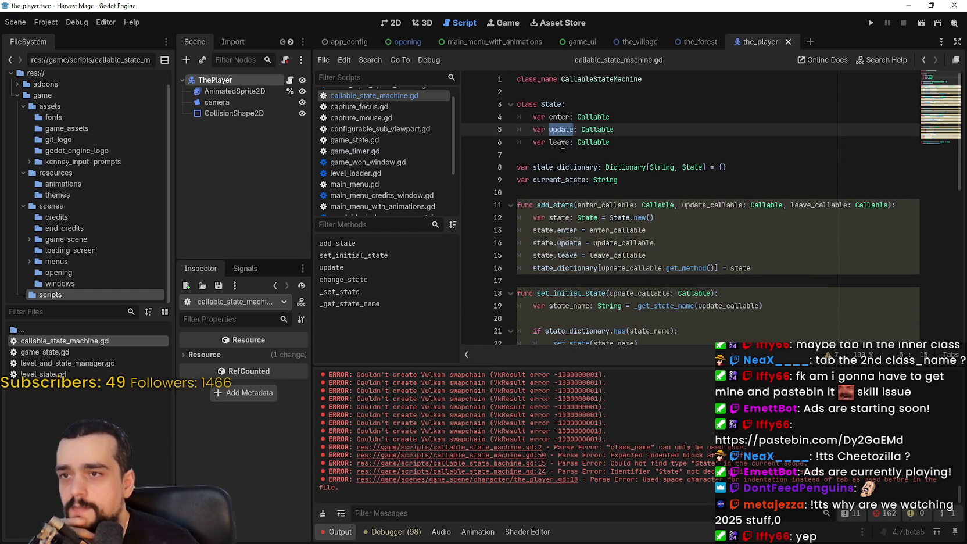
{"action": "double_click", "coordinate": [562, 143]}
{"action": "double_click", "coordinate": [599, 205]}
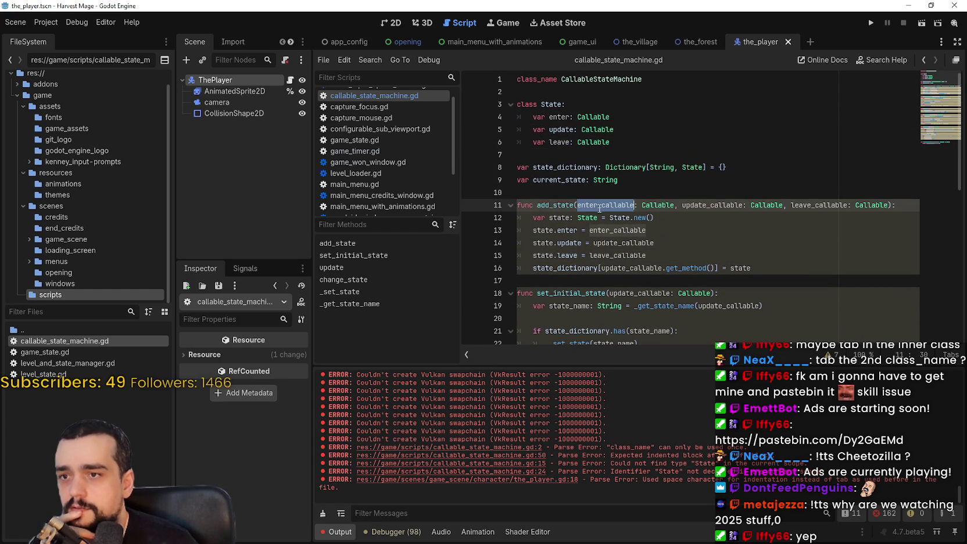
{"action": "double_click", "coordinate": [630, 243]}
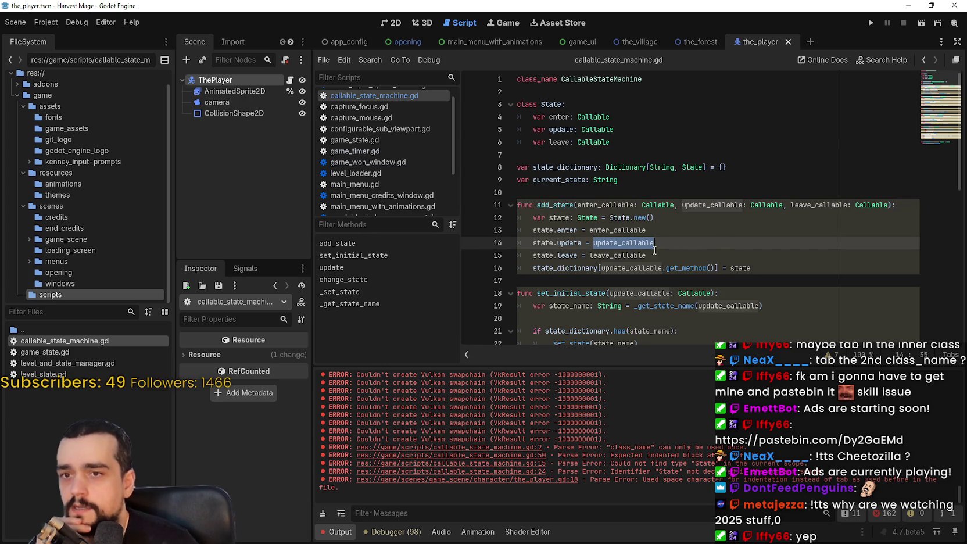
{"action": "double_click", "coordinate": [635, 255]}
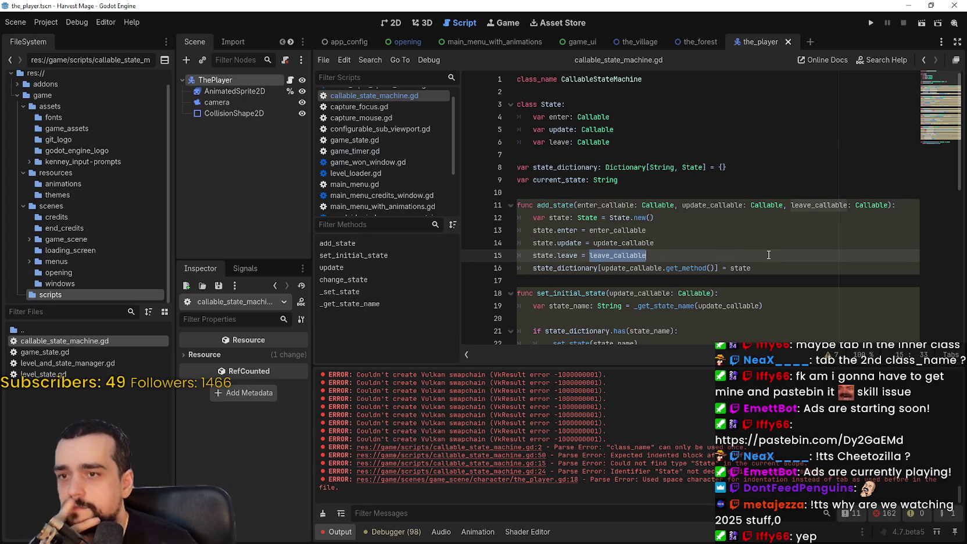
{"action": "double_click", "coordinate": [540, 268]}
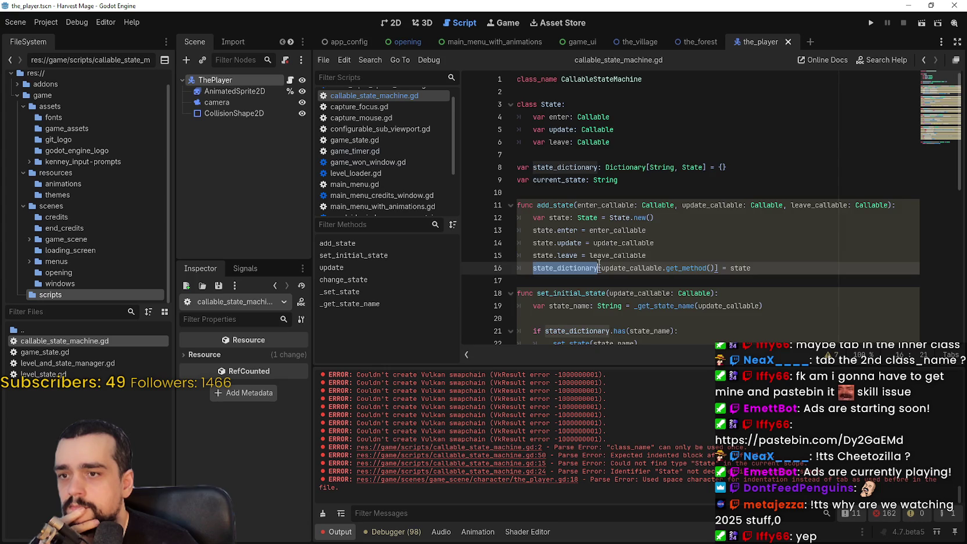
{"action": "scroll", "coordinate": [618, 260], "scroll_direction": "down", "scroll_amount": 2}
{"action": "scroll", "coordinate": [618, 260], "scroll_direction": "down", "scroll_amount": 3}
{"action": "scroll", "coordinate": [484, 153], "scroll_direction": "up", "scroll_amount": 2}
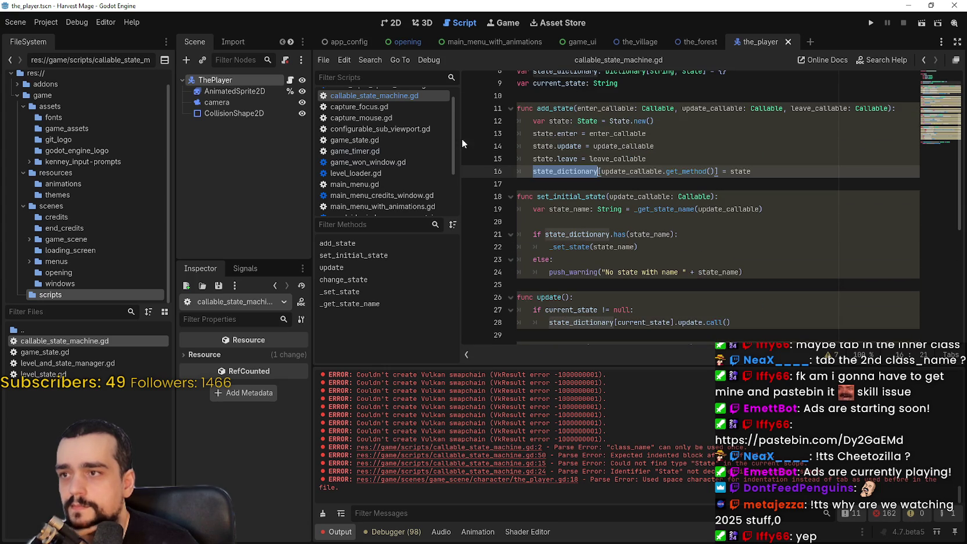
Open the_player.gd and highlight the enter_state_normal, state_normal and Callable() arguments on line 6
{"action": "left_click", "coordinate": [289, 79]}
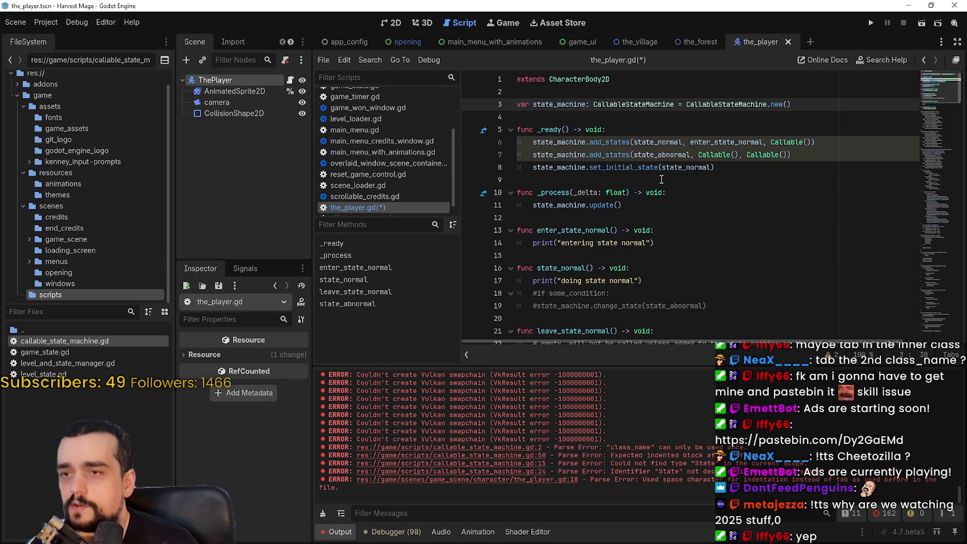
{"action": "left_click", "coordinate": [661, 177]}
{"action": "double_click", "coordinate": [657, 142]}
{"action": "double_click", "coordinate": [726, 142]}
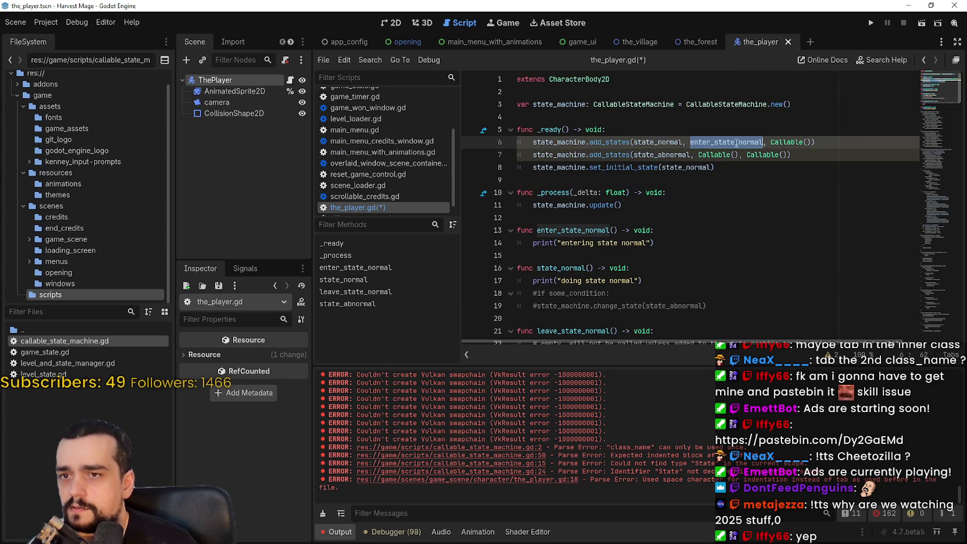
{"action": "double_click", "coordinate": [657, 142]}
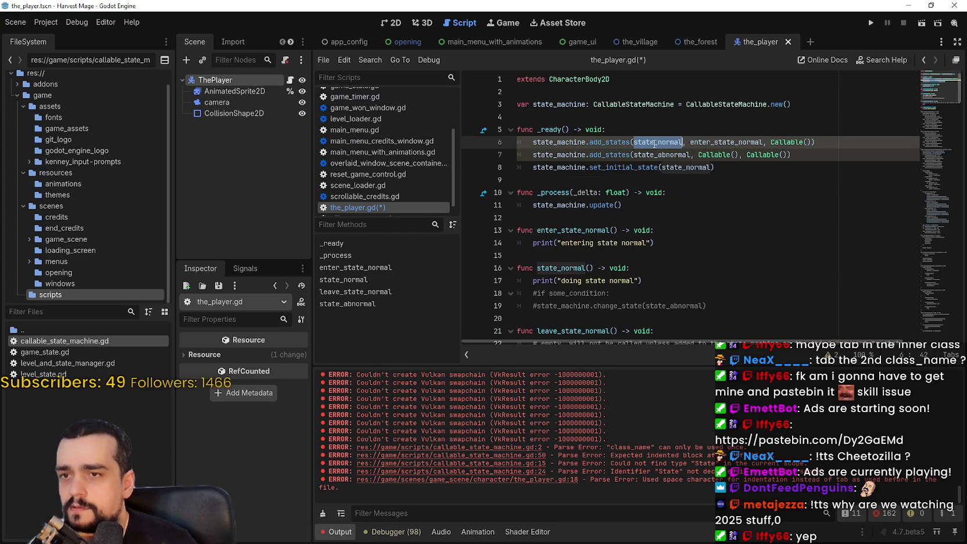
{"action": "double_click", "coordinate": [729, 144]}
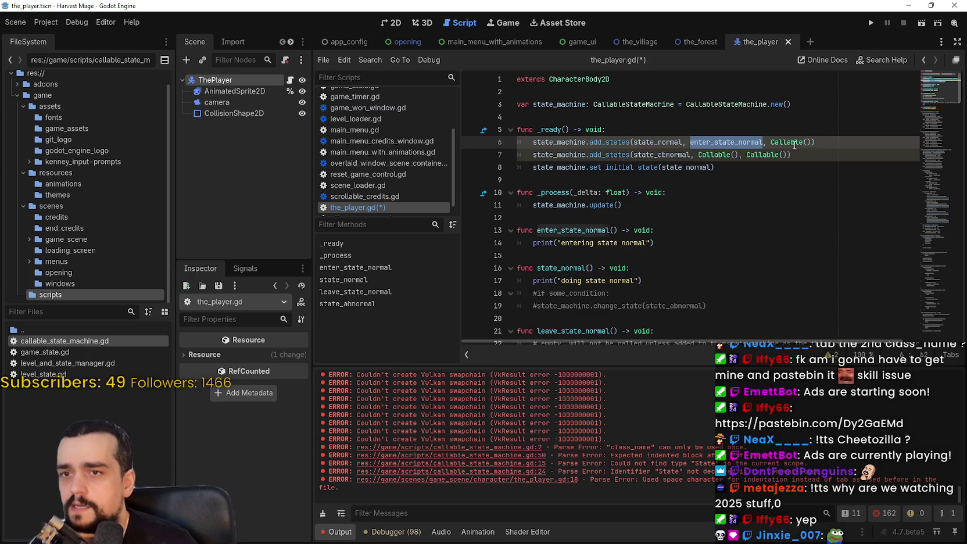
{"action": "left_click_drag", "start_coordinate": [770, 142], "coordinate": [811, 142]}
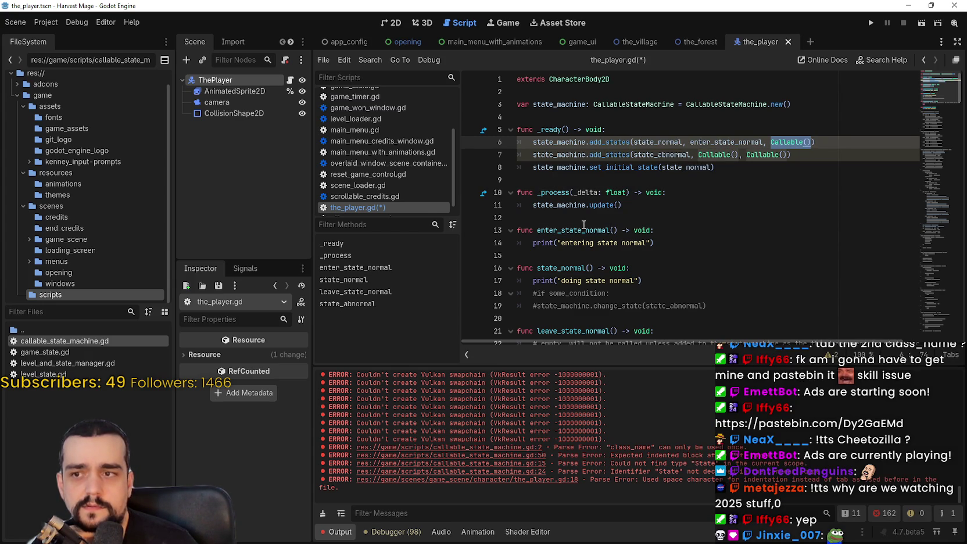
Add two blank lines after state_machine.update() on line 11
{"action": "left_click", "coordinate": [590, 206]}
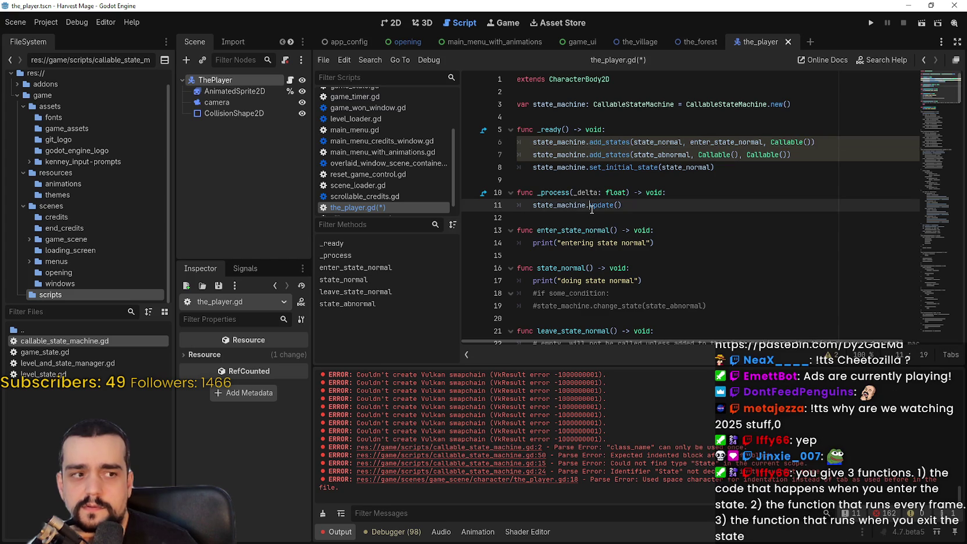
{"action": "mouse_move", "coordinate": [591, 209]}
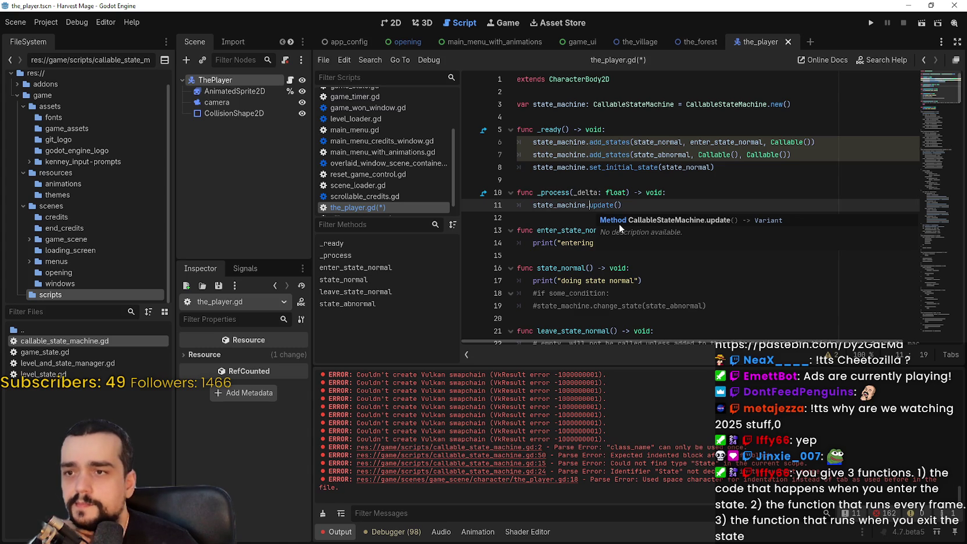
{"action": "scroll", "coordinate": [636, 219], "scroll_direction": "down", "scroll_amount": 2}
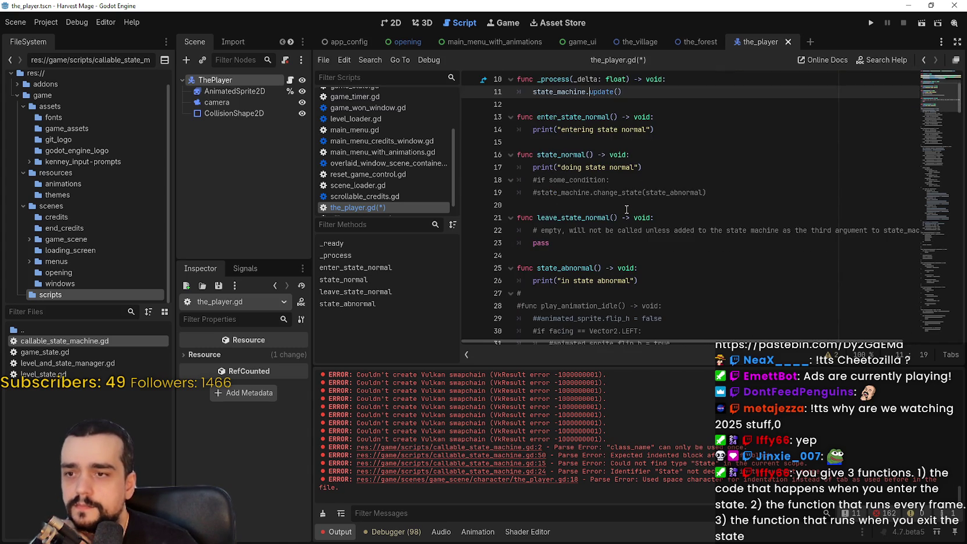
{"action": "scroll", "coordinate": [648, 207], "scroll_direction": "up", "scroll_amount": 3}
{"action": "left_click", "coordinate": [653, 206]}
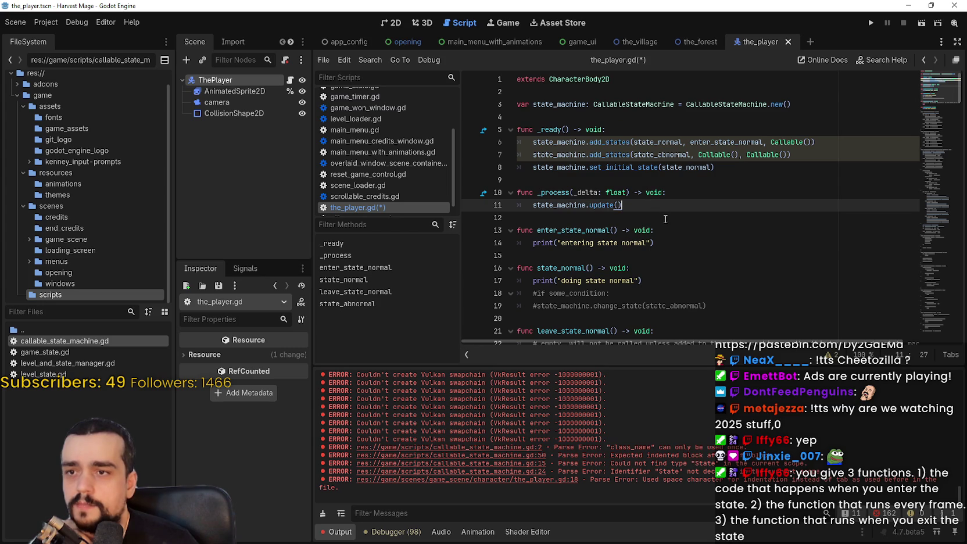
{"action": "key", "text": "Return"}
{"action": "key", "text": "Return"}
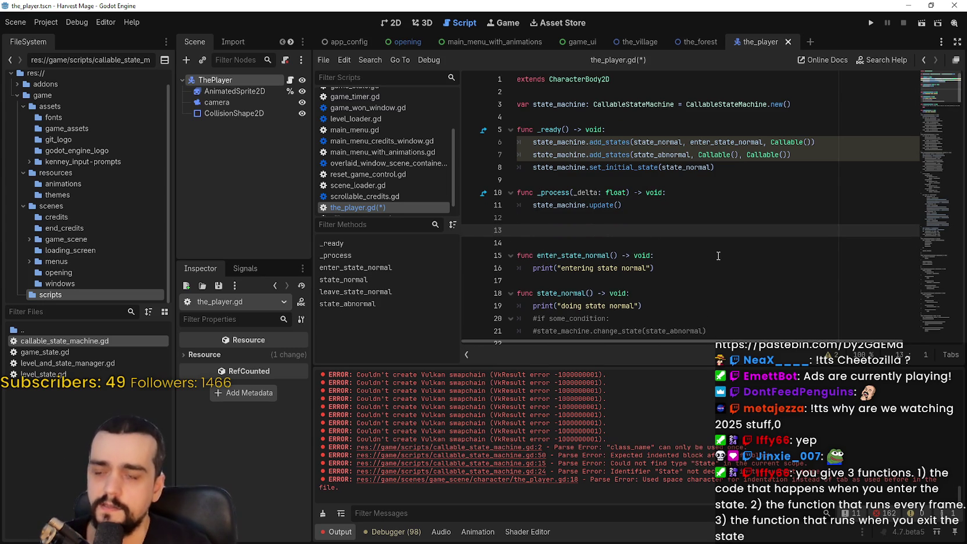
Mark the _process function block, then select the _process name on line 10 for renaming
{"action": "double_click", "coordinate": [558, 193]}
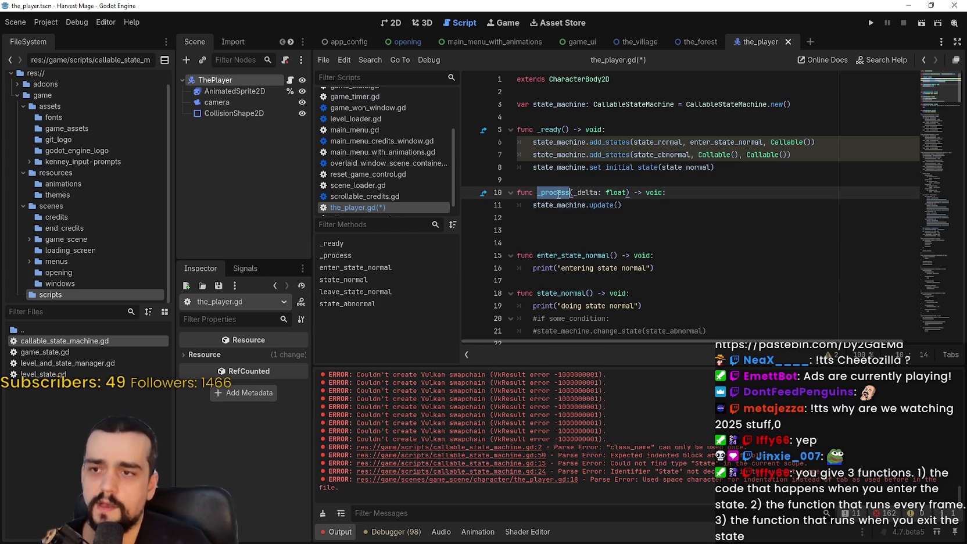
{"action": "left_click_drag", "start_coordinate": [663, 210], "coordinate": [475, 184]}
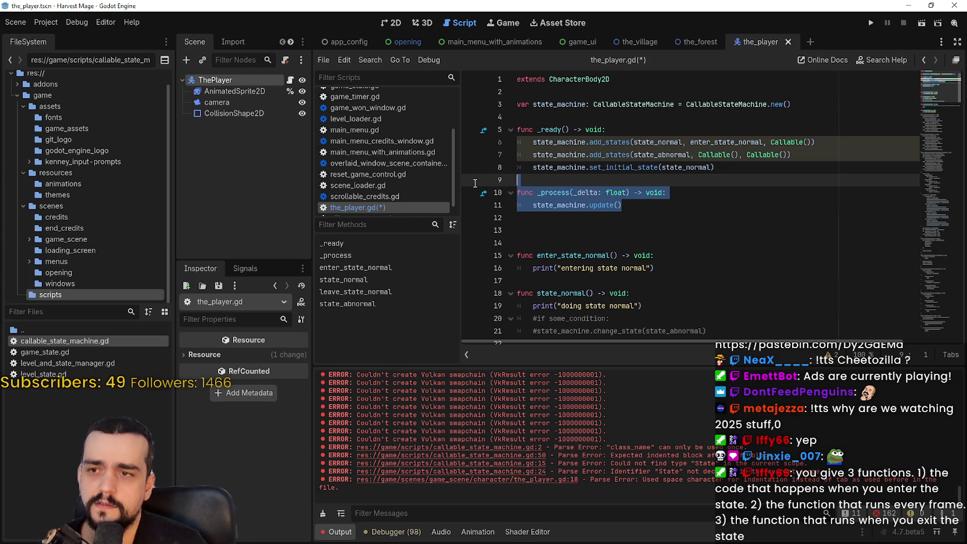
{"action": "left_click", "coordinate": [798, 234]}
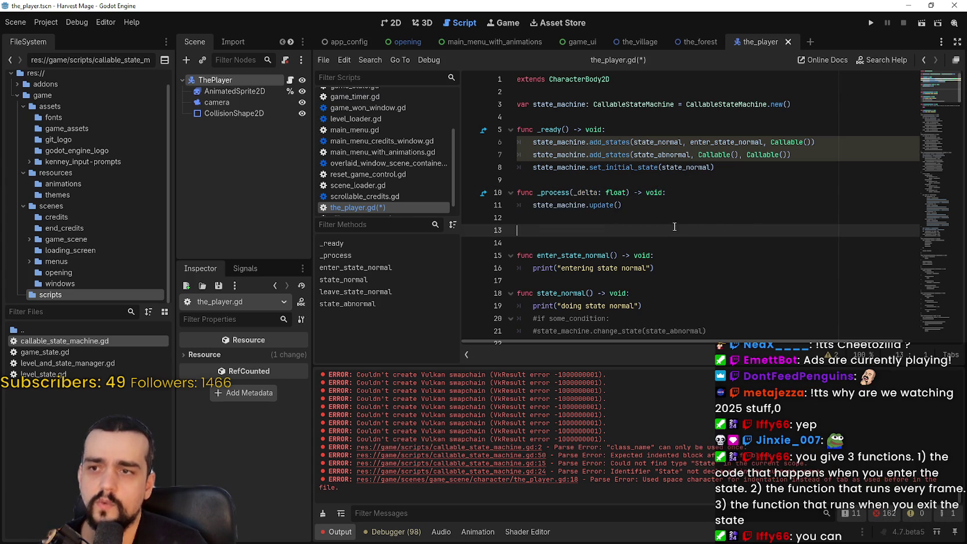
{"action": "double_click", "coordinate": [555, 192]}
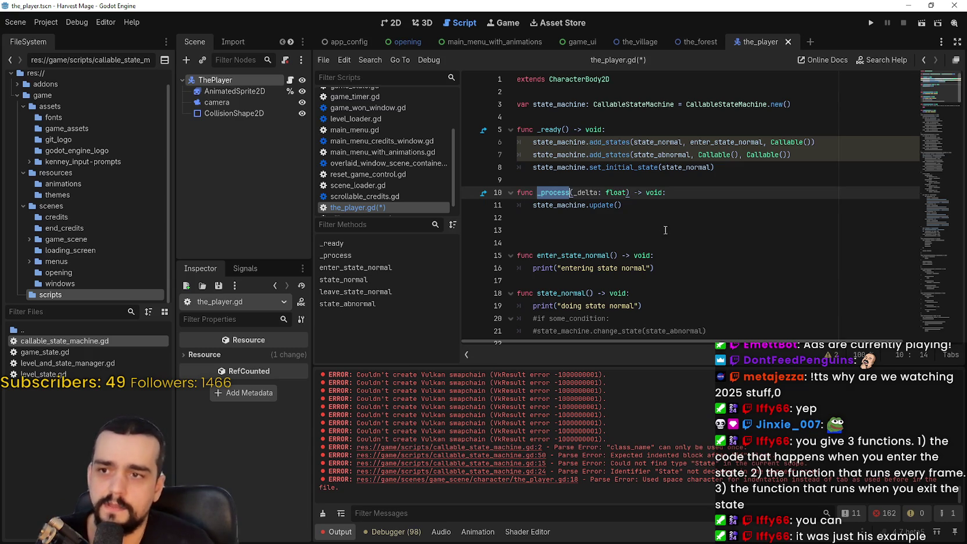
{"action": "mouse_move", "coordinate": [561, 194]}
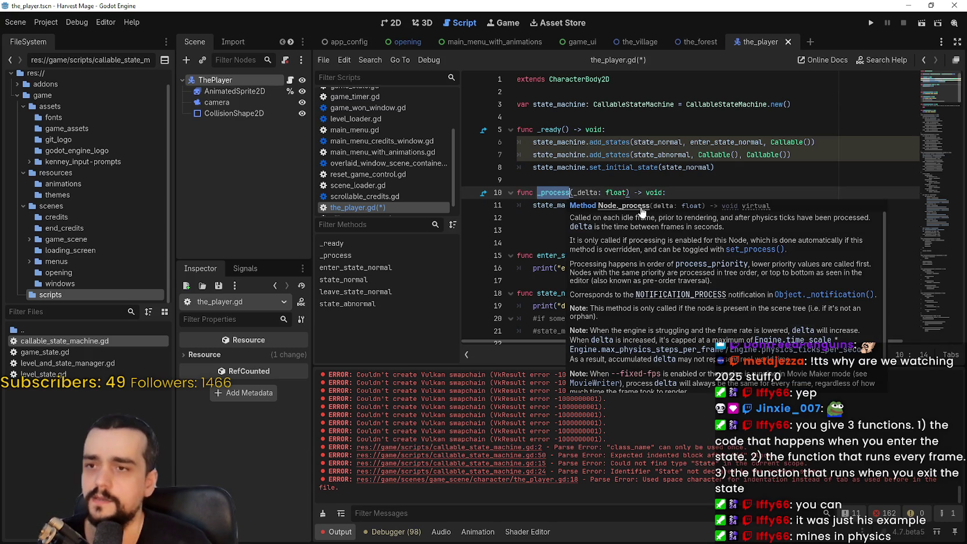
Rename _process to _physics_process, delete leftover parameters, save, and comment out both add_states lines
{"action": "type", "text": "physi"}
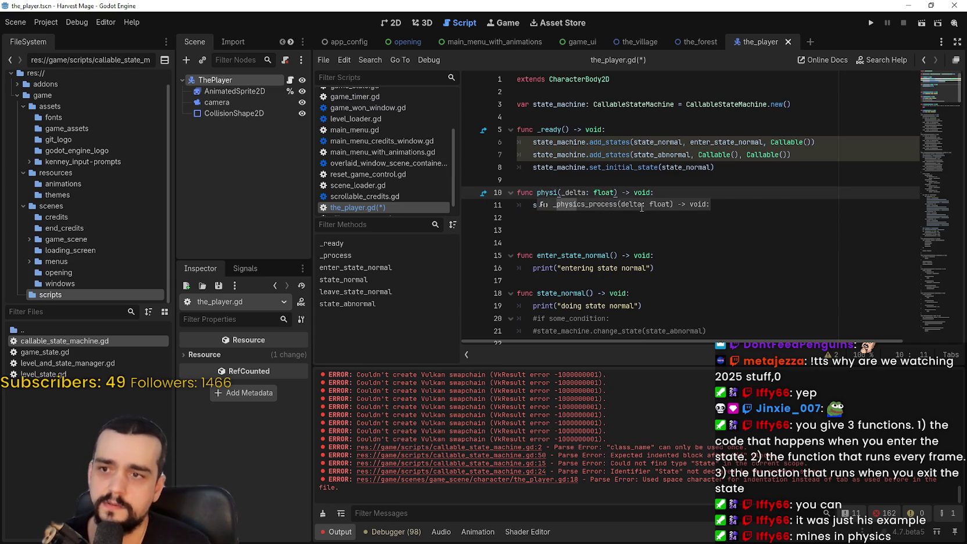
{"action": "key", "text": "Return"}
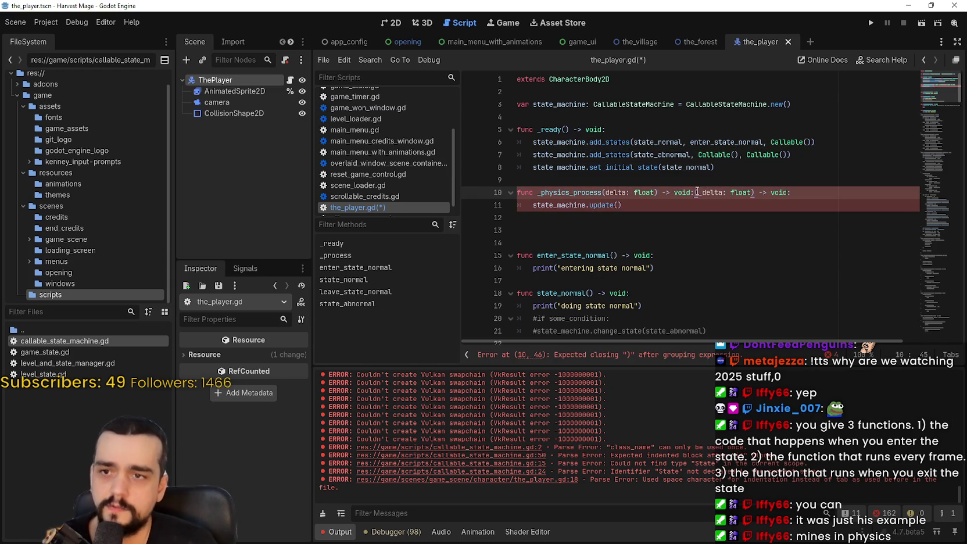
{"action": "left_click_drag", "start_coordinate": [696, 193], "coordinate": [791, 192]}
{"action": "key", "text": "Delete"}
{"action": "left_click", "coordinate": [667, 229]}
{"action": "key", "text": "ctrl+s"}
{"action": "left_click_drag", "start_coordinate": [501, 142], "coordinate": [500, 153]}
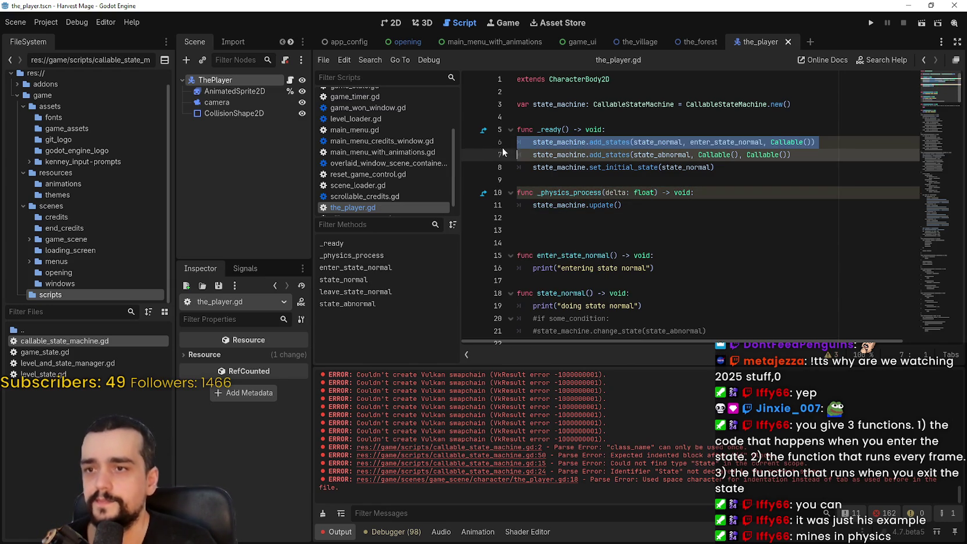
{"action": "key", "text": "ctrl+k"}
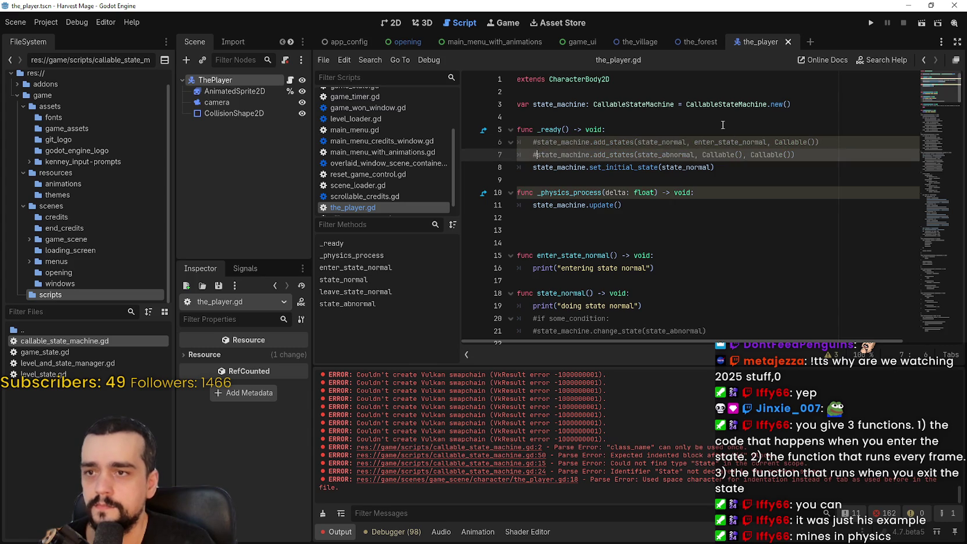
Insert state_machine.add_state(idle_enter, idle_update, idle_exit) as the first line of _ready
{"action": "left_click", "coordinate": [715, 130]}
{"action": "key", "text": "Return"}
{"action": "type", "text": "state"}
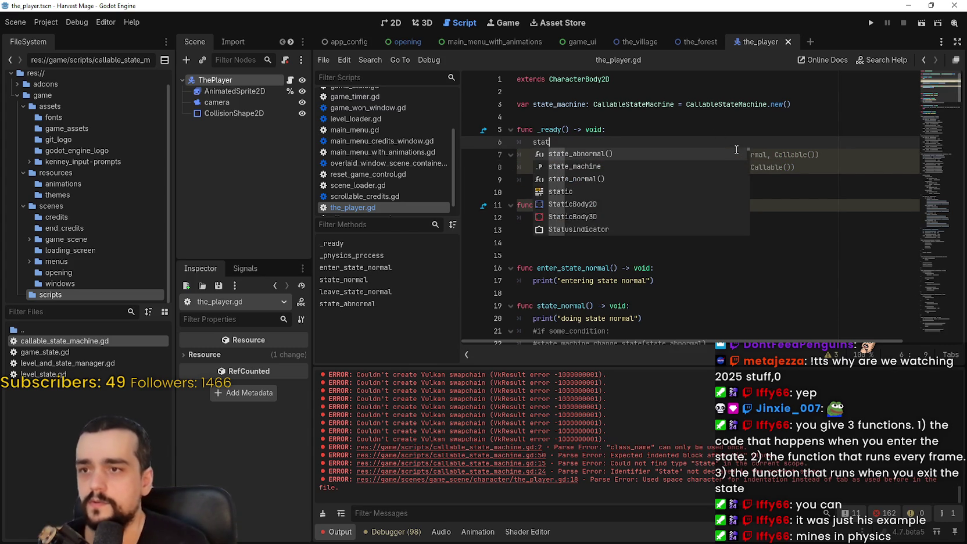
{"action": "key", "text": "Down"}
{"action": "key", "text": "Return"}
{"action": "type", "text": ".add"}
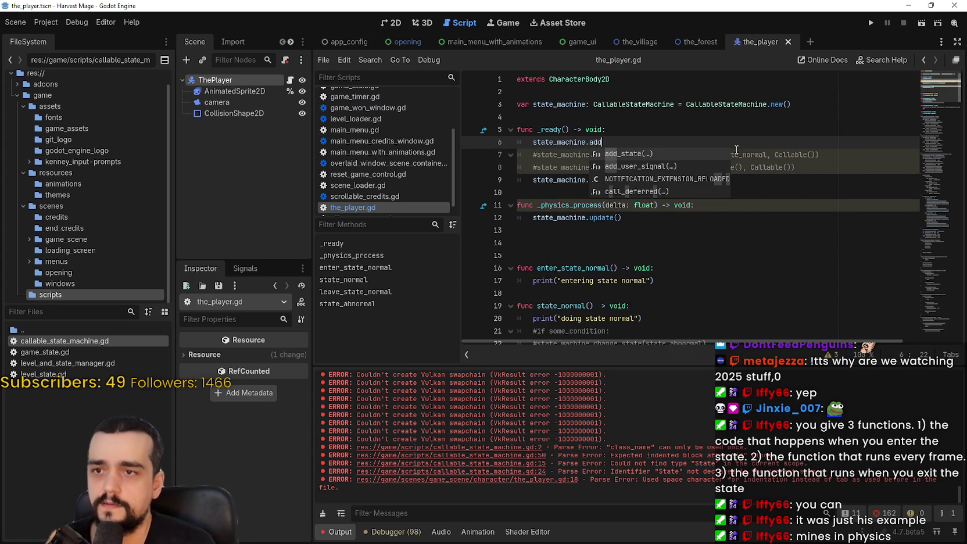
{"action": "key", "text": "Return"}
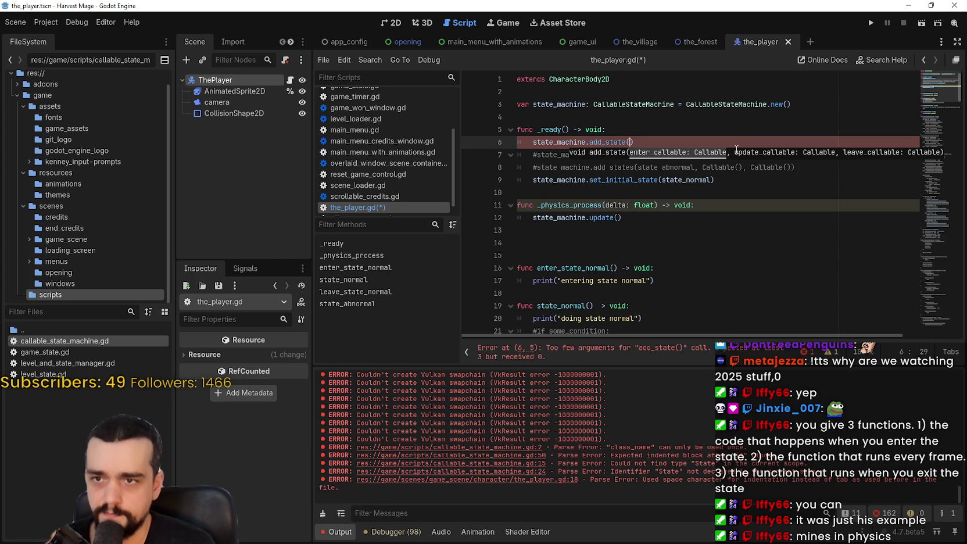
{"action": "type", "text": "idle"}
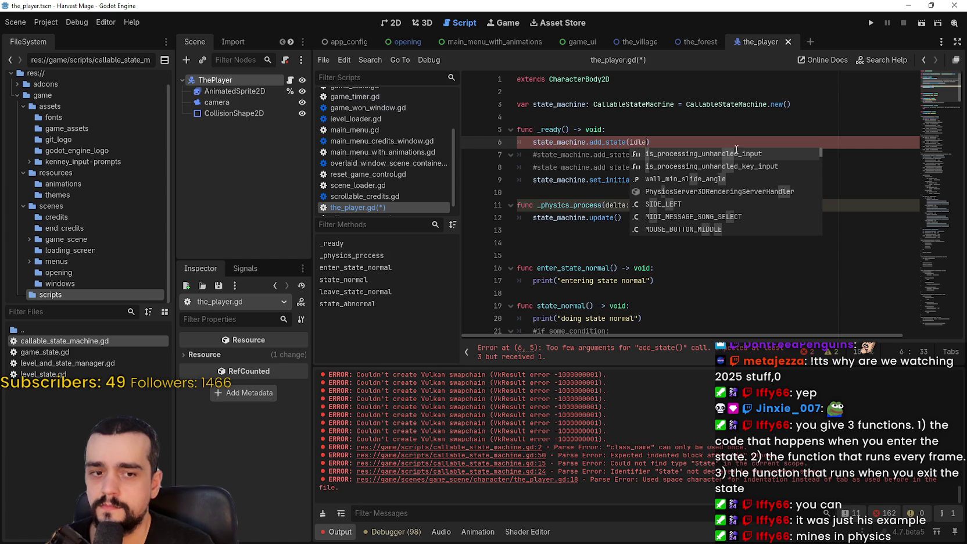
{"action": "key", "text": "BackSpace"}
{"action": "key", "text": "BackSpace"}
{"action": "key", "text": "BackSpace"}
{"action": "type", "text": "idle_enter, idle_update"}
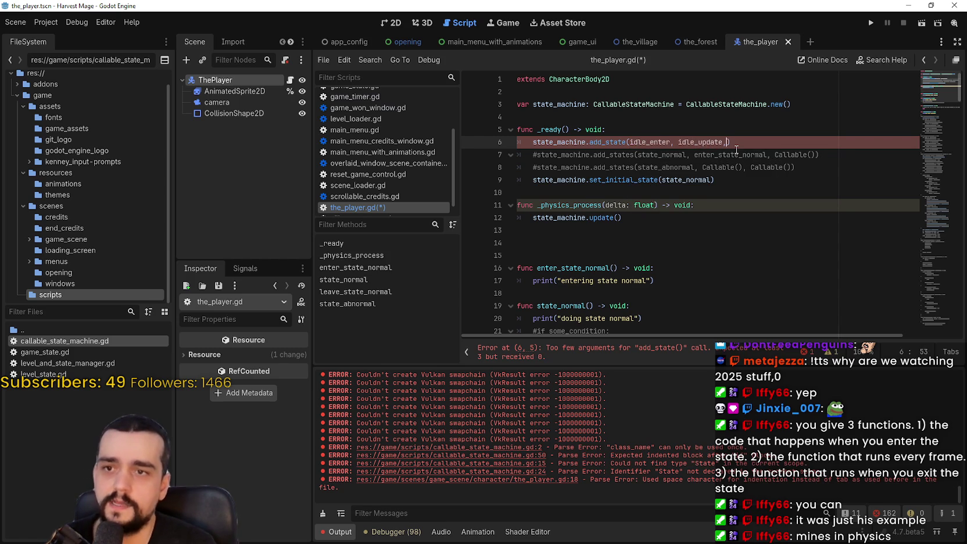
{"action": "type", "text": ", idle_l"}
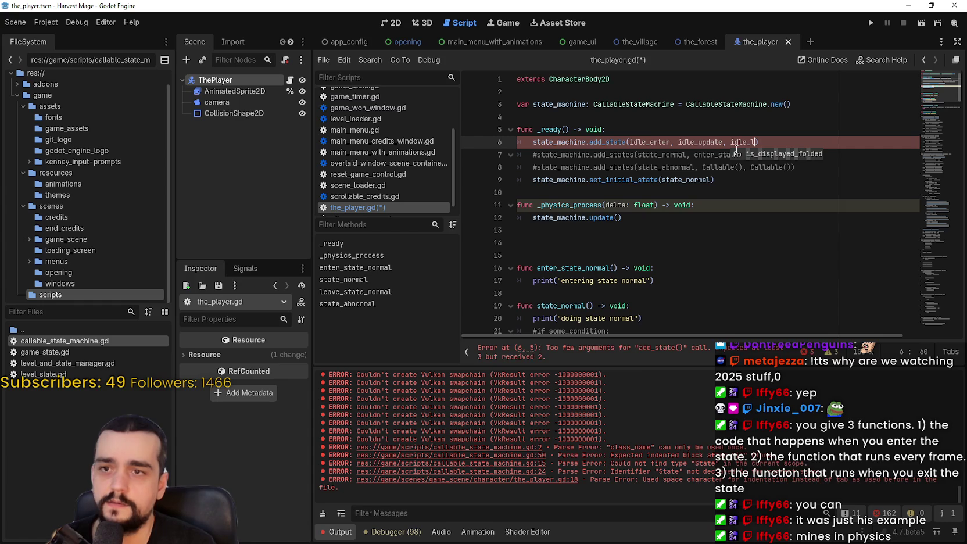
{"action": "key", "text": "BackSpace"}
{"action": "type", "text": "exit"}
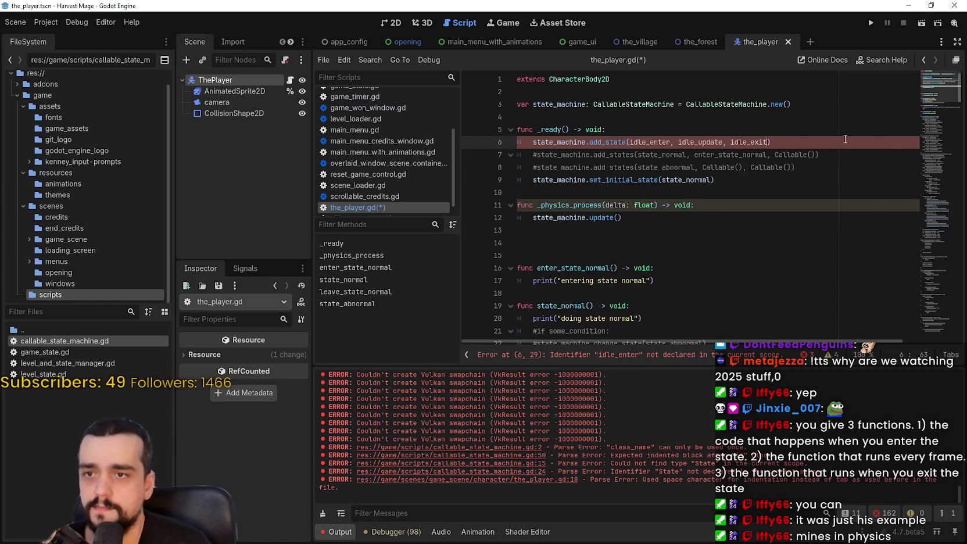
{"action": "left_click", "coordinate": [681, 241]}
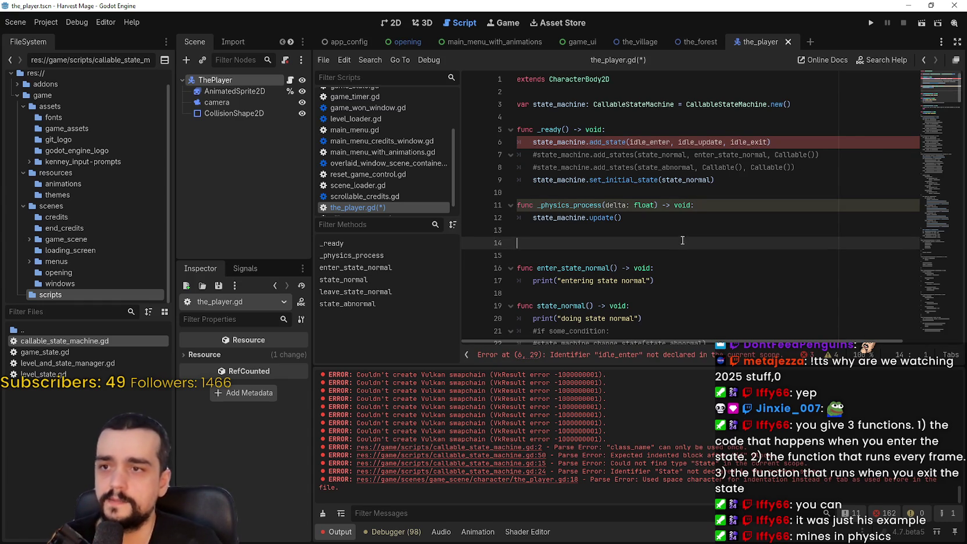
Write idle_enter() and idle_update() functions returning void, each with a pass body
{"action": "type", "text": "func idle_enter("}
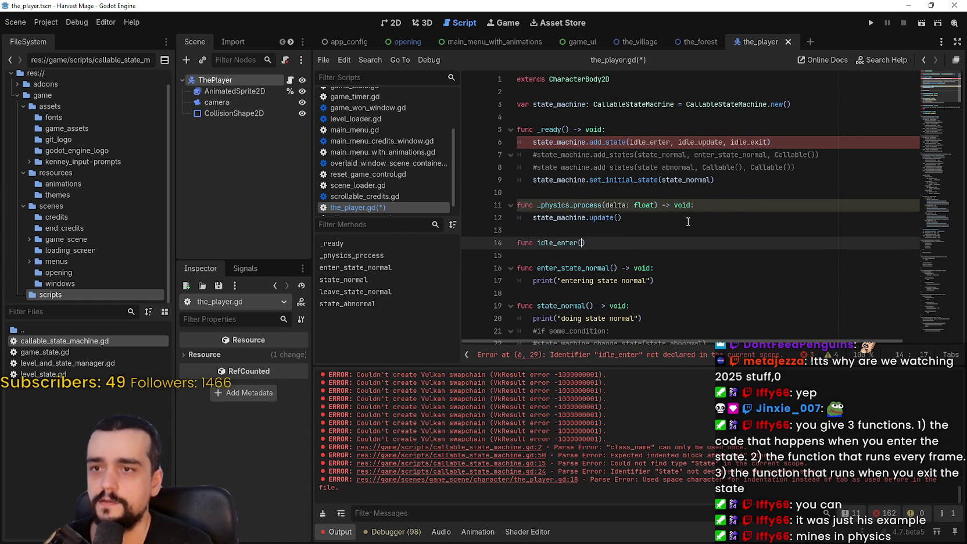
{"action": "type", "text": ") -> voi"}
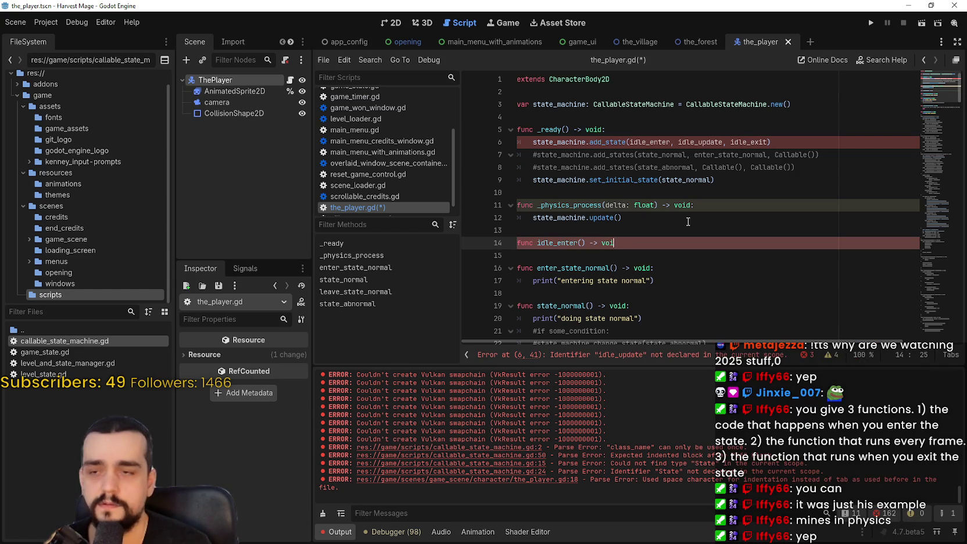
{"action": "type", "text": "d:"}
{"action": "key", "text": "Return"}
{"action": "type", "text": "pass"}
{"action": "key", "text": "Return"}
{"action": "type", "text": "nc idle_"}
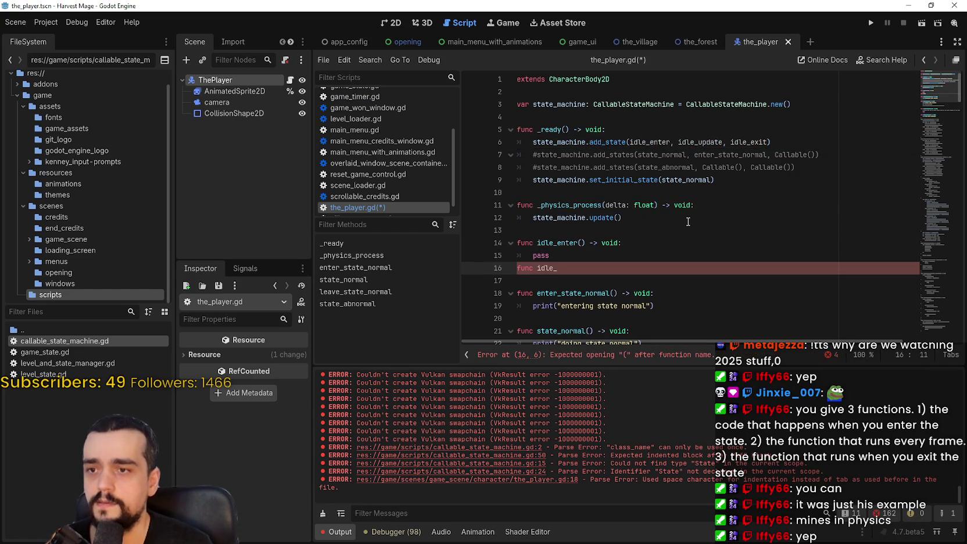
{"action": "type", "text": "date() -0"}
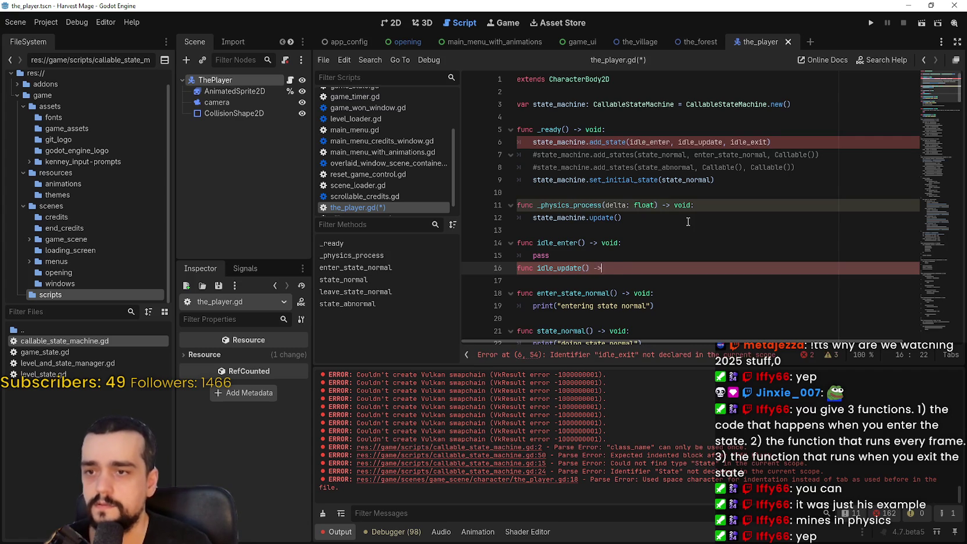
{"action": "type", "text": "id:"}
{"action": "key", "text": "Return"}
{"action": "type", "text": "pass"}
{"action": "key", "text": "Return"}
Add the idle_exit() -> void function with an indented pass body
{"action": "type", "text": "func idle_exit() -> "}
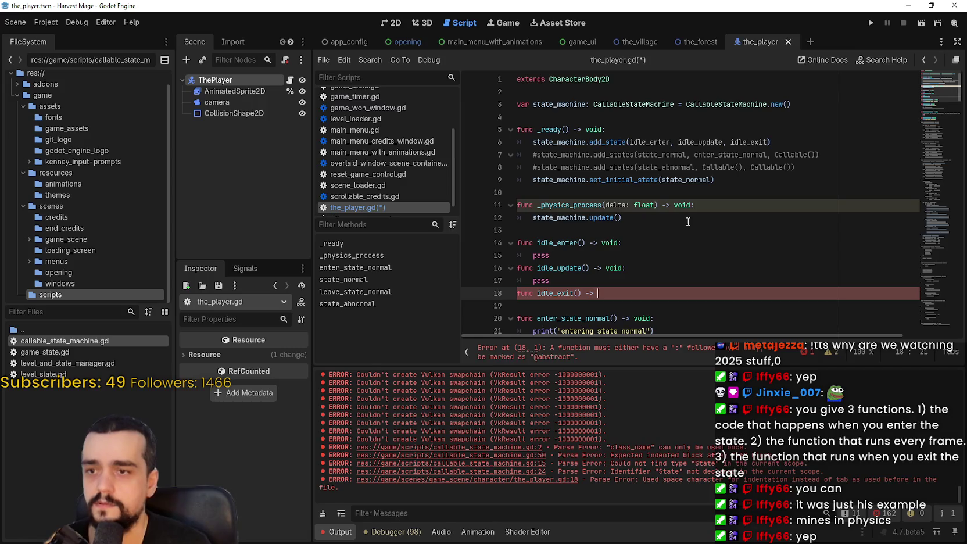
{"action": "type", "text": "void:"}
{"action": "key", "text": "Tab"}
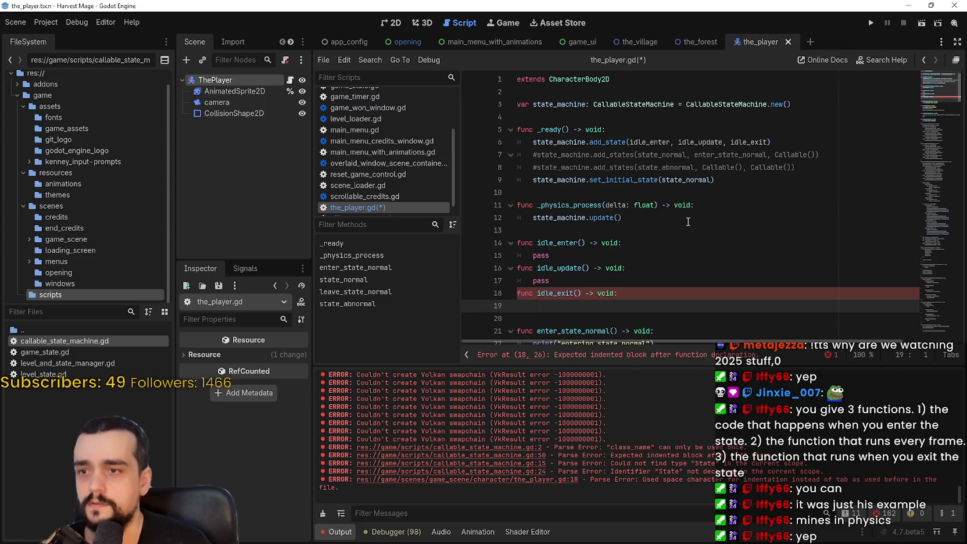
{"action": "type", "text": "pass"}
{"action": "left_click", "coordinate": [687, 226]}
{"action": "scroll", "coordinate": [680, 204], "scroll_direction": "down", "scroll_amount": 2}
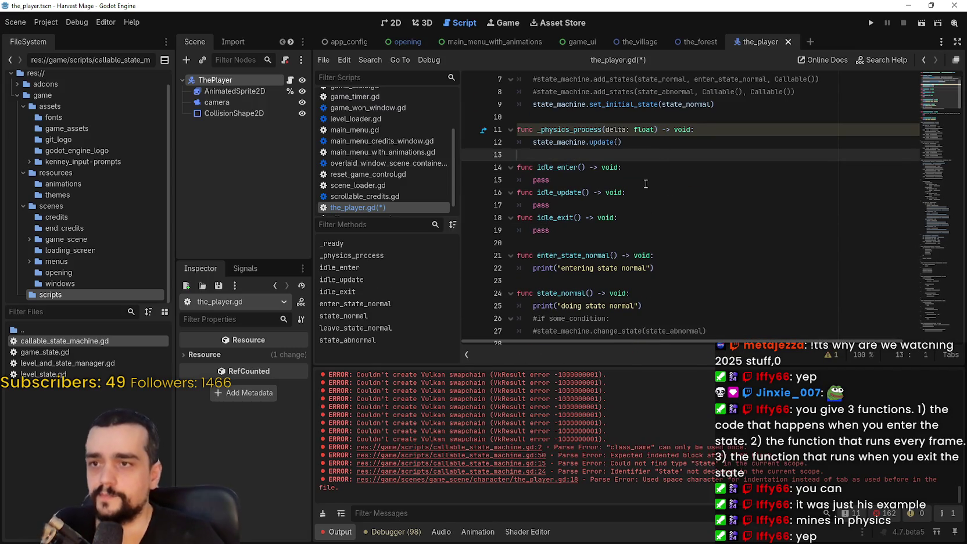
{"action": "key", "text": "Down"}
{"action": "key", "text": "Down"}
{"action": "key", "text": "Down"}
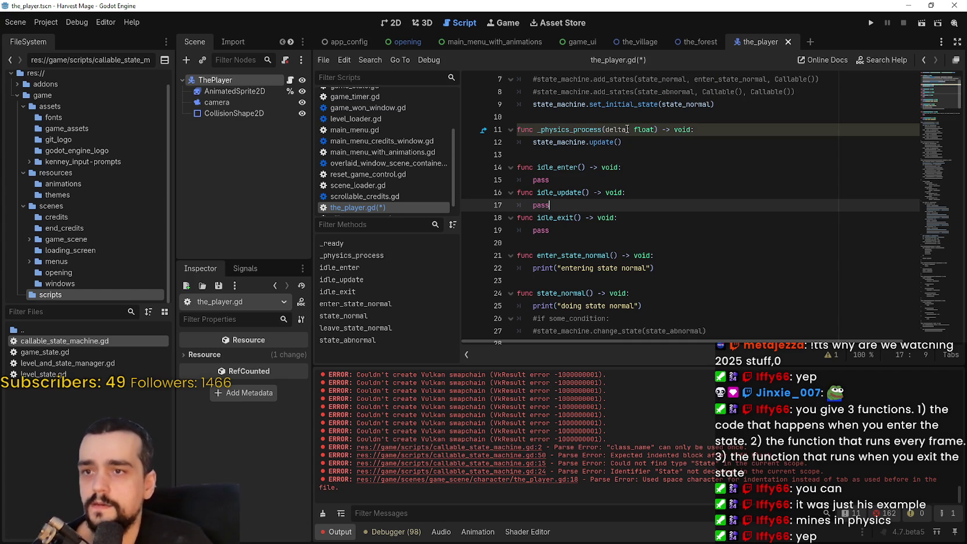
{"action": "mouse_move", "coordinate": [579, 126]}
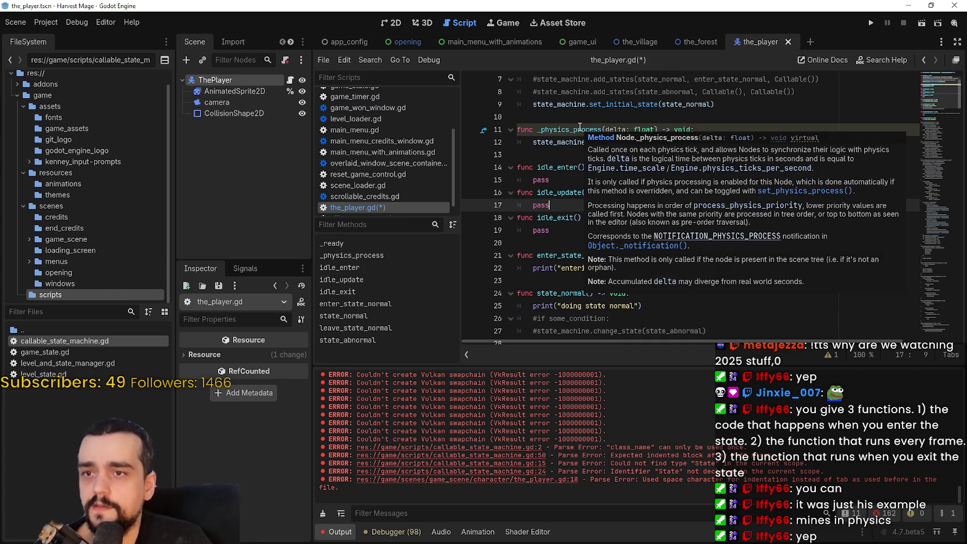
{"action": "left_click", "coordinate": [628, 128]}
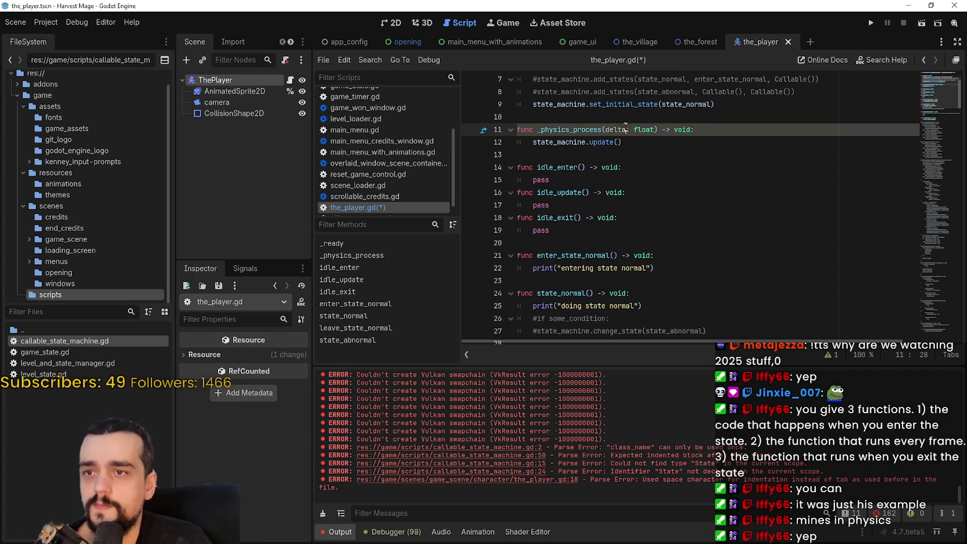
Try an underscore after delta, remove it again, and save the_player.gd
{"action": "type", "text": "_"}
{"action": "left_click", "coordinate": [613, 142]}
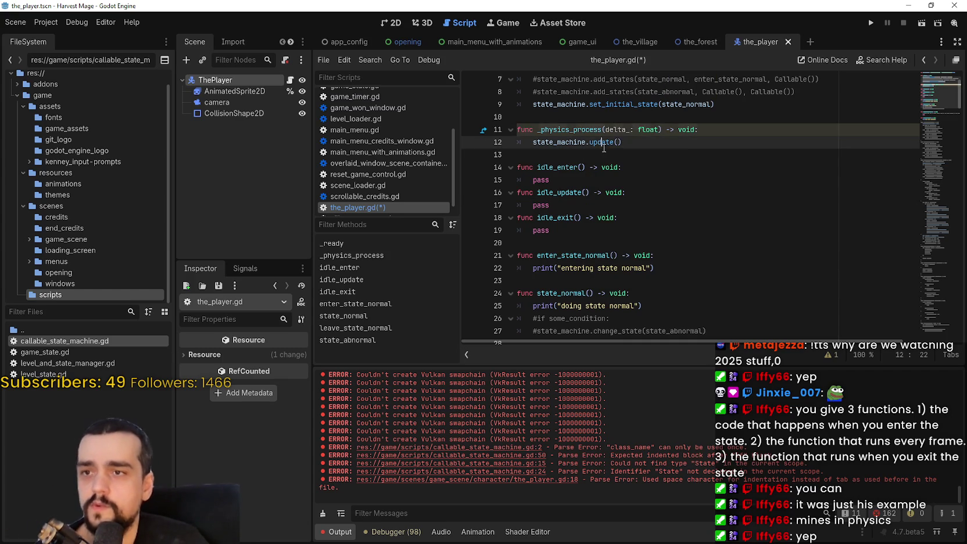
{"action": "left_click", "coordinate": [657, 183]}
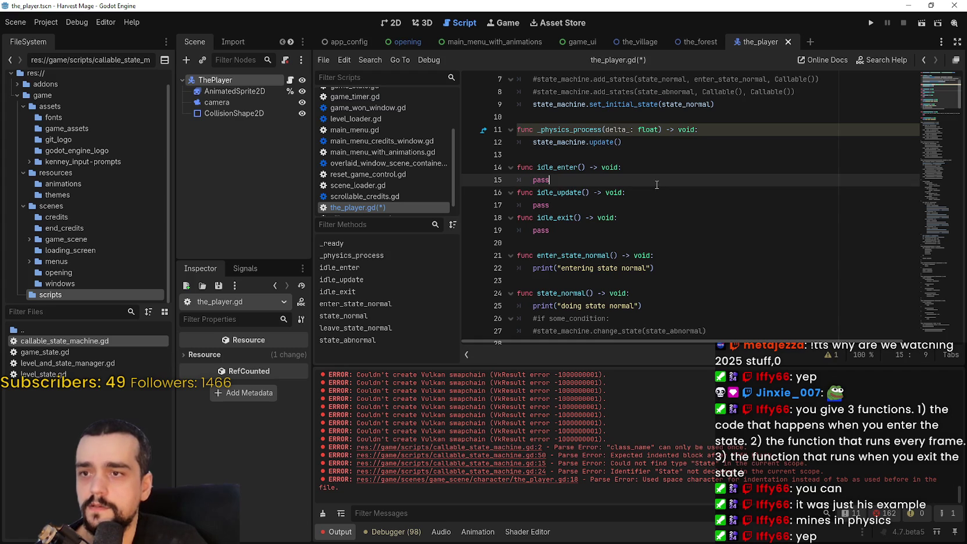
{"action": "left_click", "coordinate": [632, 129]}
{"action": "mouse_move", "coordinate": [604, 128]}
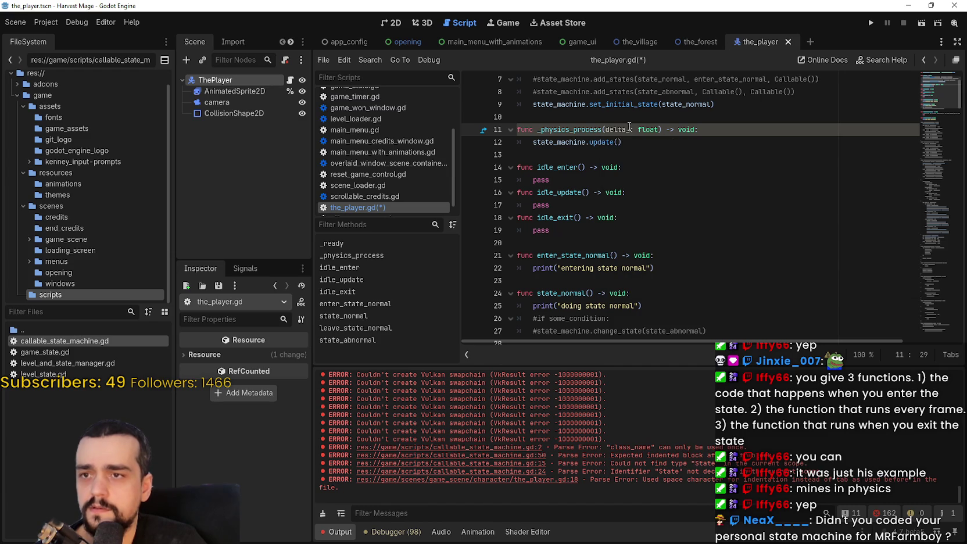
{"action": "key", "text": "BackSpace"}
{"action": "left_click", "coordinate": [718, 207]}
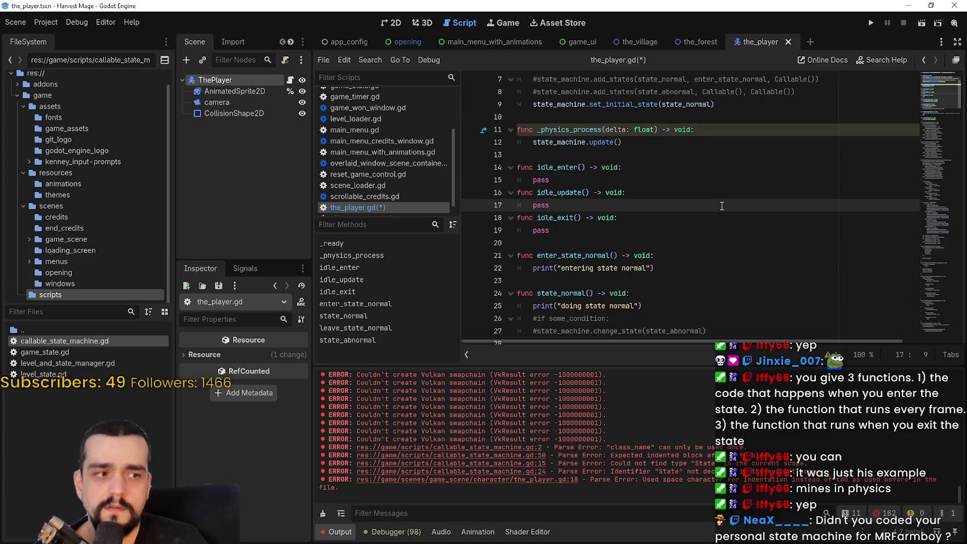
{"action": "key", "text": "ctrl+s"}
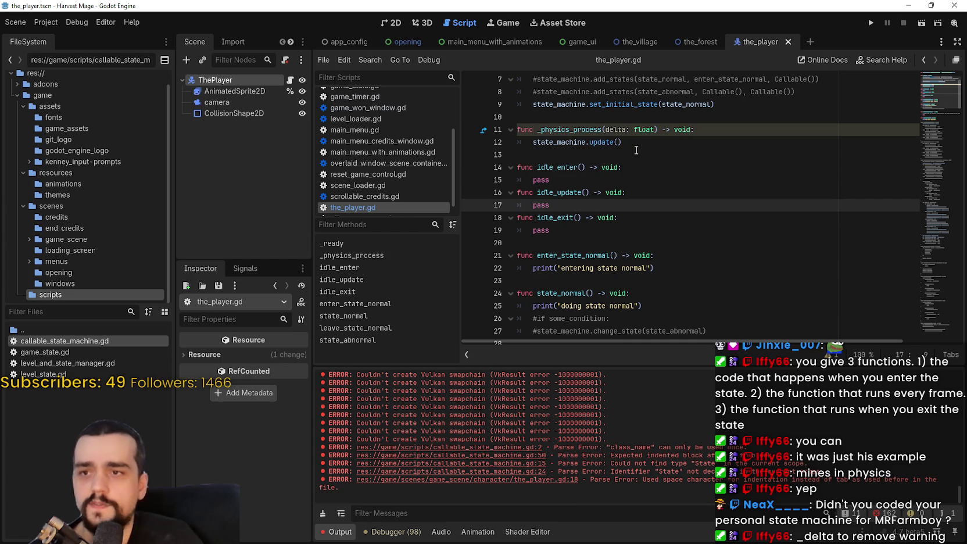
Rename the _physics_process parameter from delta to _delta
{"action": "left_click", "coordinate": [607, 129]}
{"action": "type", "text": "_"}
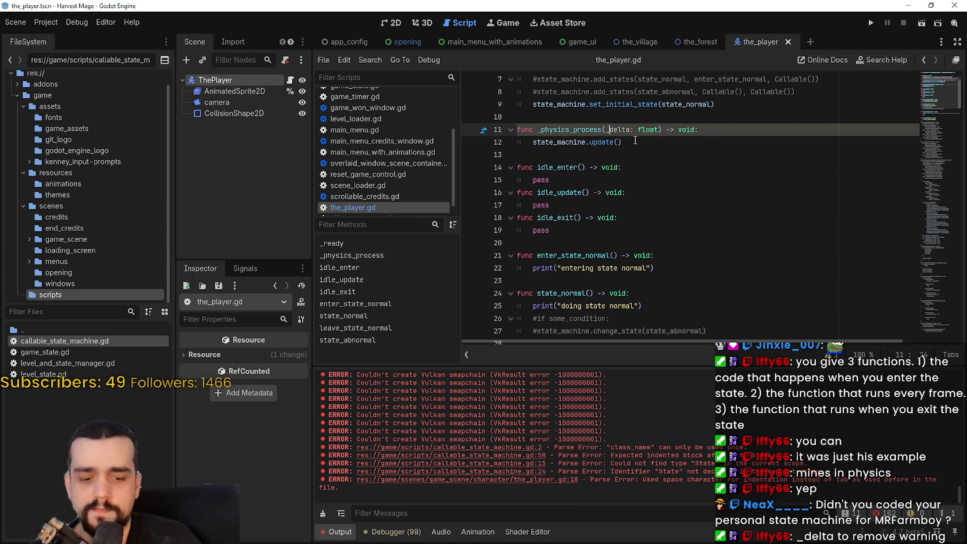
{"action": "left_click", "coordinate": [635, 141]}
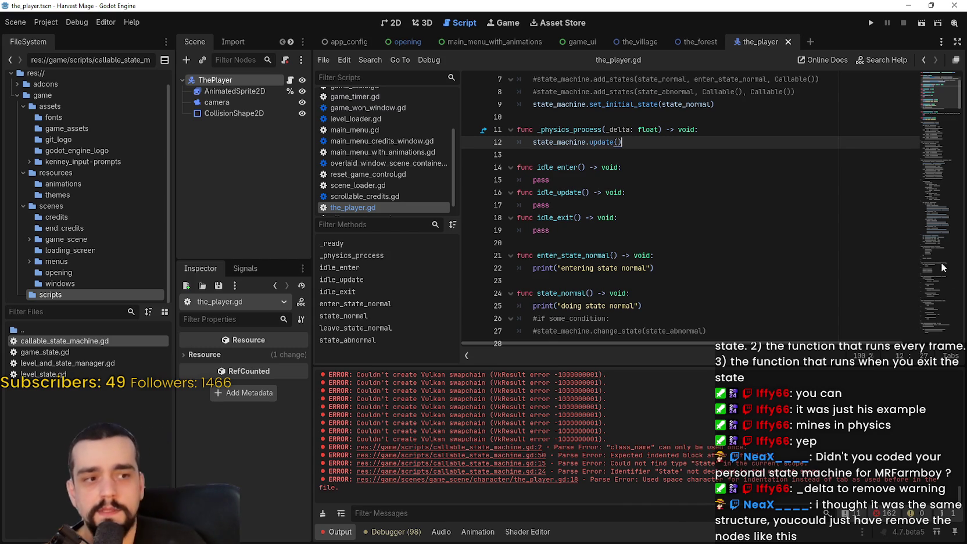
Scroll through the_player.gd to review the code, clearing an accidental selection
{"action": "scroll", "coordinate": [639, 233], "scroll_direction": "down", "scroll_amount": 1}
{"action": "left_click", "coordinate": [613, 200]}
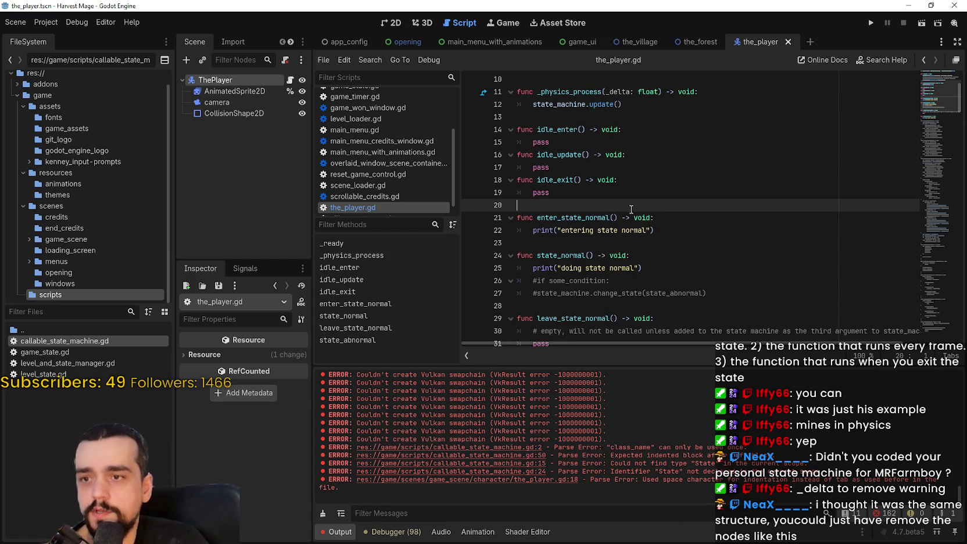
{"action": "scroll", "coordinate": [632, 212], "scroll_direction": "down", "scroll_amount": 1}
{"action": "left_click_drag", "start_coordinate": [592, 156], "coordinate": [581, 192]}
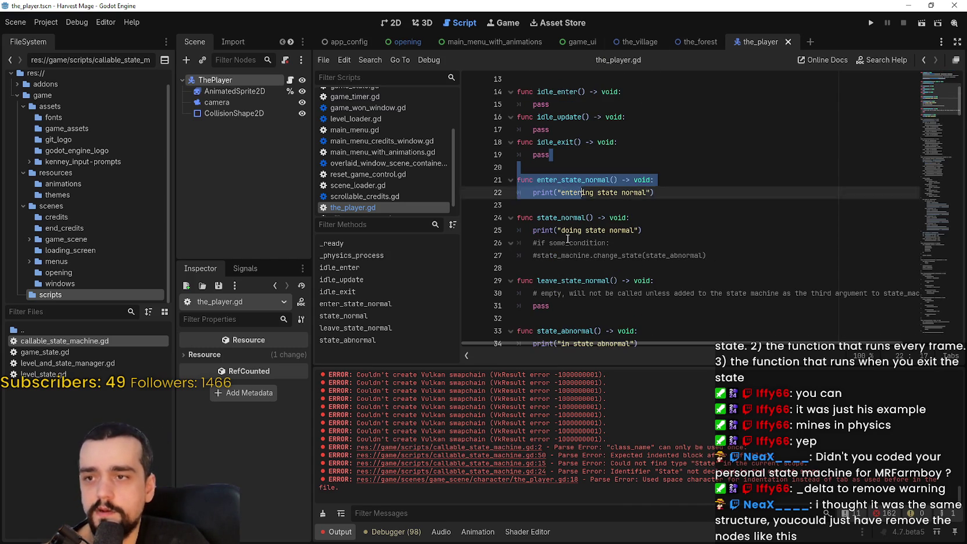
{"action": "left_click", "coordinate": [596, 217]}
{"action": "scroll", "coordinate": [581, 204], "scroll_direction": "up", "scroll_amount": 4}
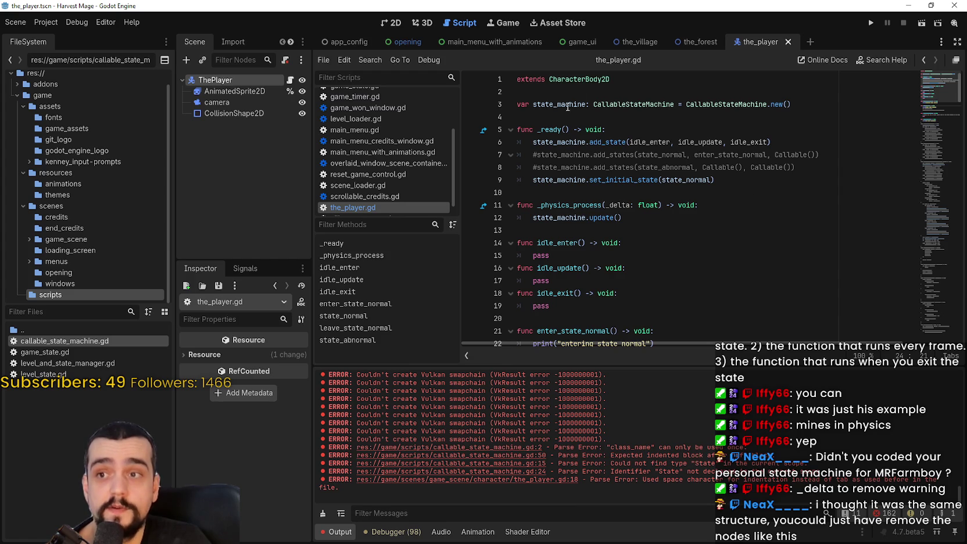
{"action": "scroll", "coordinate": [588, 210], "scroll_direction": "down", "scroll_amount": 3}
{"action": "left_click", "coordinate": [588, 209]}
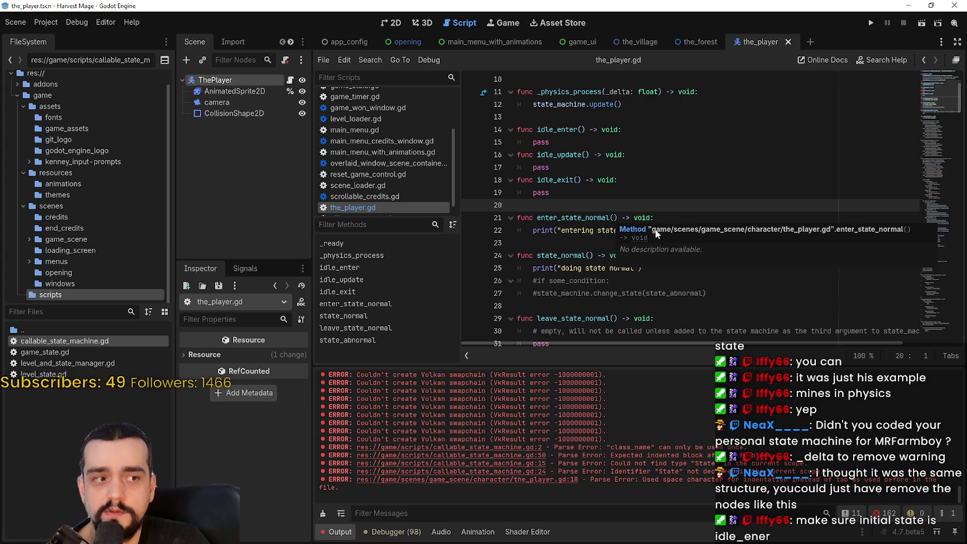
{"action": "scroll", "coordinate": [644, 209], "scroll_direction": "up", "scroll_amount": 3}
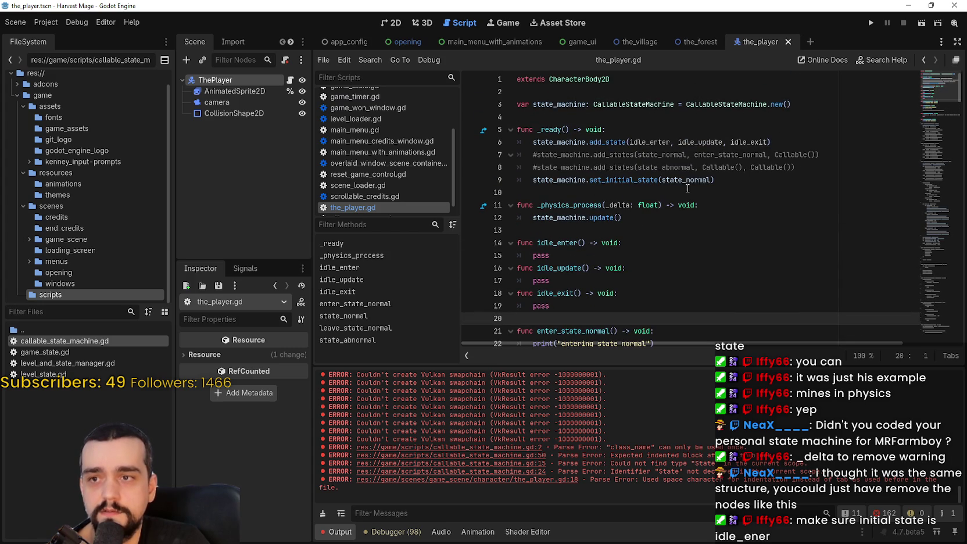
Replace state_normal with idle_enter in set_initial_state and save the script
{"action": "left_click", "coordinate": [689, 188]}
{"action": "double_click", "coordinate": [647, 142]}
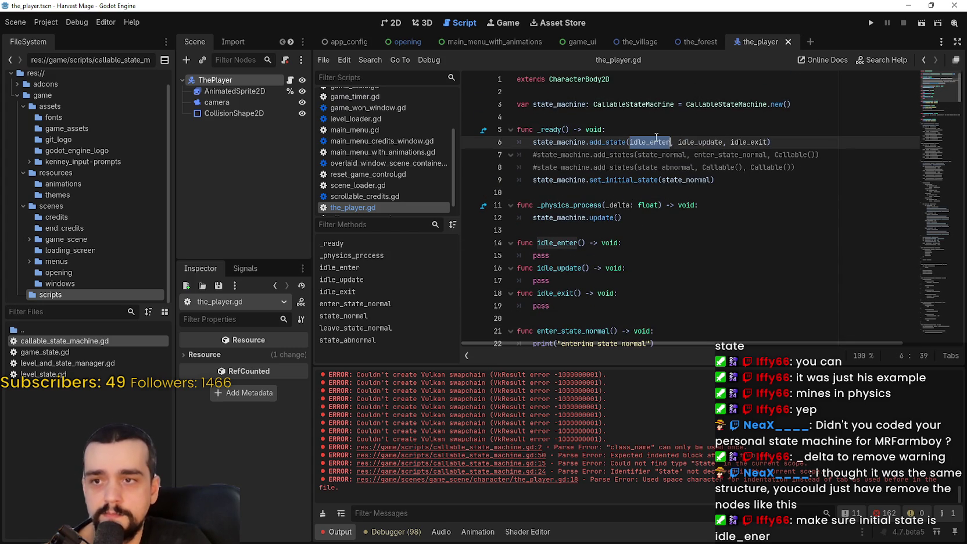
{"action": "key", "text": "ctrl+c"}
{"action": "double_click", "coordinate": [689, 181]}
{"action": "key", "text": "ctrl+v"}
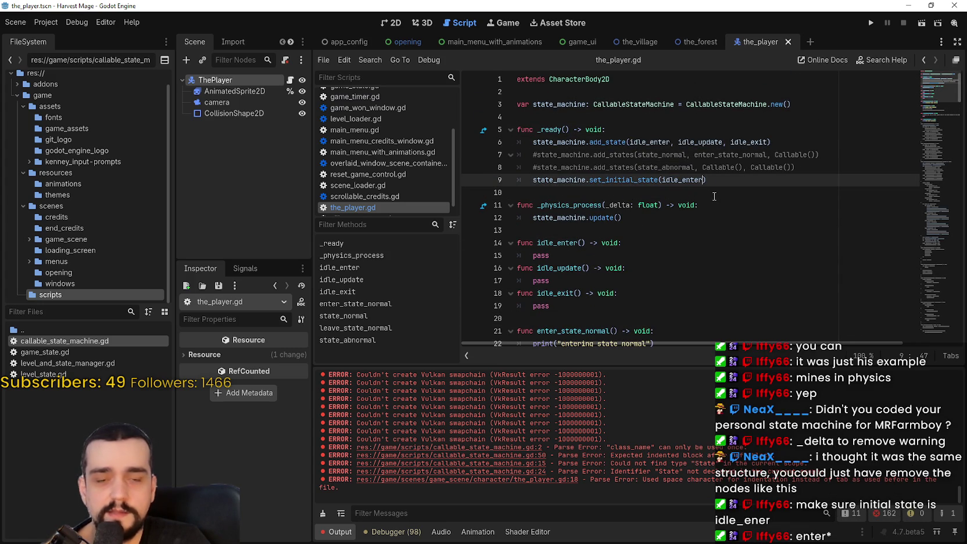
{"action": "left_click", "coordinate": [714, 196]}
{"action": "key", "text": "ctrl+s"}
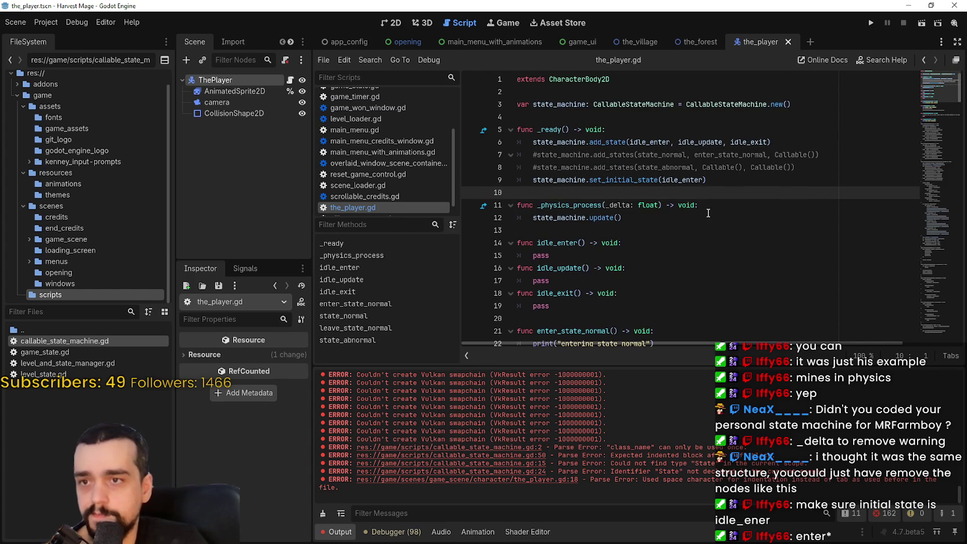
Delete the two commented-out add_states lines and the leftover empty line from _ready
{"action": "left_click_drag", "start_coordinate": [811, 172], "coordinate": [511, 156]}
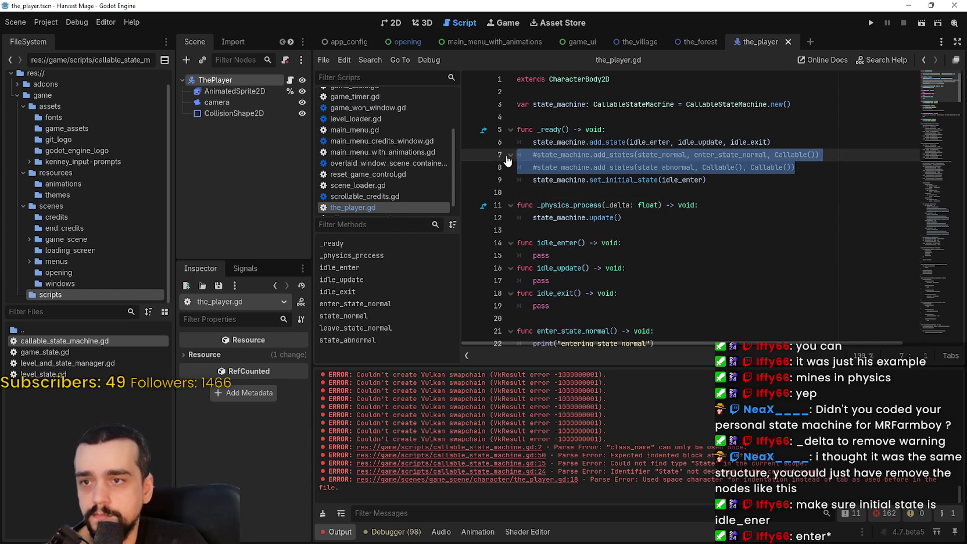
{"action": "key", "text": "BackSpace"}
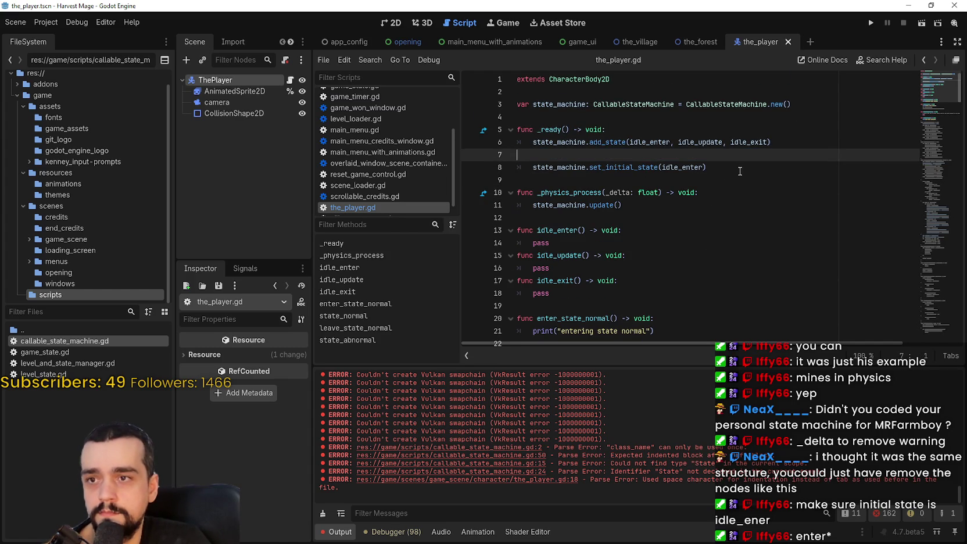
{"action": "key", "text": "BackSpace"}
{"action": "left_click", "coordinate": [742, 164]}
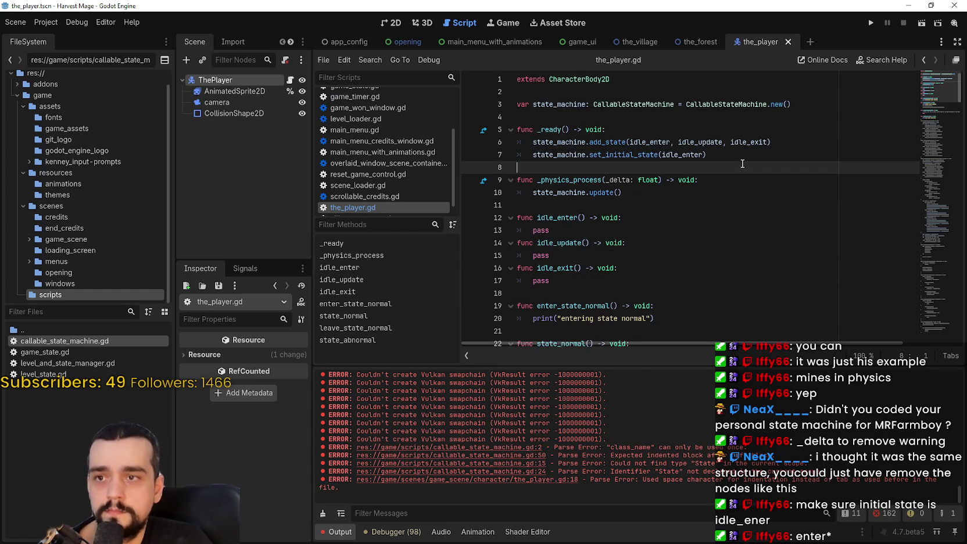
{"action": "scroll", "coordinate": [724, 166], "scroll_direction": "down", "scroll_amount": 2}
{"action": "left_click", "coordinate": [634, 152]}
{"action": "scroll", "coordinate": [632, 189], "scroll_direction": "up", "scroll_amount": 2}
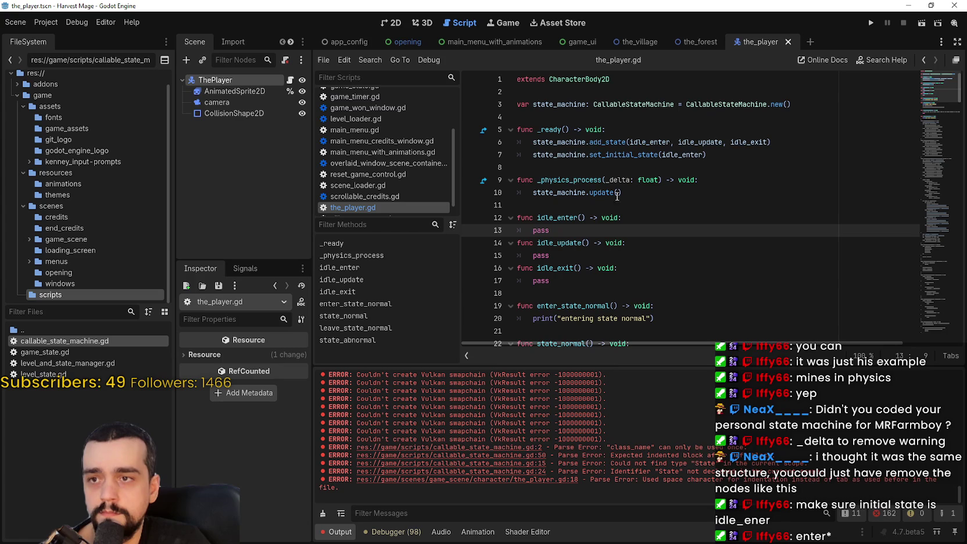
Uncomment the commented play_animation_idle block on lines 34–45 with Ctrl+K
{"action": "scroll", "coordinate": [620, 254], "scroll_direction": "down", "scroll_amount": 6}
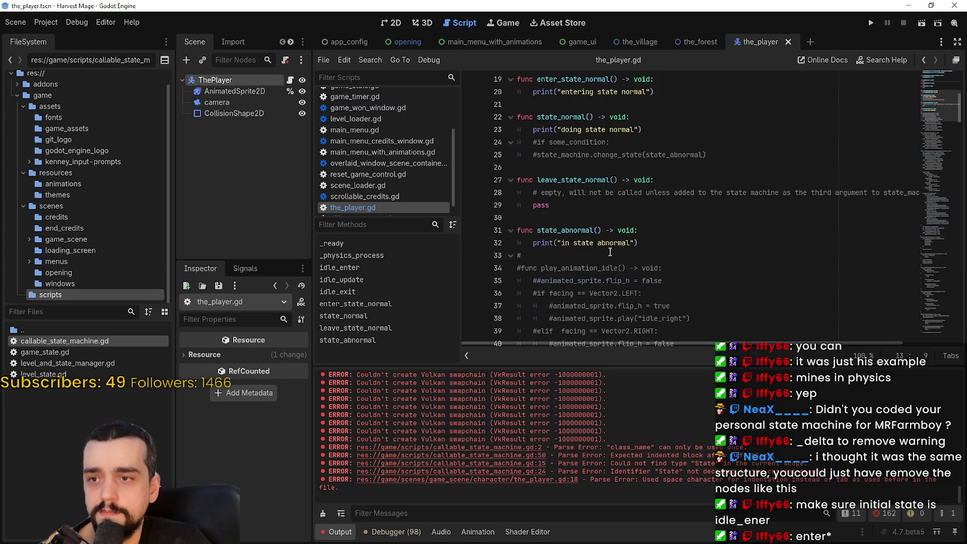
{"action": "scroll", "coordinate": [610, 251], "scroll_direction": "down", "scroll_amount": 6}
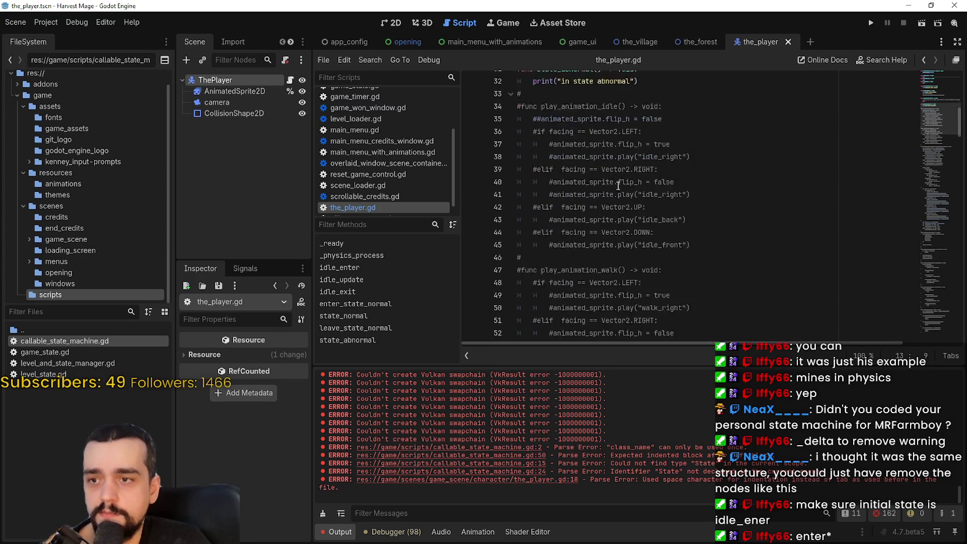
{"action": "scroll", "coordinate": [581, 214], "scroll_direction": "up", "scroll_amount": 4}
{"action": "scroll", "coordinate": [686, 232], "scroll_direction": "down", "scroll_amount": 2}
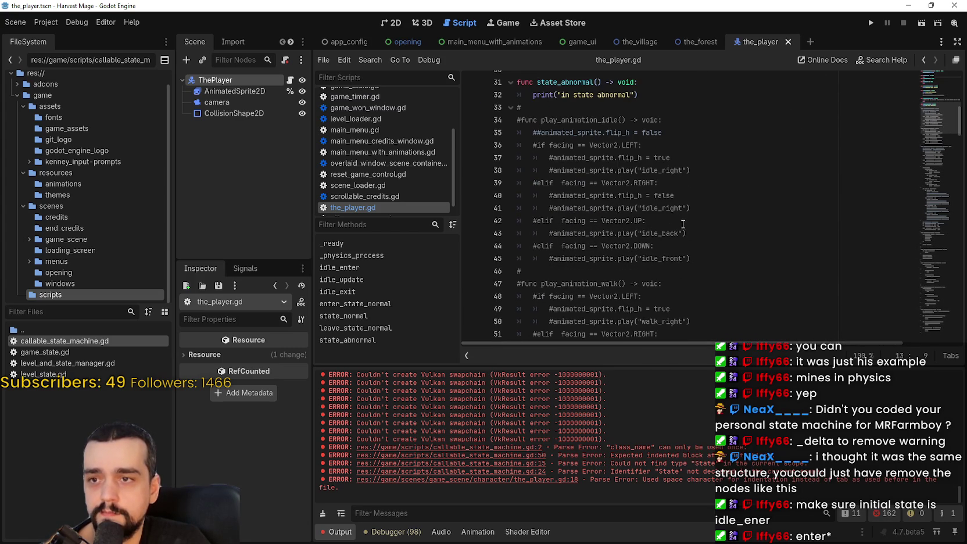
{"action": "left_click_drag", "start_coordinate": [541, 120], "coordinate": [626, 120]}
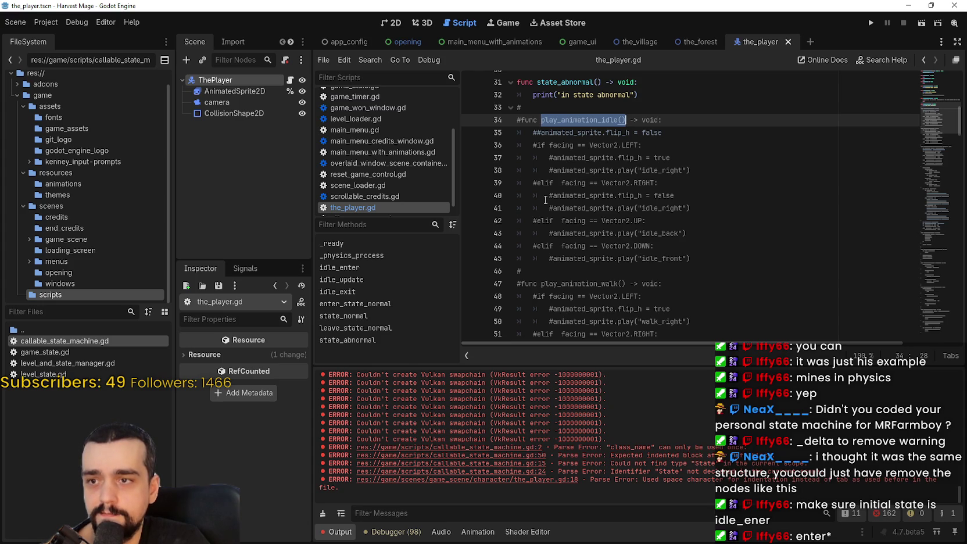
{"action": "scroll", "coordinate": [554, 201], "scroll_direction": "up", "scroll_amount": 10}
{"action": "scroll", "coordinate": [612, 221], "scroll_direction": "down", "scroll_amount": 14}
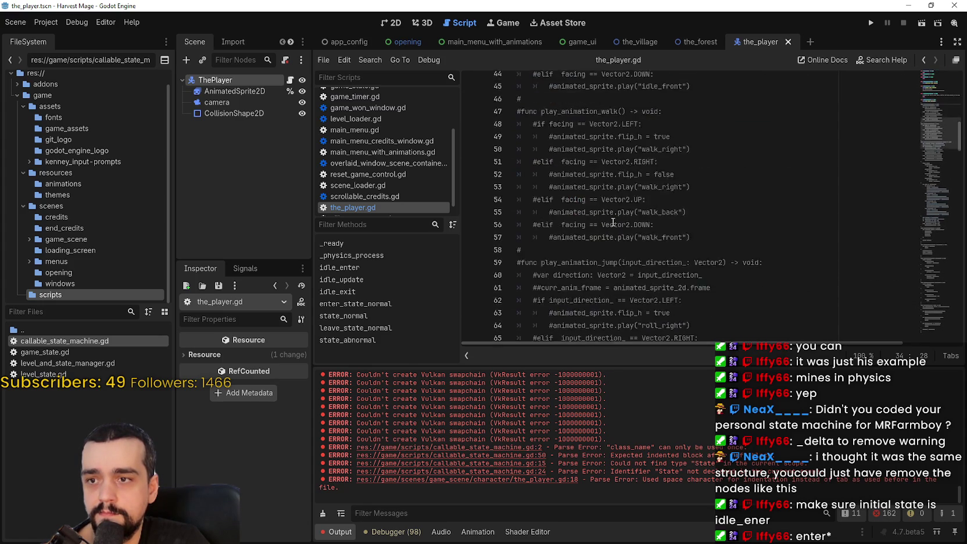
{"action": "scroll", "coordinate": [612, 222], "scroll_direction": "down", "scroll_amount": 10}
{"action": "scroll", "coordinate": [613, 222], "scroll_direction": "up", "scroll_amount": 14}
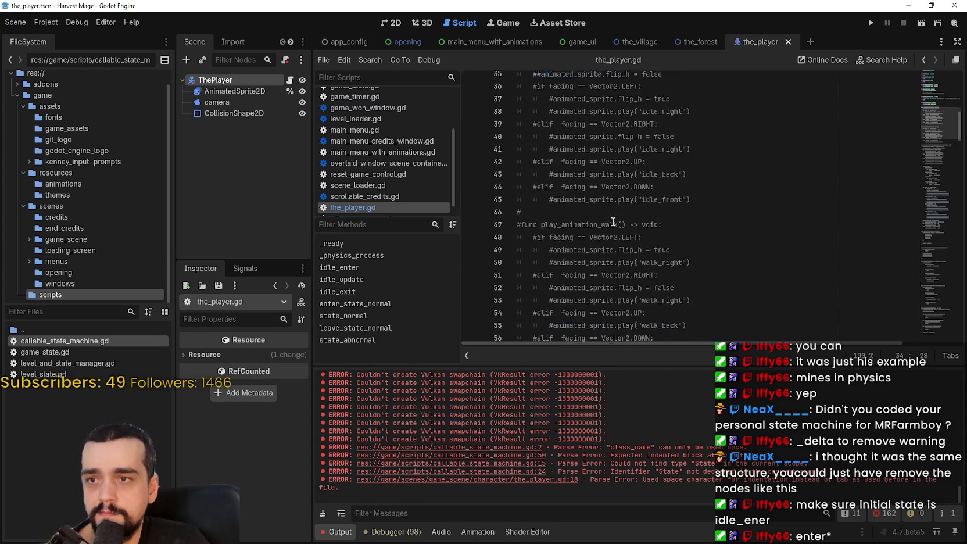
{"action": "scroll", "coordinate": [613, 222], "scroll_direction": "up", "scroll_amount": 4}
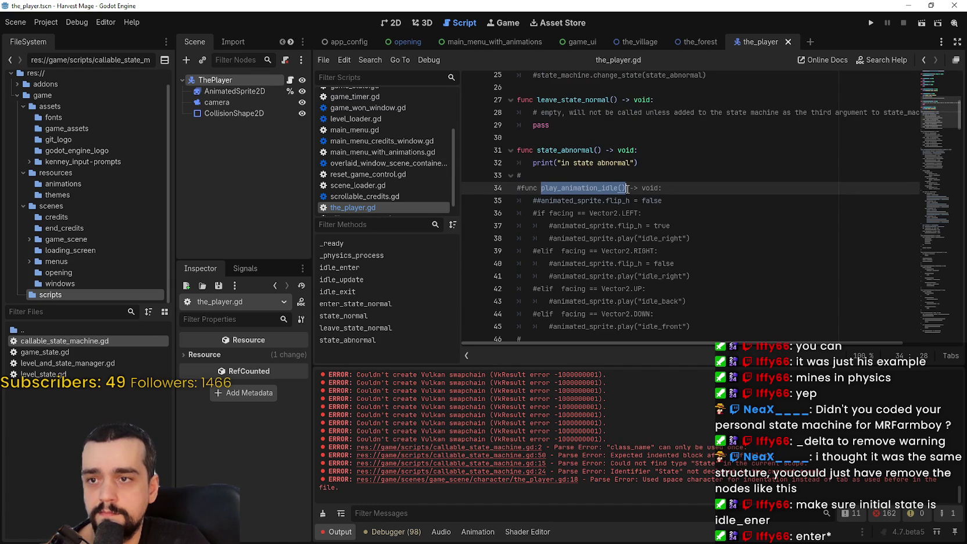
{"action": "scroll", "coordinate": [730, 249], "scroll_direction": "down", "scroll_amount": 1}
{"action": "left_click_drag", "start_coordinate": [691, 288], "coordinate": [501, 152]}
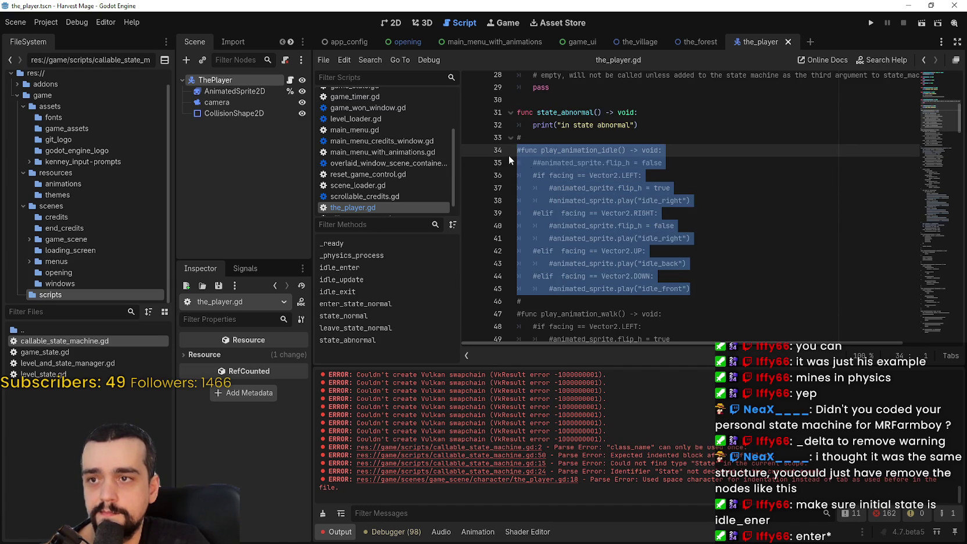
{"action": "key", "text": "ctrl+k"}
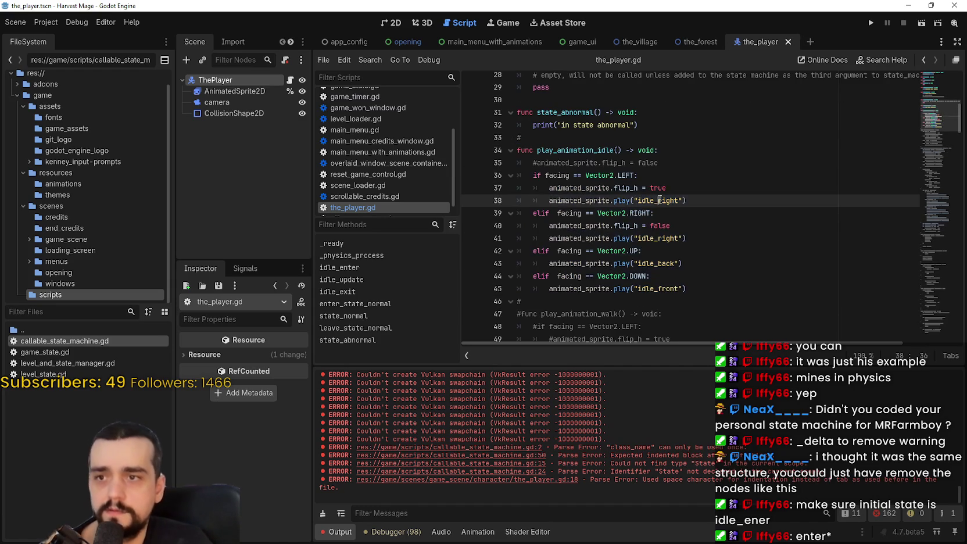
Check the flagged animated_sprite lines and drag the AnimatedSprite2D node path into the script
{"action": "left_click", "coordinate": [659, 200]}
{"action": "left_click", "coordinate": [696, 160]}
{"action": "left_click", "coordinate": [570, 180]}
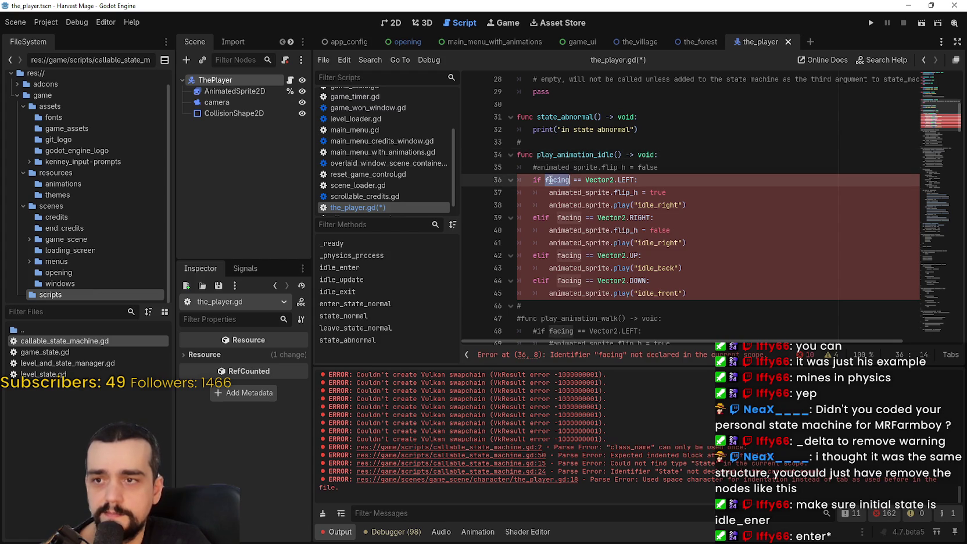
{"action": "left_click", "coordinate": [574, 192]}
{"action": "double_click", "coordinate": [574, 192]}
{"action": "scroll", "coordinate": [671, 241], "scroll_direction": "up", "scroll_amount": 10}
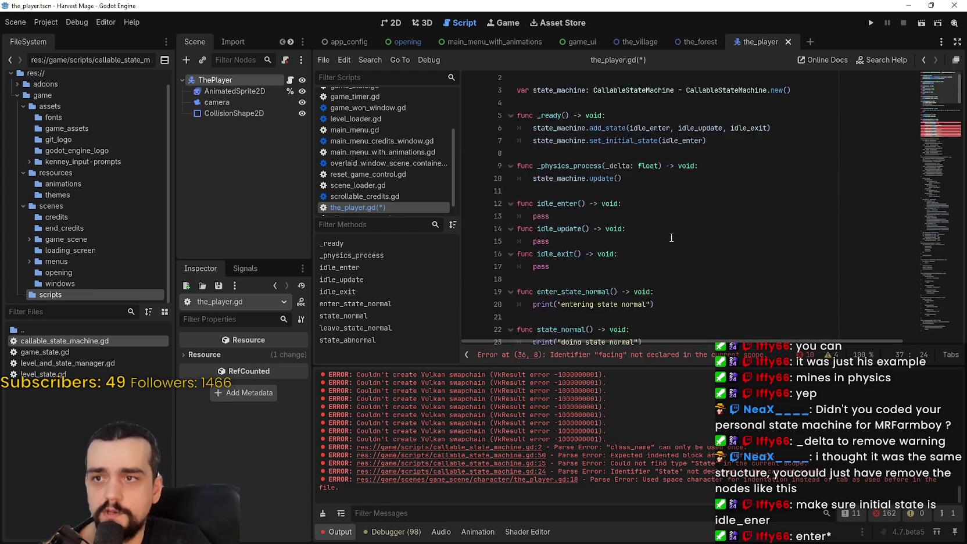
{"action": "left_click", "coordinate": [557, 118]}
{"action": "mouse_move", "coordinate": [234, 91]}
{"action": "left_mouse_down"}
{"action": "mouse_move", "coordinate": [581, 128]}
{"action": "mouse_move", "coordinate": [255, 96]}
{"action": "left_mouse_up"}
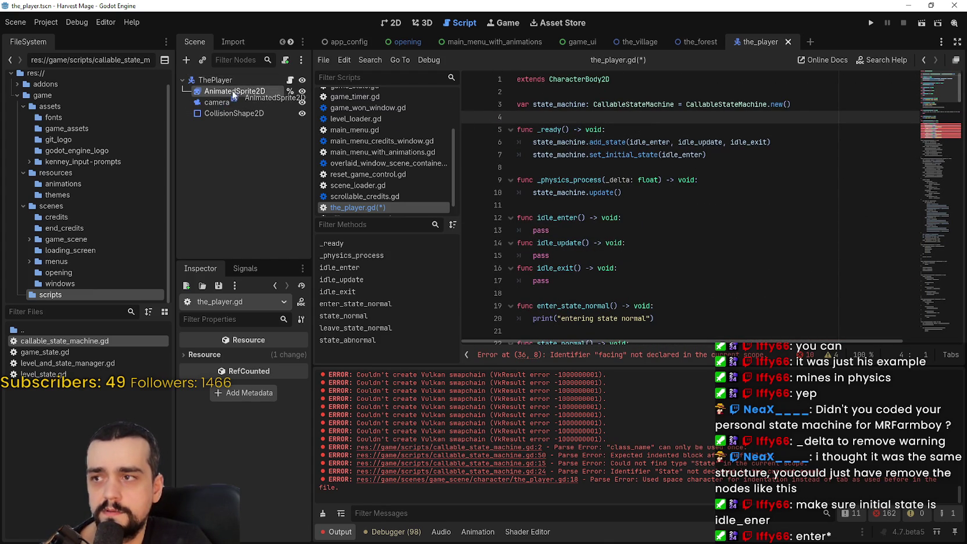
{"action": "left_click", "coordinate": [214, 80]}
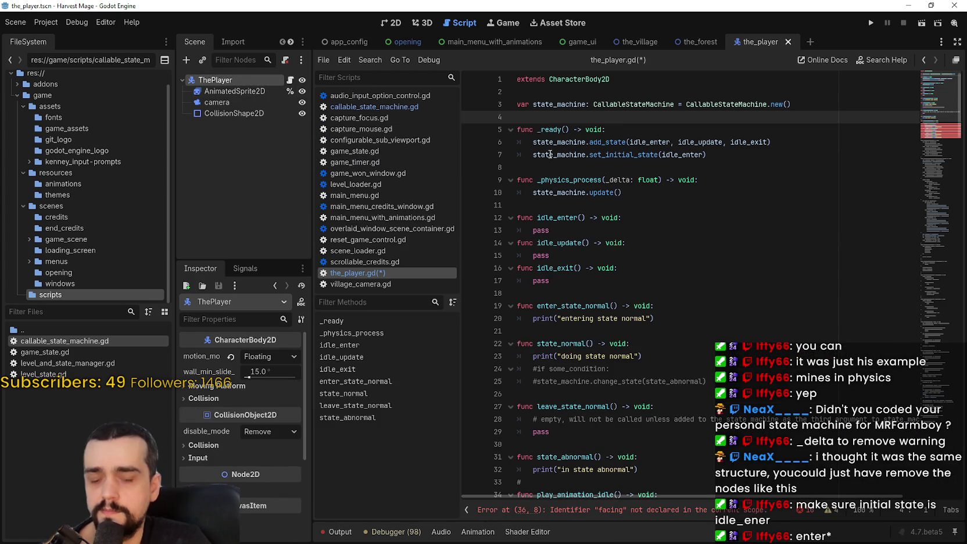
{"action": "mouse_move", "coordinate": [549, 155]}
{"action": "key", "text": "Return"}
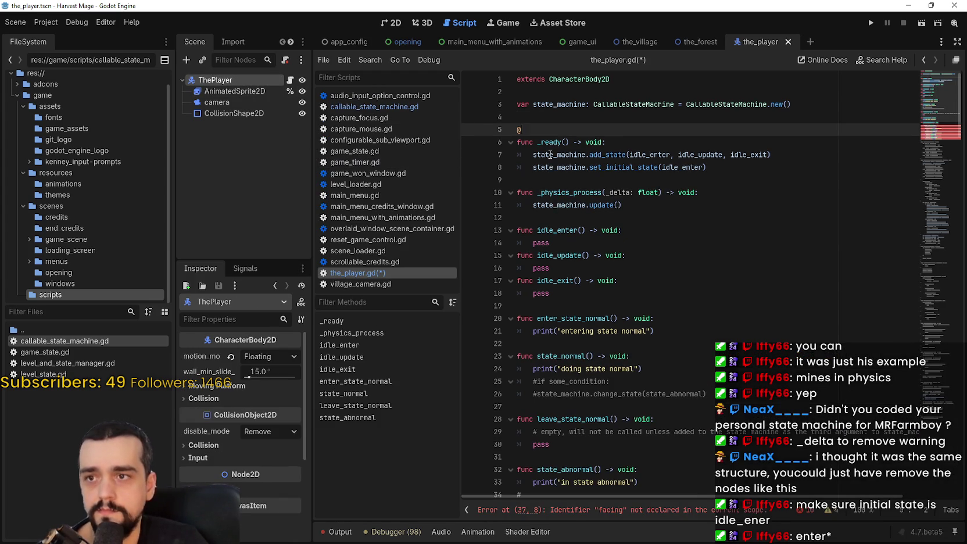
{"action": "type", "text": "export var "}
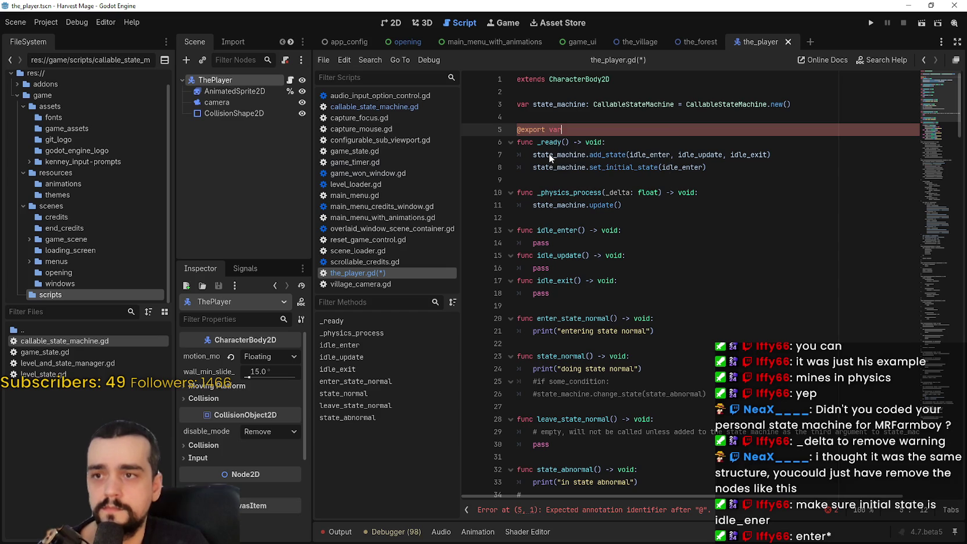
{"action": "type", "text": "p"}
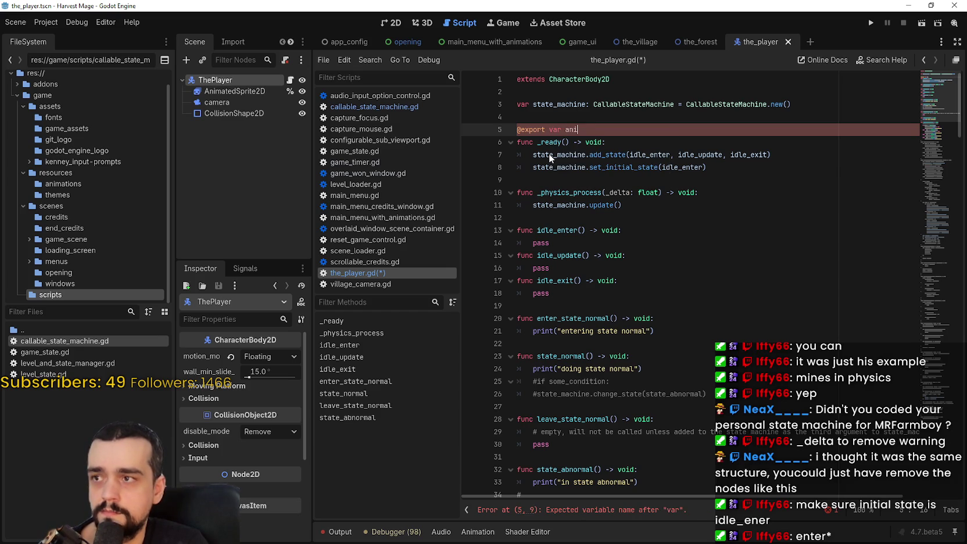
{"action": "key", "text": "BackSpace"}
{"action": "type", "text": "imation_"}
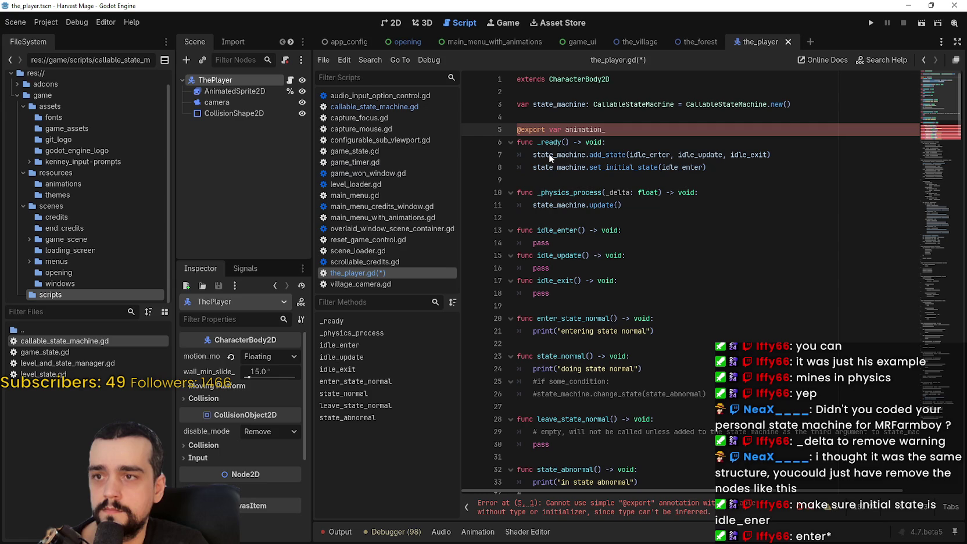
{"action": "key", "text": "BackSpace"}
{"action": "key", "text": "BackSpace"}
{"action": "key", "text": "BackSpace"}
{"action": "key", "text": "BackSpace"}
{"action": "type", "text": "ed_sprit"}
{"action": "type", "text": "e:"}
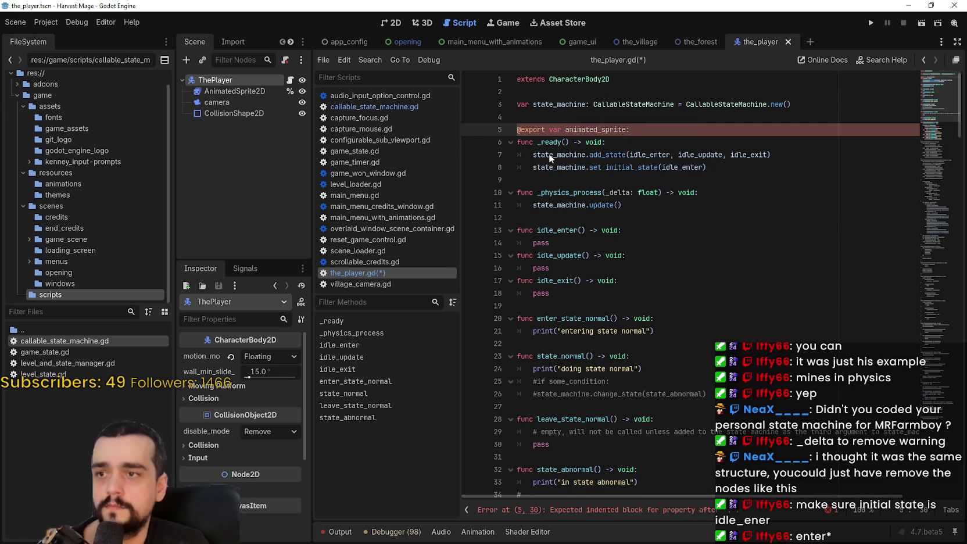
{"action": "type", "text": " Animated"}
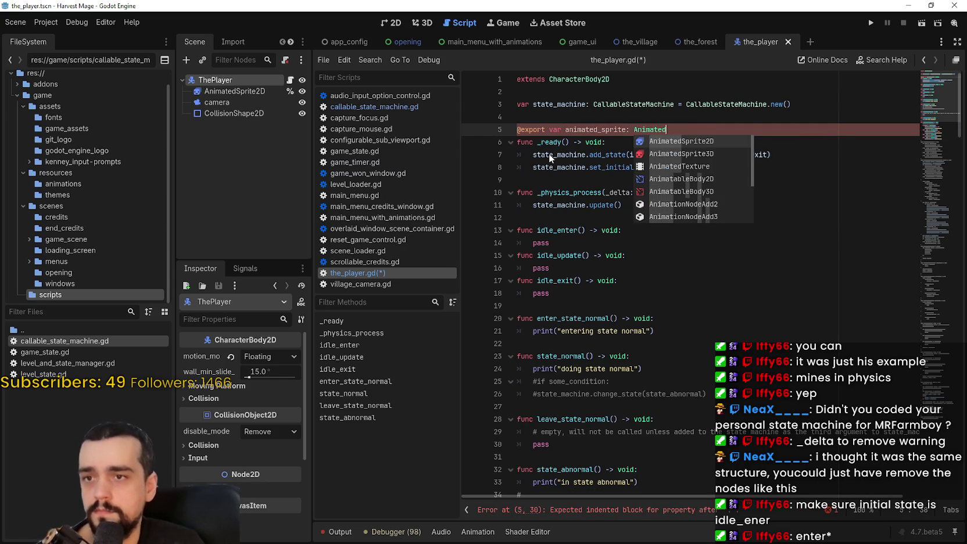
{"action": "key", "text": "Return"}
{"action": "key", "text": "Return"}
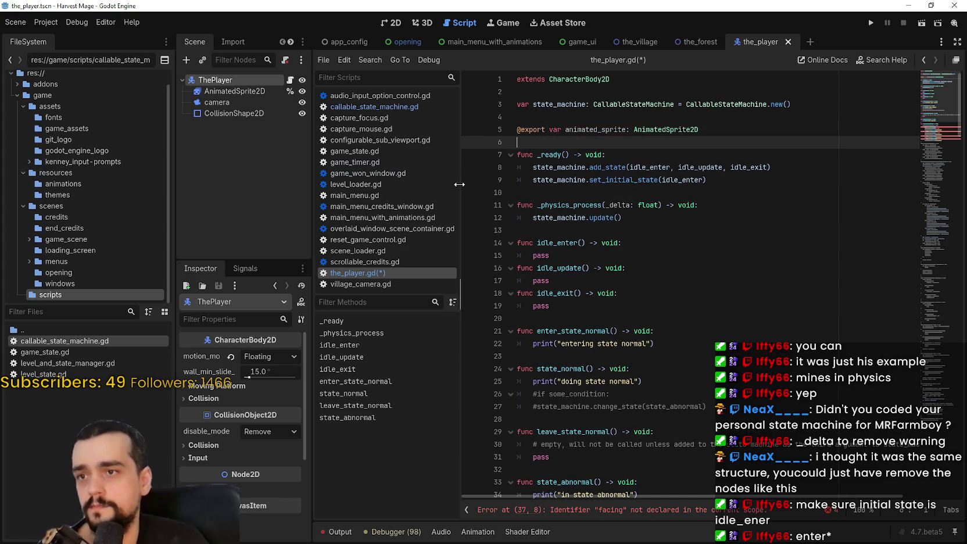
{"action": "key", "text": "ctrl+s"}
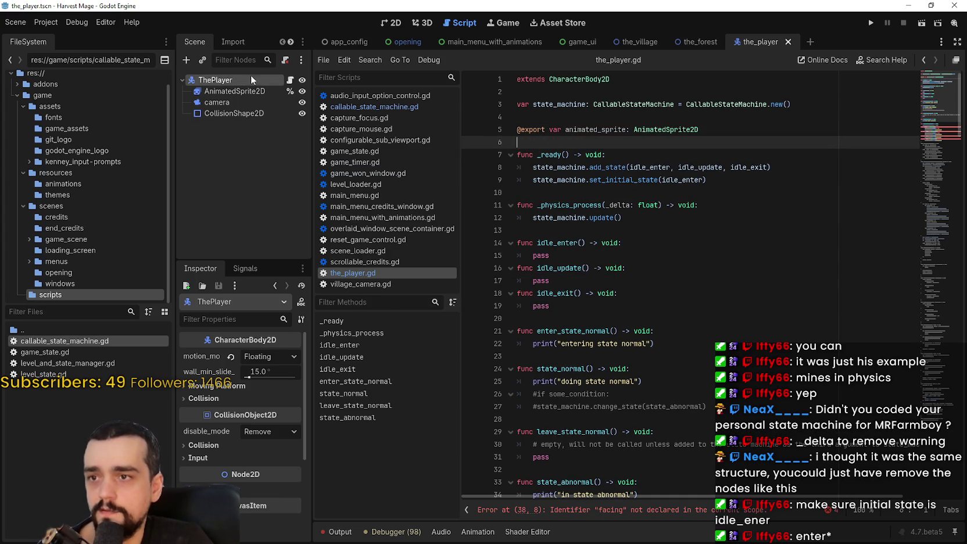
Check the AnimatedSprite2D and ThePlayer nodes, then jump to the error-flagged facing lines
{"action": "double_click", "coordinate": [240, 85]}
{"action": "left_click", "coordinate": [239, 91]}
{"action": "left_click", "coordinate": [233, 80]}
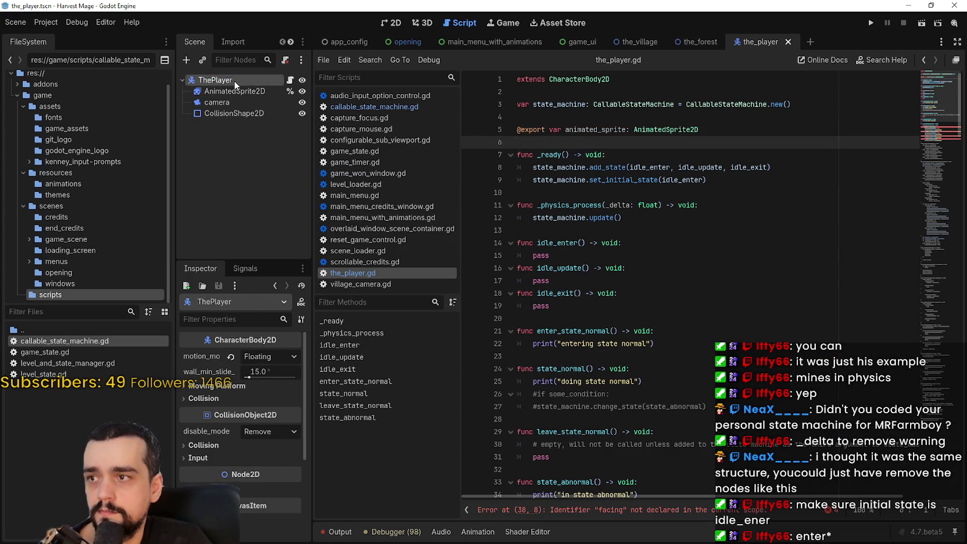
{"action": "left_click", "coordinate": [941, 134]}
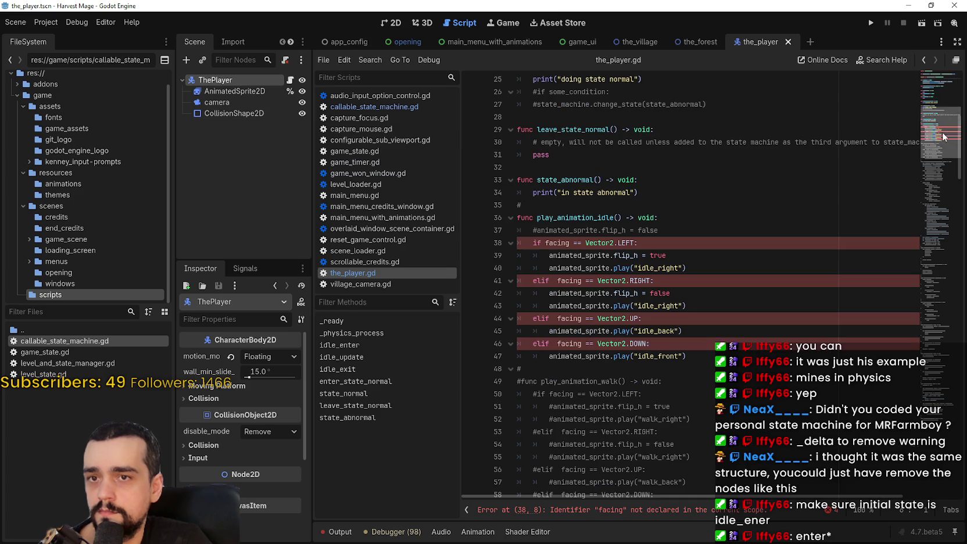
{"action": "scroll", "coordinate": [659, 222], "scroll_direction": "up", "scroll_amount": 5}
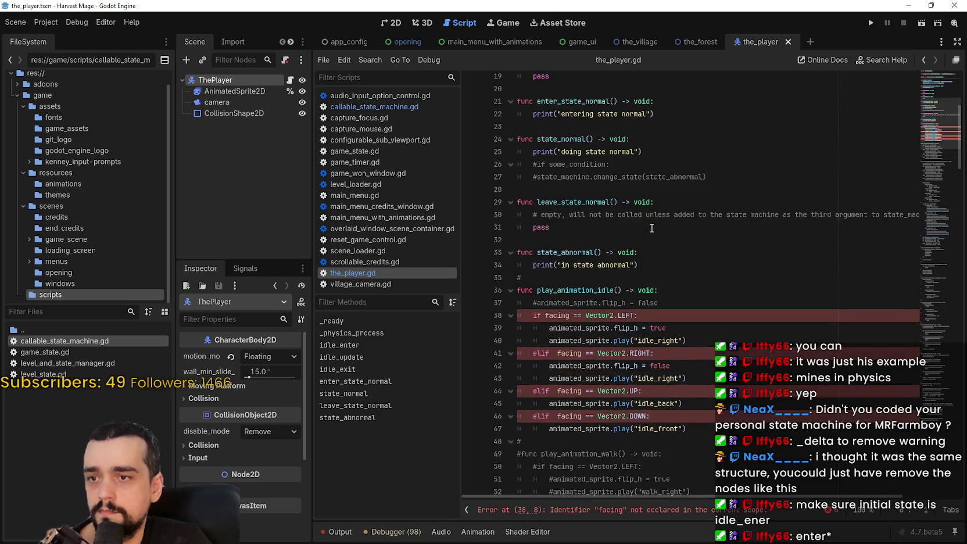
{"action": "scroll", "coordinate": [660, 219], "scroll_direction": "up", "scroll_amount": 3}
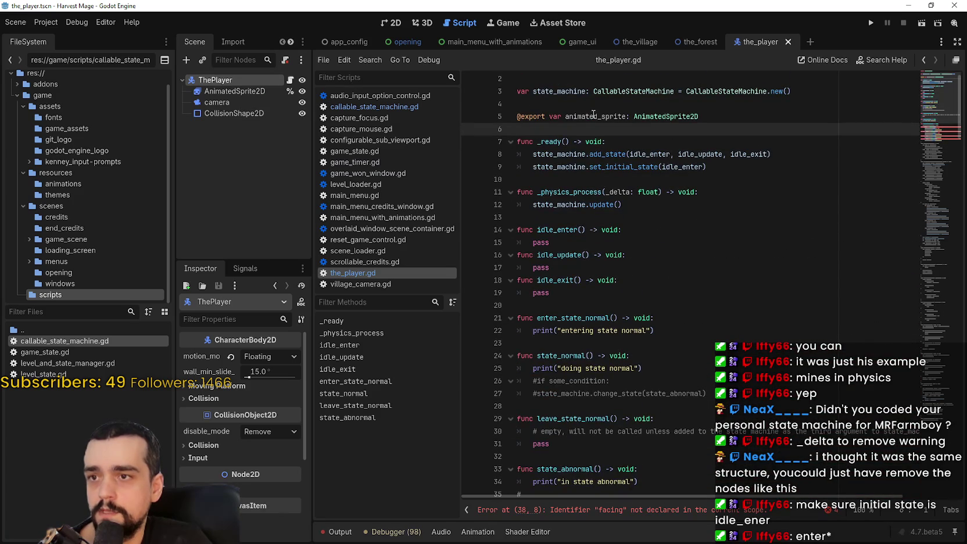
Declare 'var facing: Vector2 = Vector2.DOWN' between blank lines and save the script
{"action": "type", "text": "var"}
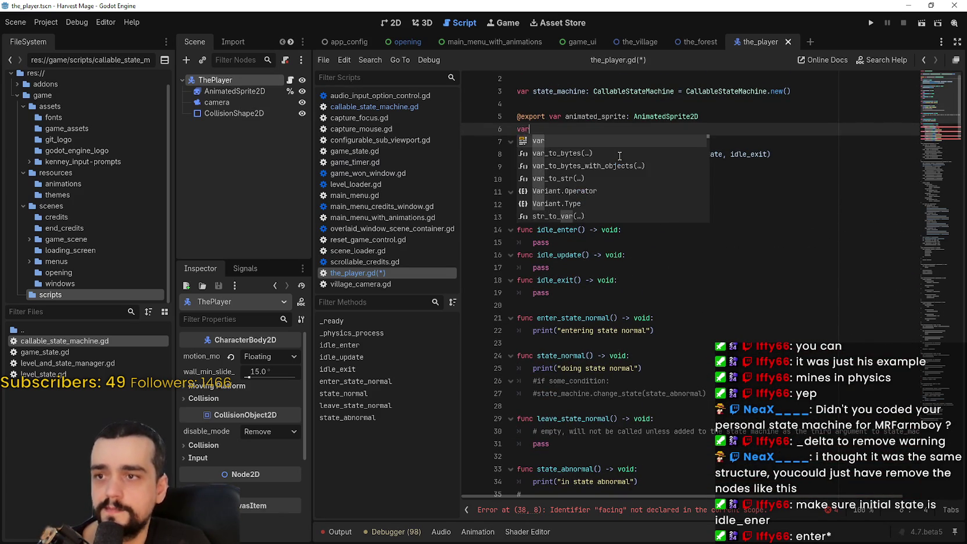
{"action": "type", "text": " facing: "}
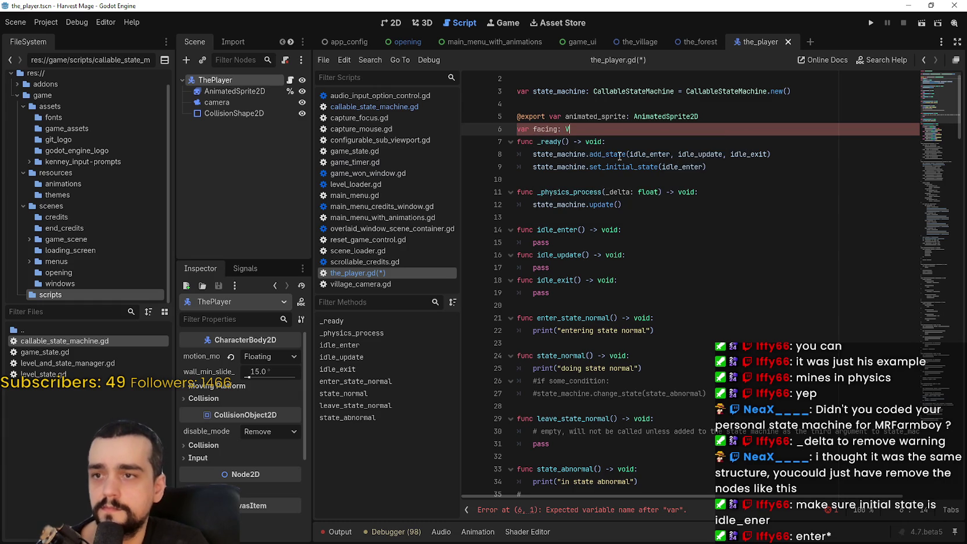
{"action": "type", "text": "Vector2"}
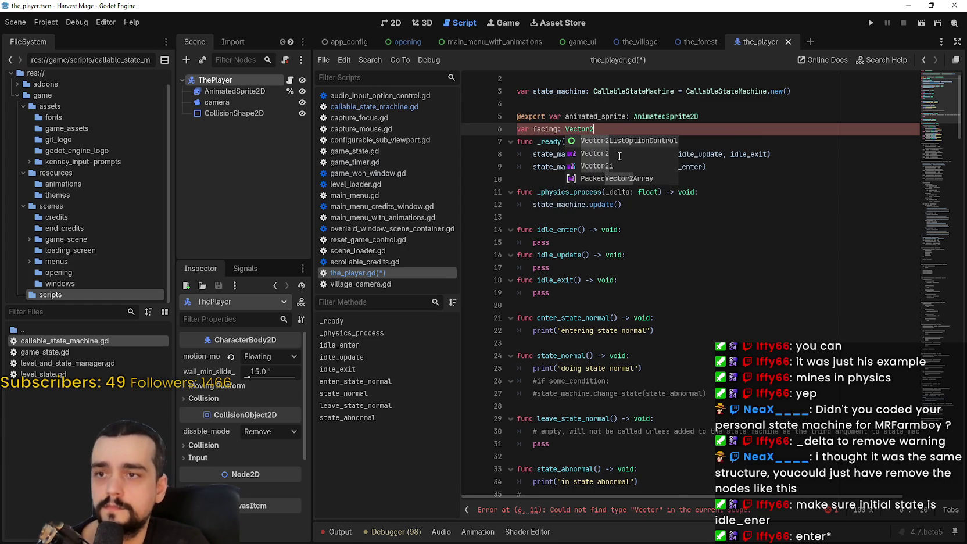
{"action": "type", "text": ".Z"}
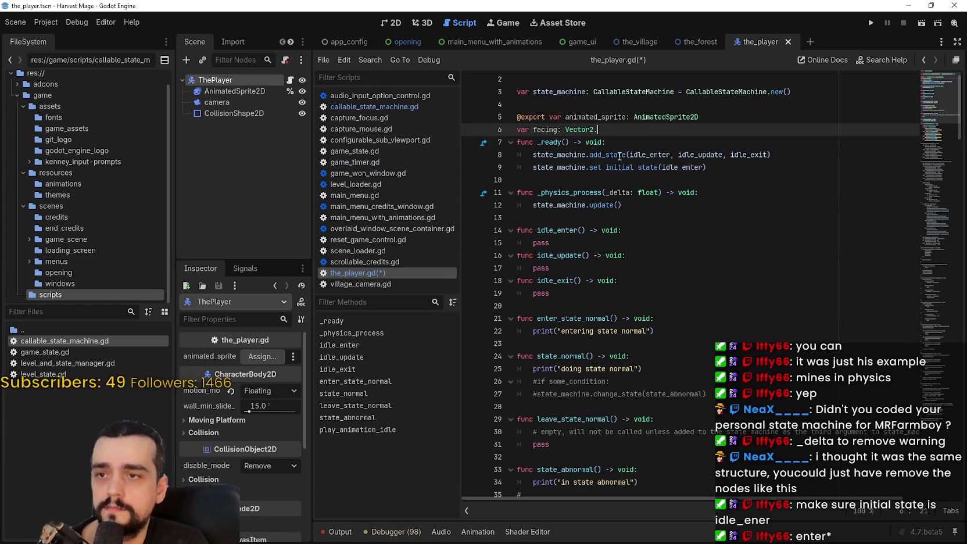
{"action": "left_click", "coordinate": [713, 108]}
{"action": "left_click", "coordinate": [726, 116]}
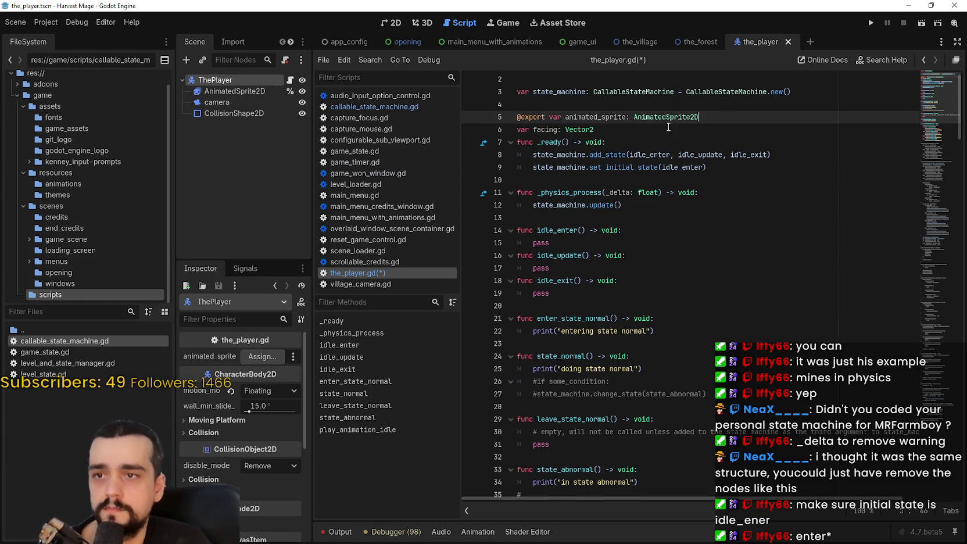
{"action": "key", "text": "Return"}
{"action": "left_click", "coordinate": [628, 142]}
{"action": "key", "text": "Return"}
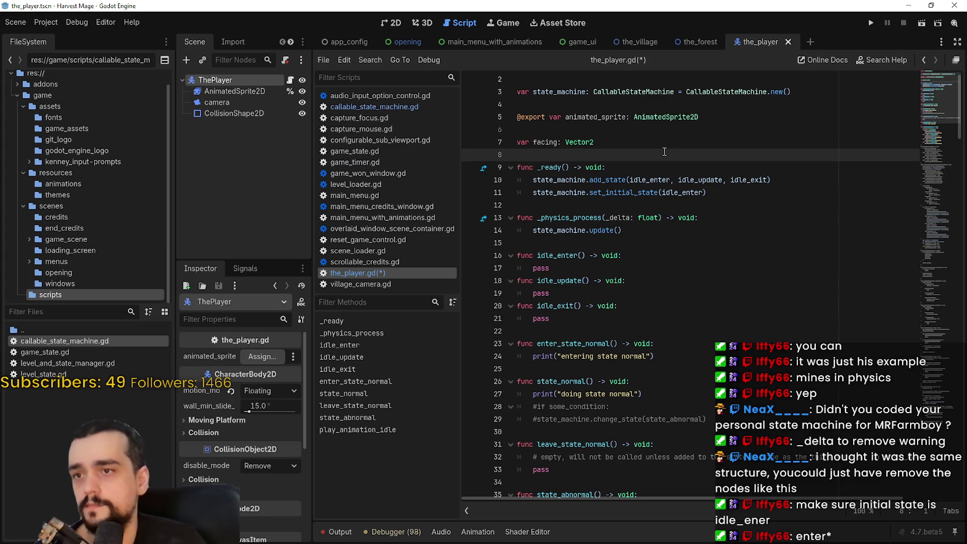
{"action": "left_click", "coordinate": [665, 147]}
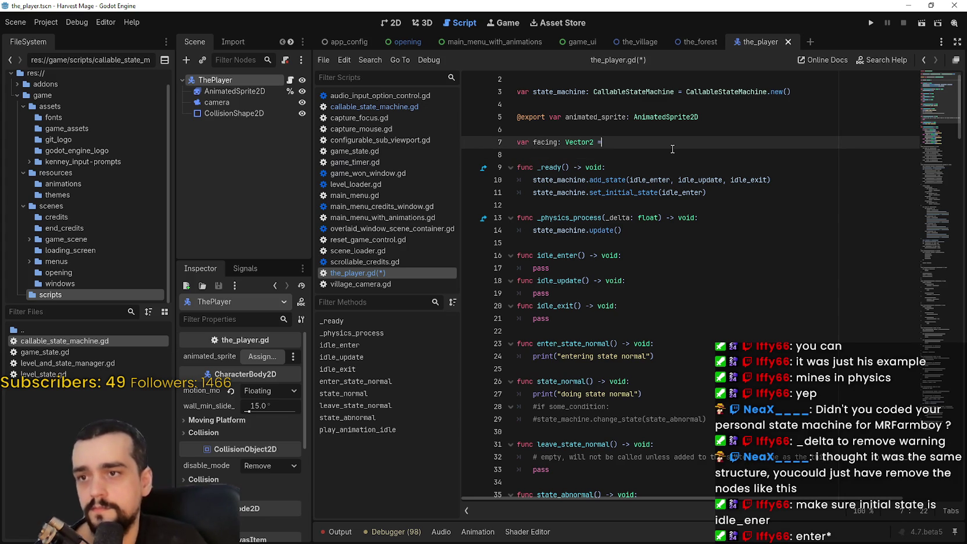
{"action": "type", "text": " Vector2"}
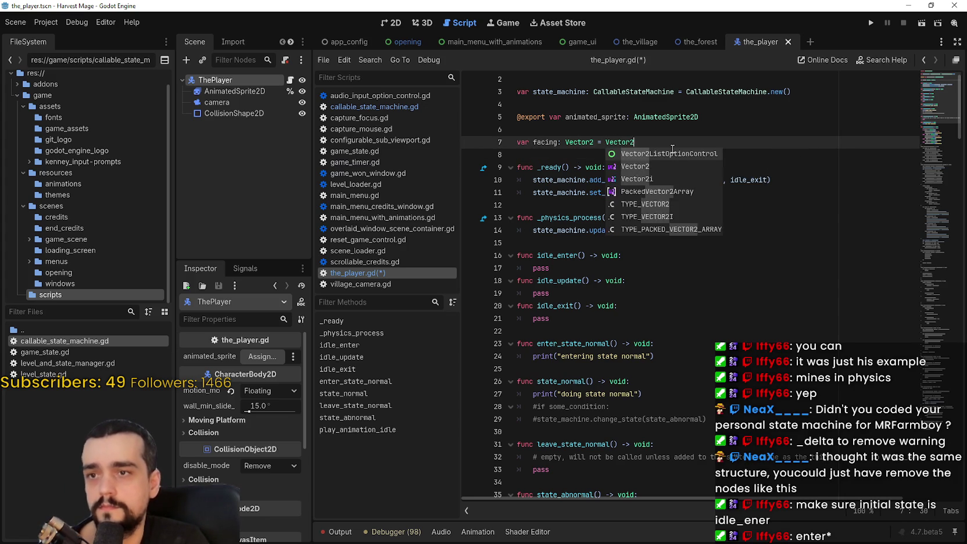
{"action": "type", "text": "."}
{"action": "key", "text": "Return"}
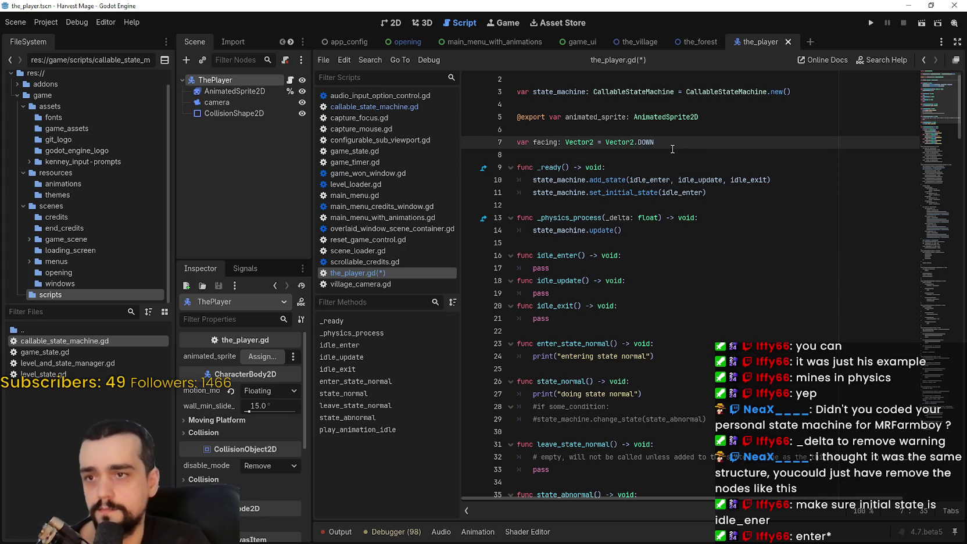
{"action": "scroll", "coordinate": [640, 152], "scroll_direction": "up", "scroll_amount": 1}
{"action": "left_click", "coordinate": [550, 158]}
{"action": "key", "text": "ctrl+s"}
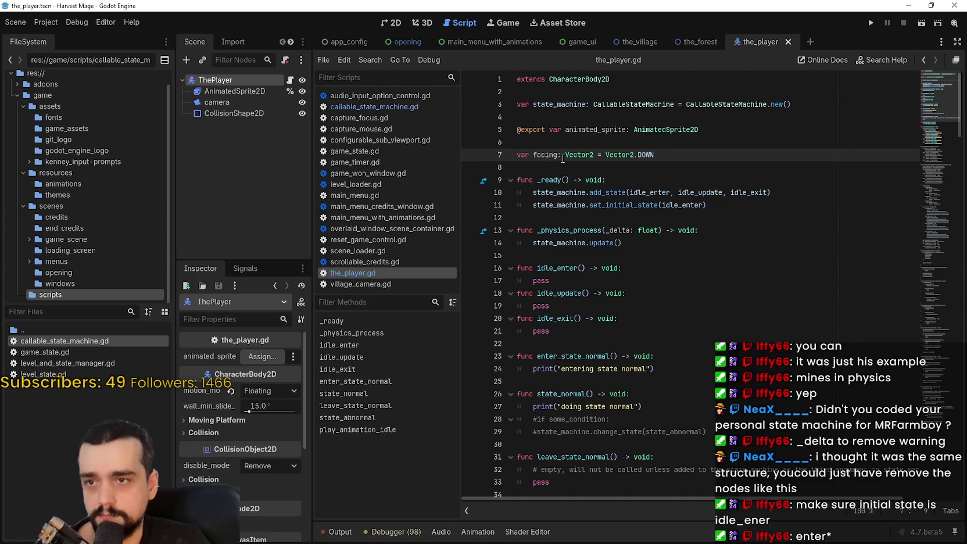
Assign the AnimatedSprite2D node to animated_sprite in the Inspector and save the scene
{"action": "left_click", "coordinate": [283, 358]}
{"action": "left_click", "coordinate": [453, 155]}
{"action": "left_click", "coordinate": [442, 434]}
{"action": "key", "text": "ctrl+s"}
{"action": "left_click", "coordinate": [673, 144]}
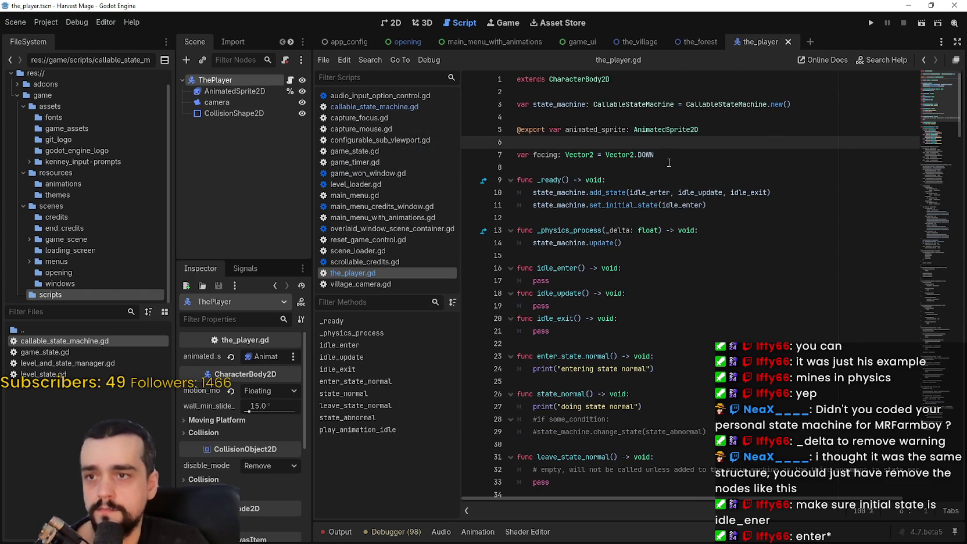
Browse the script, selecting animated_sprite on line 5 and a line further down
{"action": "double_click", "coordinate": [596, 129]}
{"action": "scroll", "coordinate": [616, 251], "scroll_direction": "down", "scroll_amount": 8}
{"action": "scroll", "coordinate": [616, 251], "scroll_direction": "up", "scroll_amount": 4}
{"action": "scroll", "coordinate": [616, 251], "scroll_direction": "up", "scroll_amount": 2}
{"action": "scroll", "coordinate": [639, 290], "scroll_direction": "down", "scroll_amount": 5}
{"action": "left_click", "coordinate": [723, 407]}
{"action": "scroll", "coordinate": [690, 363], "scroll_direction": "up", "scroll_amount": 2}
{"action": "left_click_drag", "start_coordinate": [537, 319], "coordinate": [623, 318]}
{"action": "key", "text": "ctrl+c"}
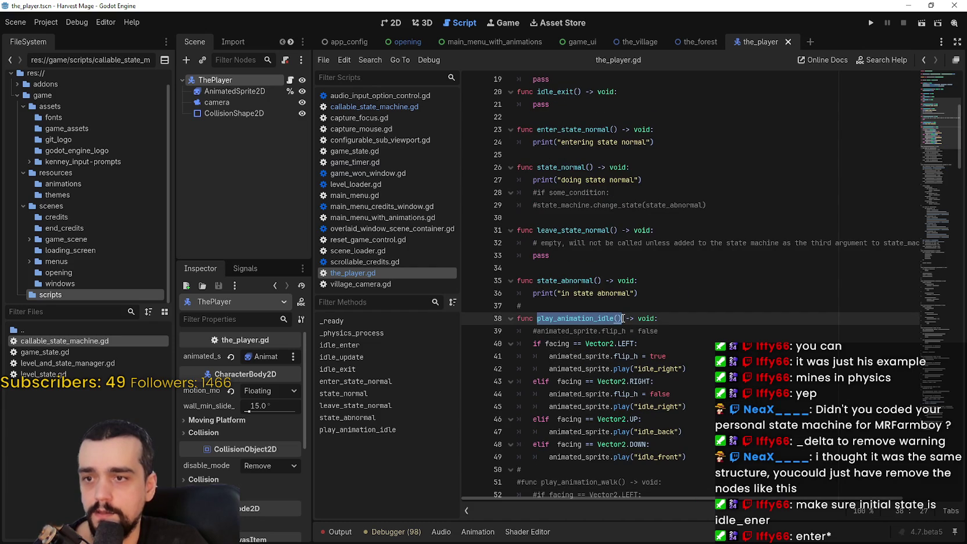
{"action": "scroll", "coordinate": [622, 317], "scroll_direction": "up", "scroll_amount": 3}
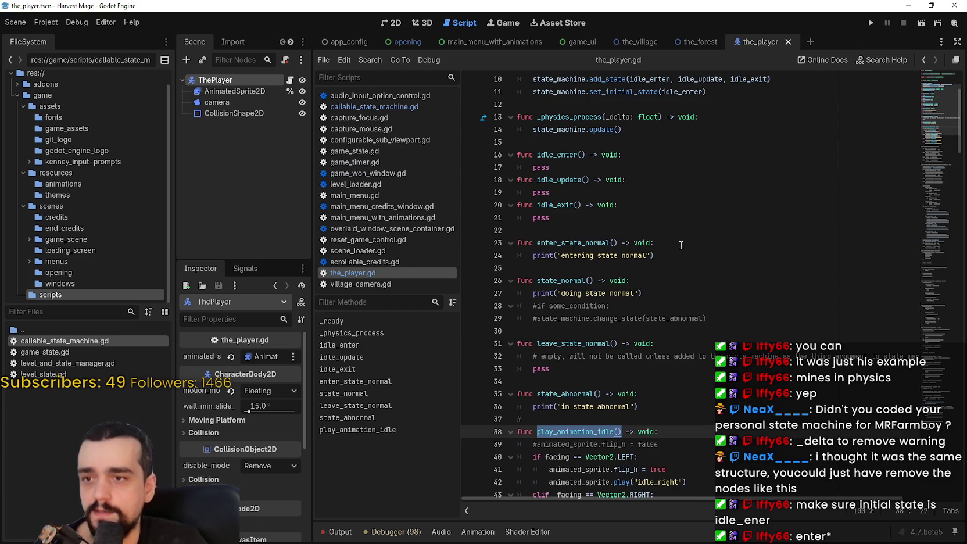
{"action": "scroll", "coordinate": [681, 246], "scroll_direction": "up", "scroll_amount": 1}
Replace pass in idle_enter with the play_animation_idle() call and save
{"action": "left_click", "coordinate": [649, 200]}
{"action": "double_click", "coordinate": [540, 205]}
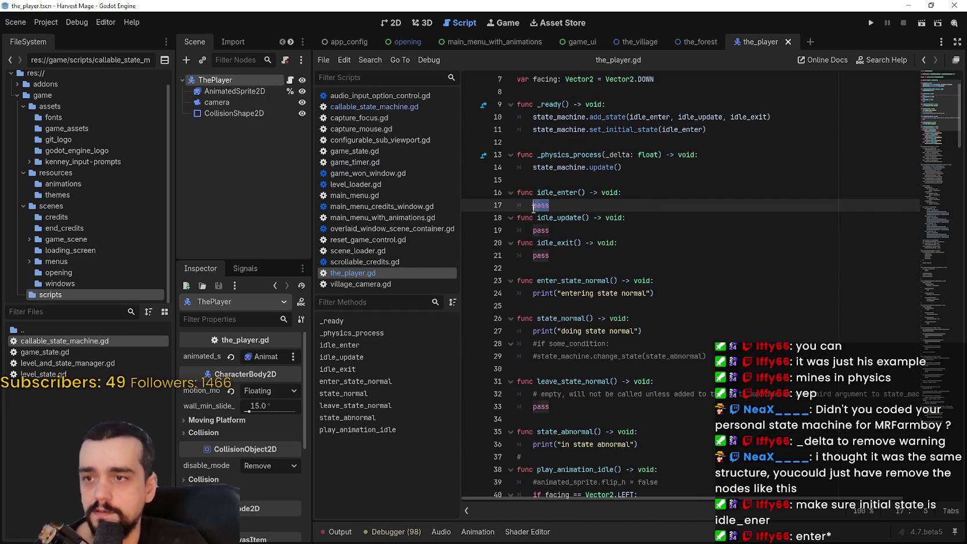
{"action": "key", "text": "ctrl+v"}
{"action": "key", "text": "Return"}
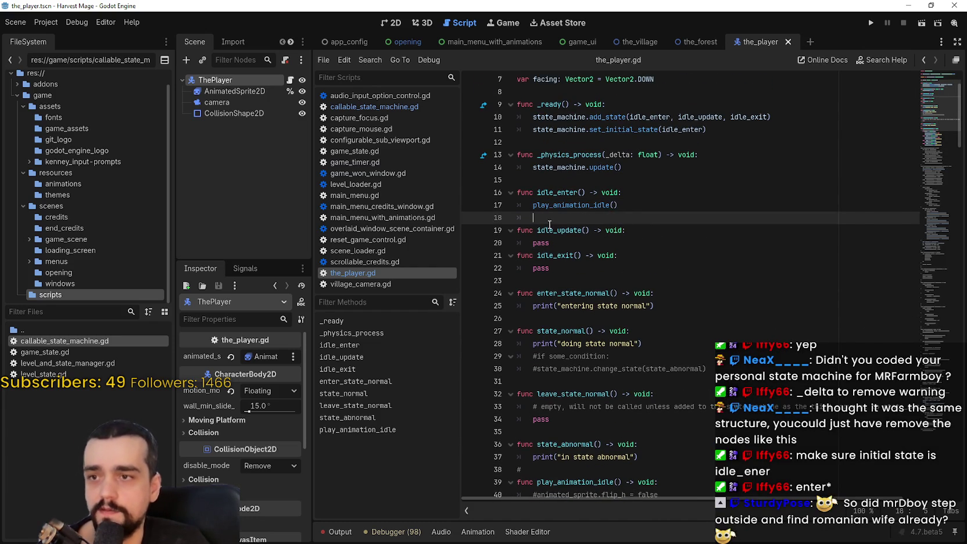
{"action": "key", "text": "ctrl+s"}
Add a blank line after idle_update, then run the project
{"action": "left_click", "coordinate": [574, 244]}
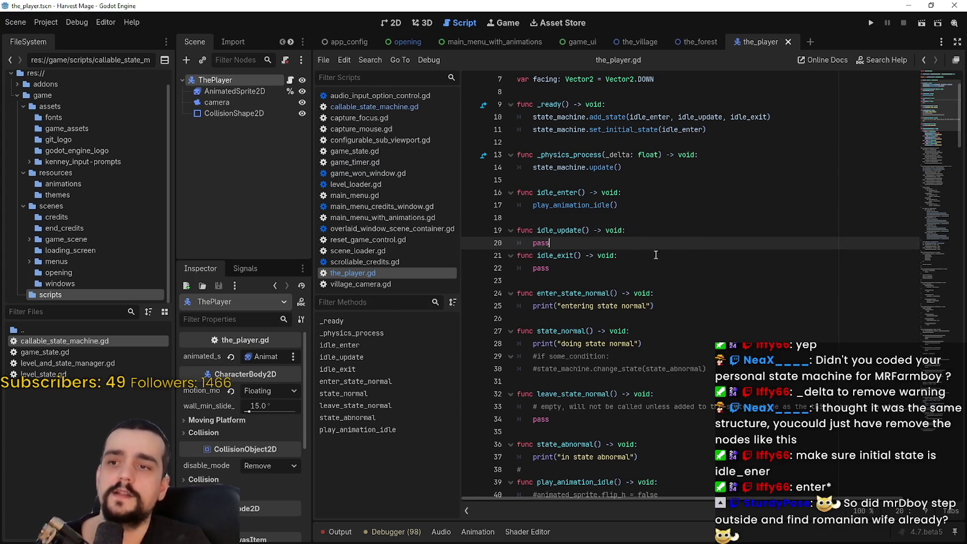
{"action": "key", "text": "Return"}
{"action": "key", "text": "Down"}
{"action": "key", "text": "Down"}
{"action": "key", "text": "Down"}
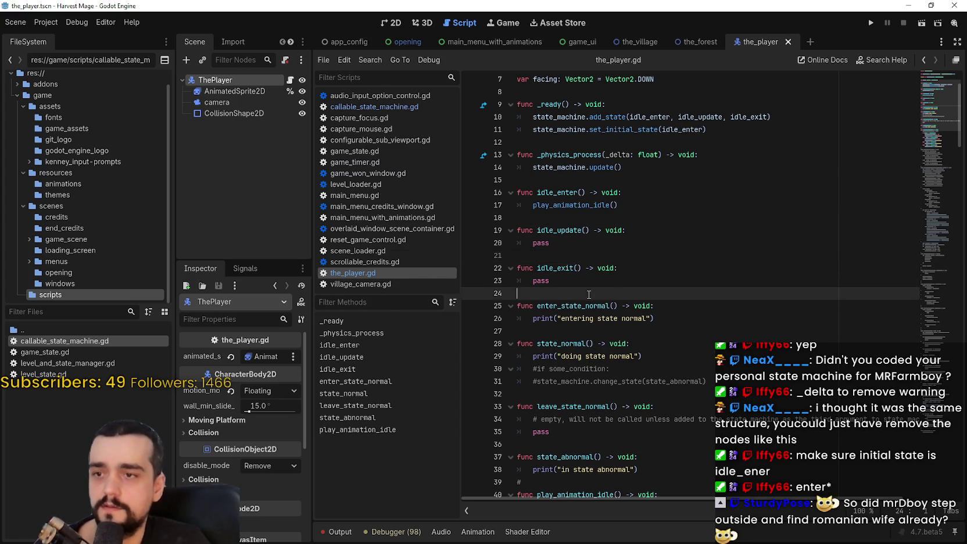
{"action": "left_click", "coordinate": [870, 22]}
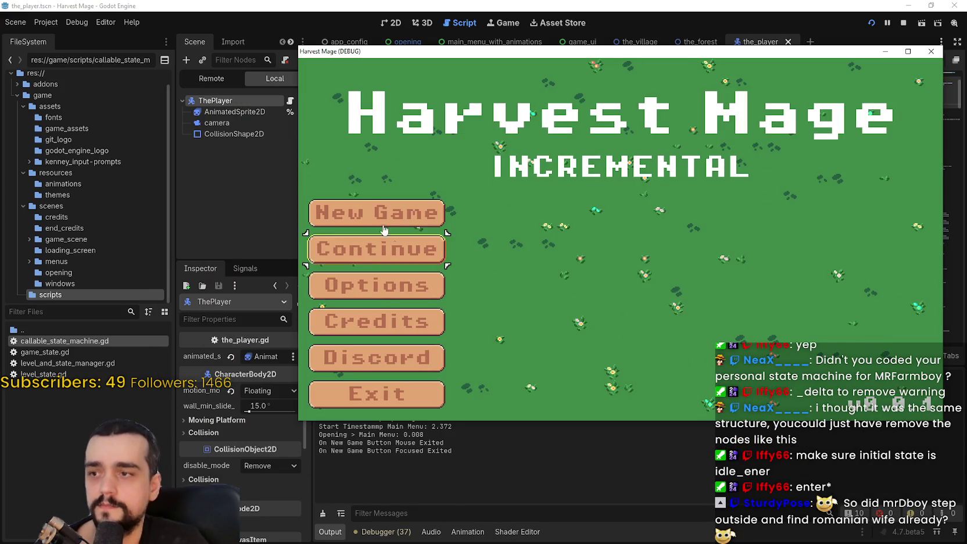
Start a New Game and compare the failing state machine frame with the_player.gd's frame
{"action": "key", "text": "Return"}
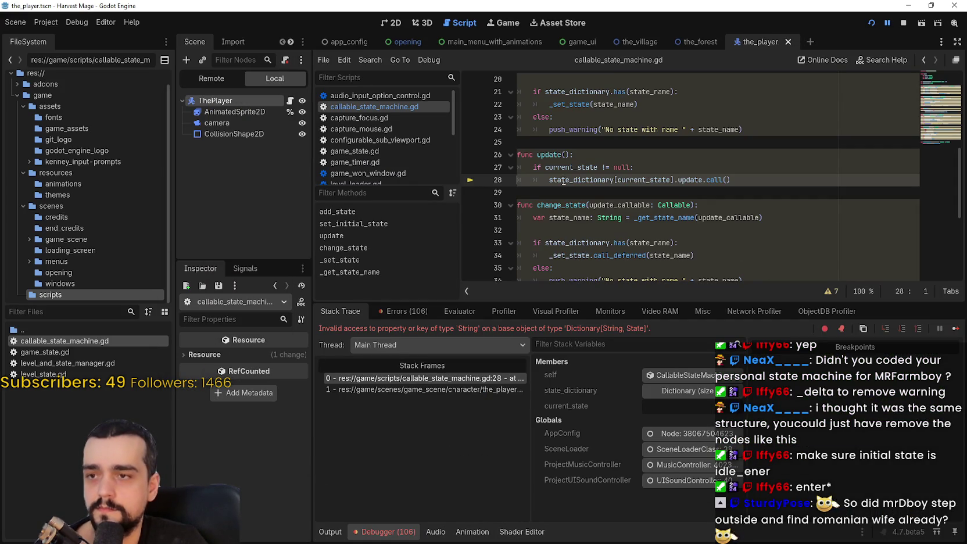
{"action": "left_click", "coordinate": [569, 189]}
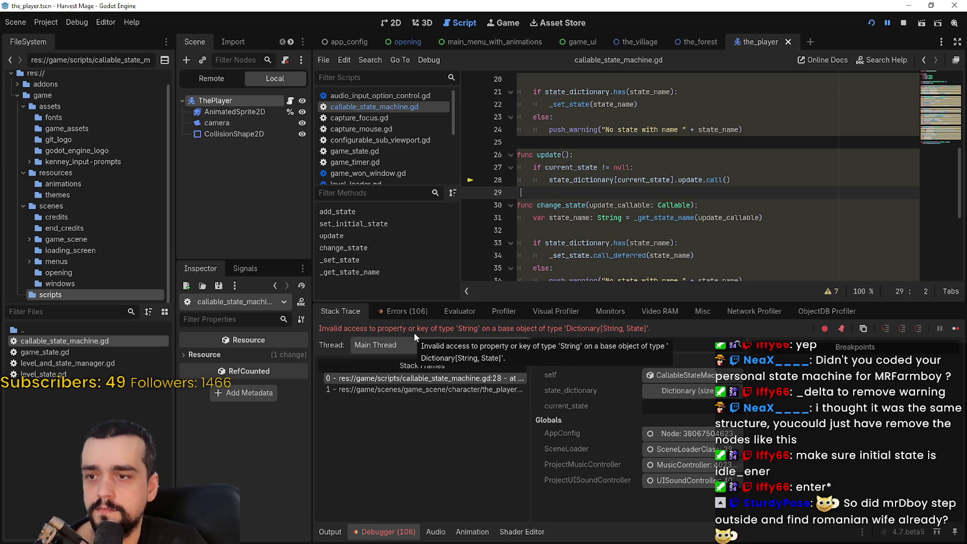
{"action": "left_click", "coordinate": [430, 389]}
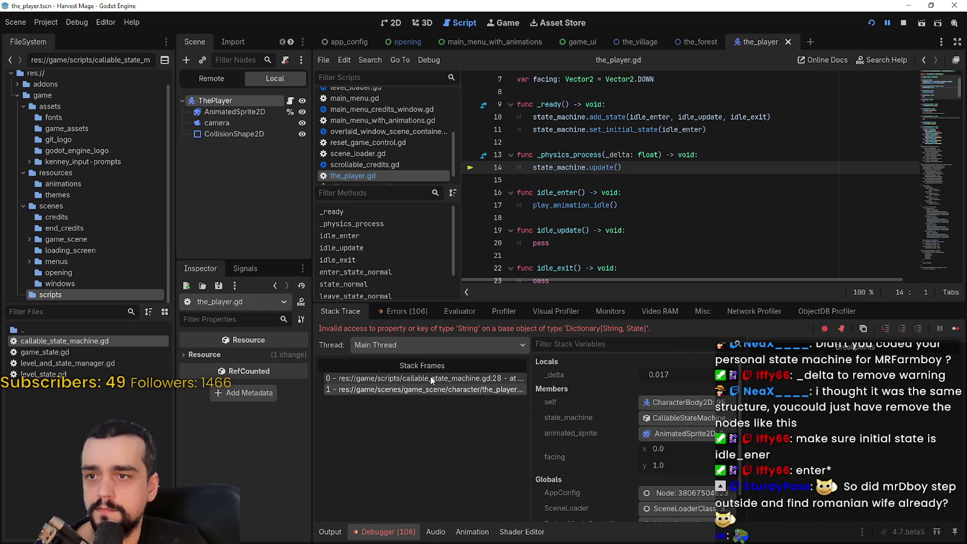
{"action": "left_click", "coordinate": [431, 379]}
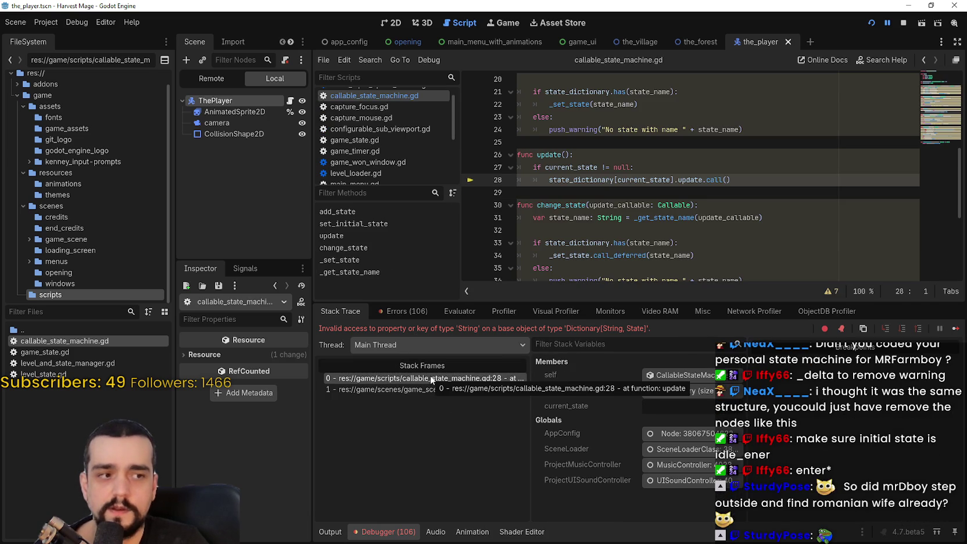
{"action": "scroll", "coordinate": [614, 232], "scroll_direction": "up", "scroll_amount": 5}
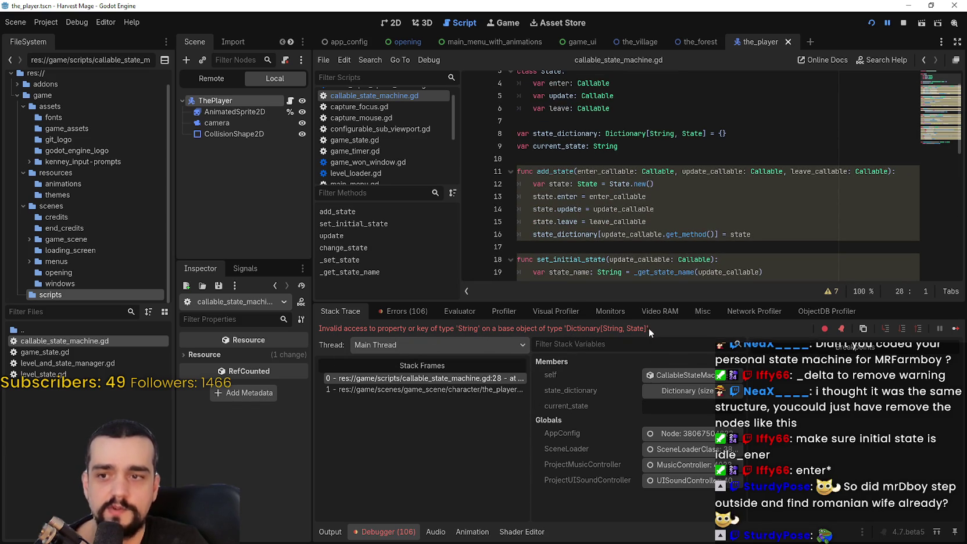
{"action": "left_click", "coordinate": [552, 244]}
{"action": "left_click", "coordinate": [440, 389]}
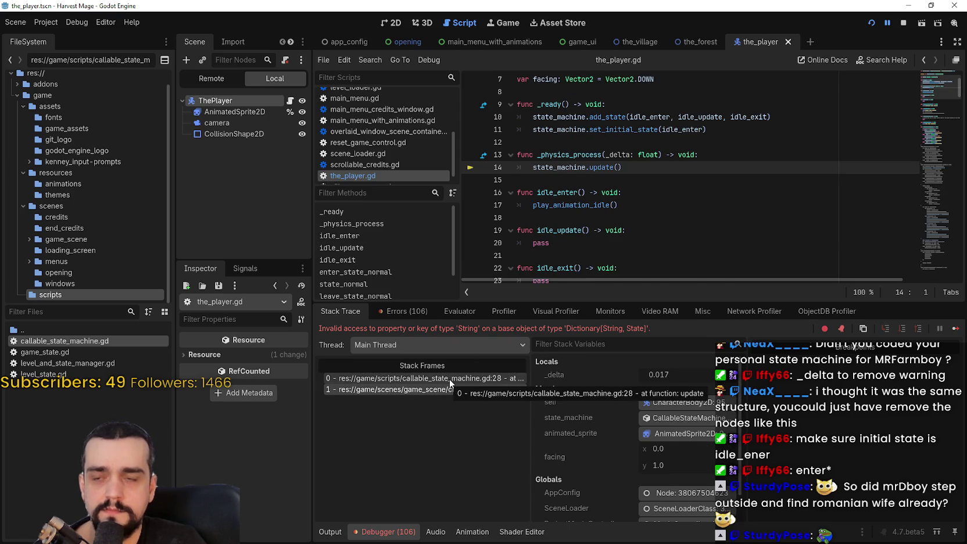
{"action": "left_click", "coordinate": [450, 378]}
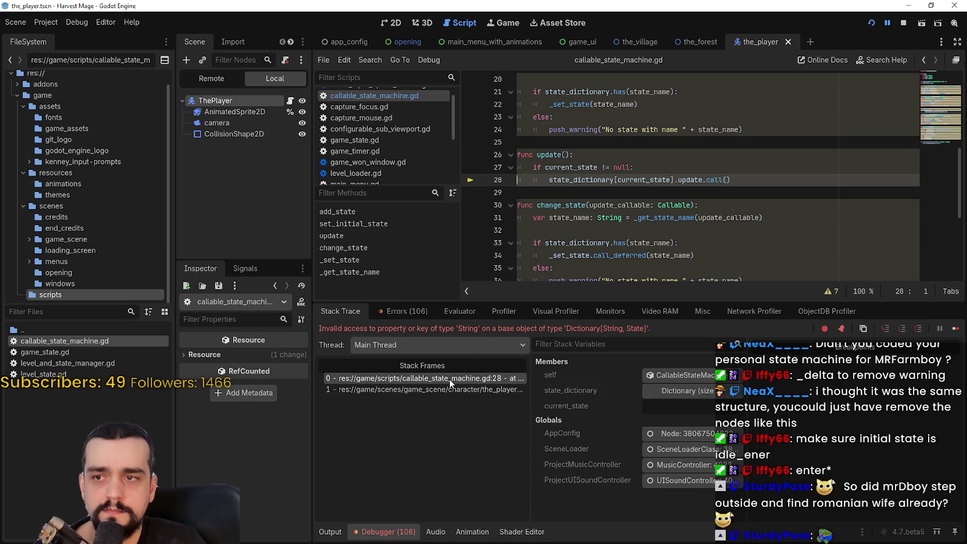
Inspect state_dictionary and current_state on line 28, expanding the idle_update entry
{"action": "double_click", "coordinate": [603, 180]}
{"action": "double_click", "coordinate": [648, 180]}
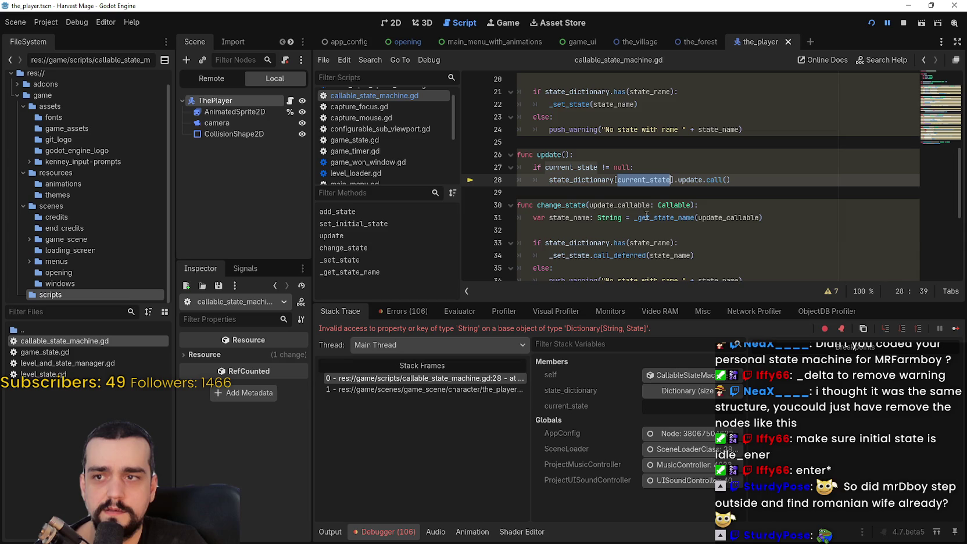
{"action": "scroll", "coordinate": [624, 215], "scroll_direction": "up", "scroll_amount": 4}
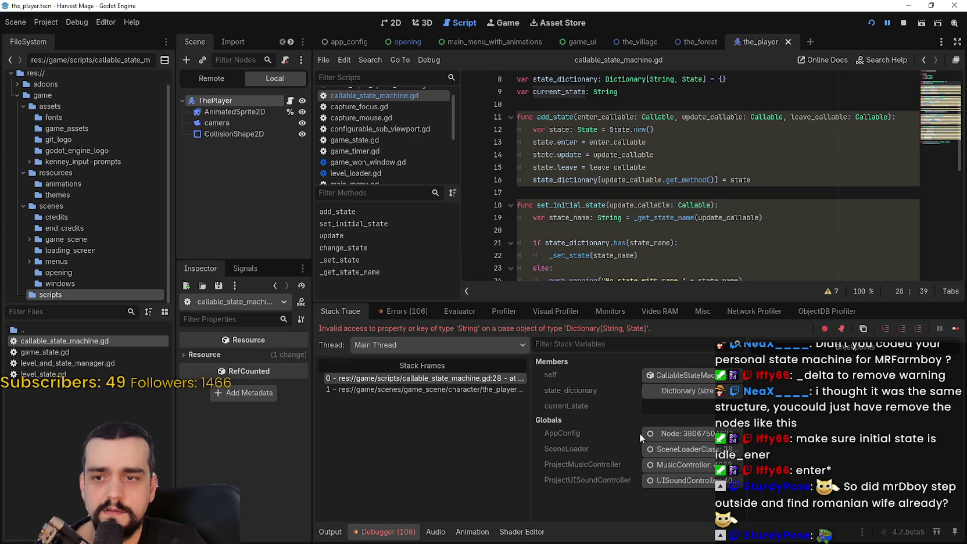
{"action": "left_click", "coordinate": [676, 391]}
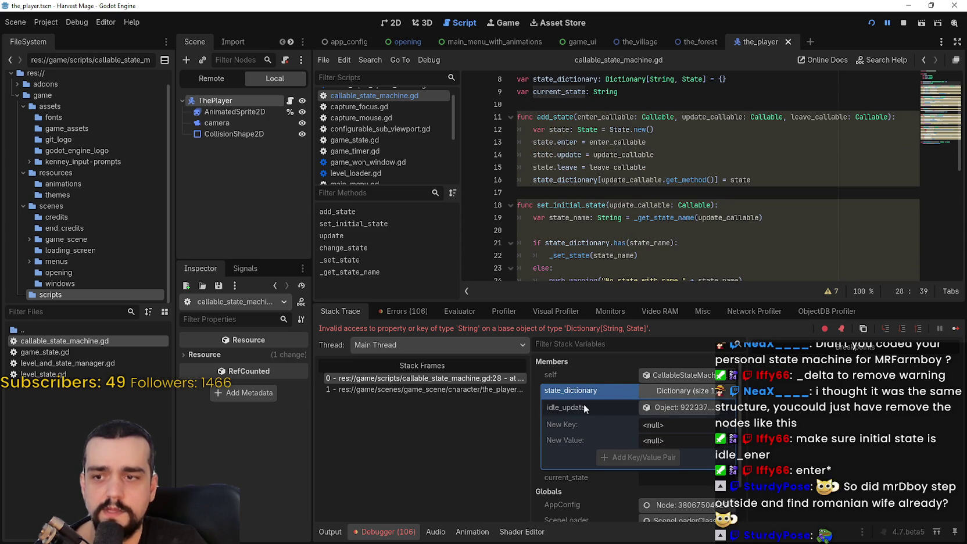
{"action": "left_click", "coordinate": [700, 406]}
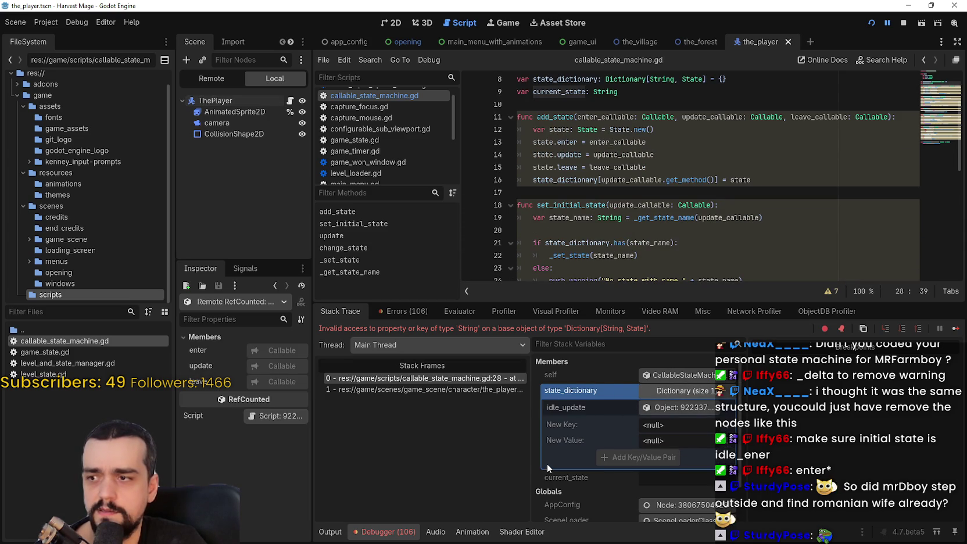
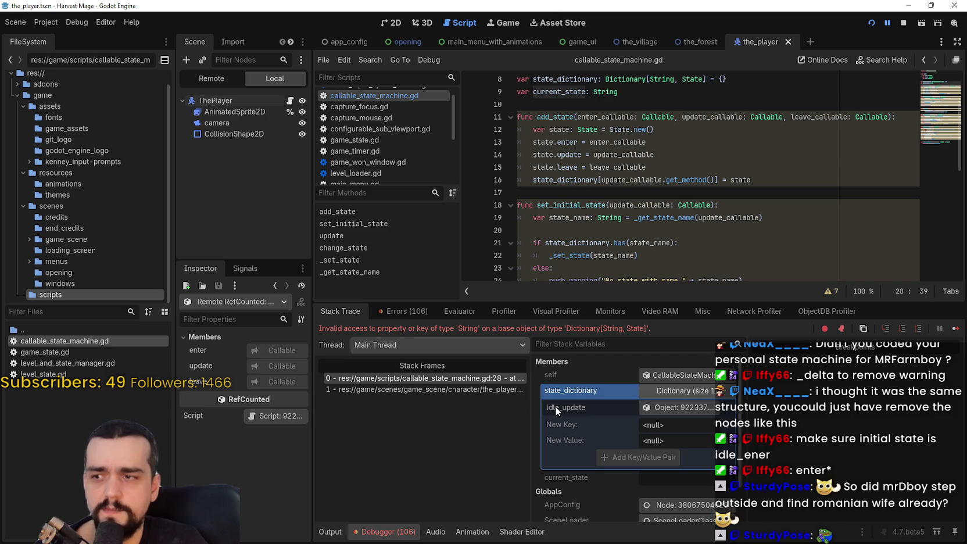
Inspect the paused state machine's self object and expand state_dictionary to see idle_update's enter, update and leave Callables
{"action": "left_click", "coordinate": [687, 378]}
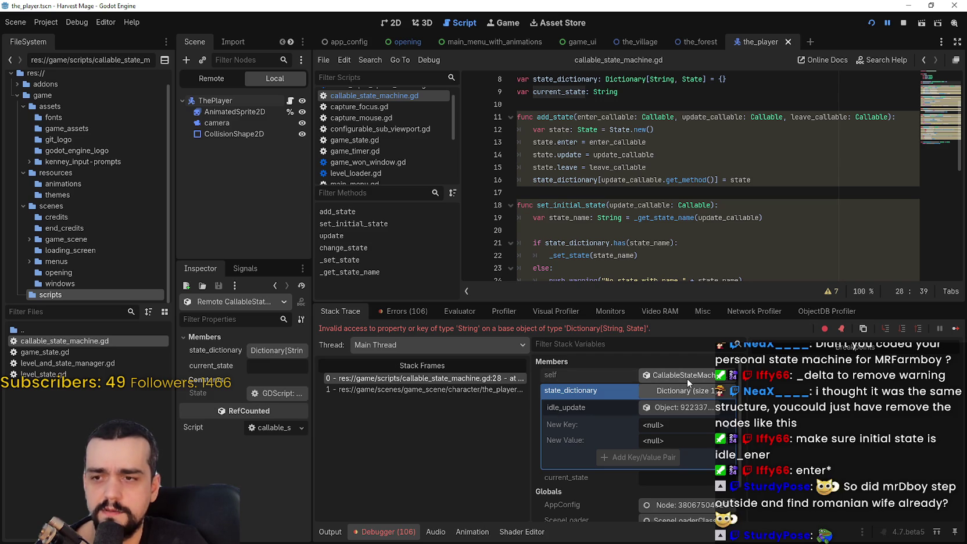
{"action": "left_click_drag", "start_coordinate": [312, 291], "coordinate": [476, 291]}
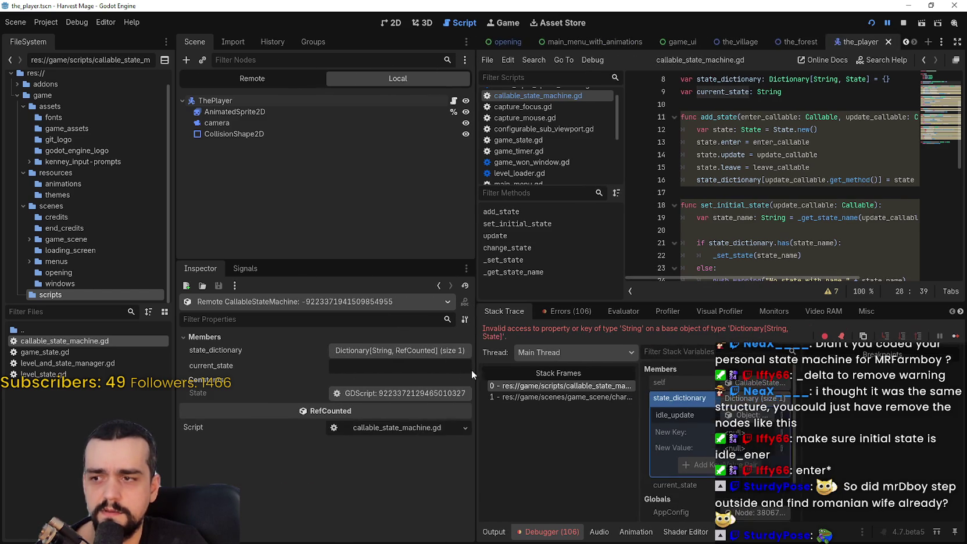
{"action": "left_click", "coordinate": [448, 352]}
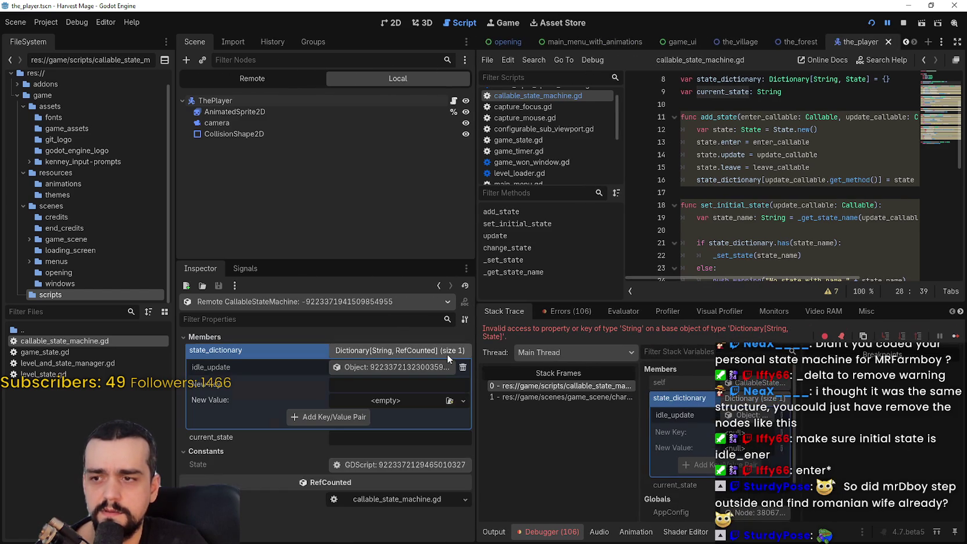
{"action": "left_click", "coordinate": [344, 367]}
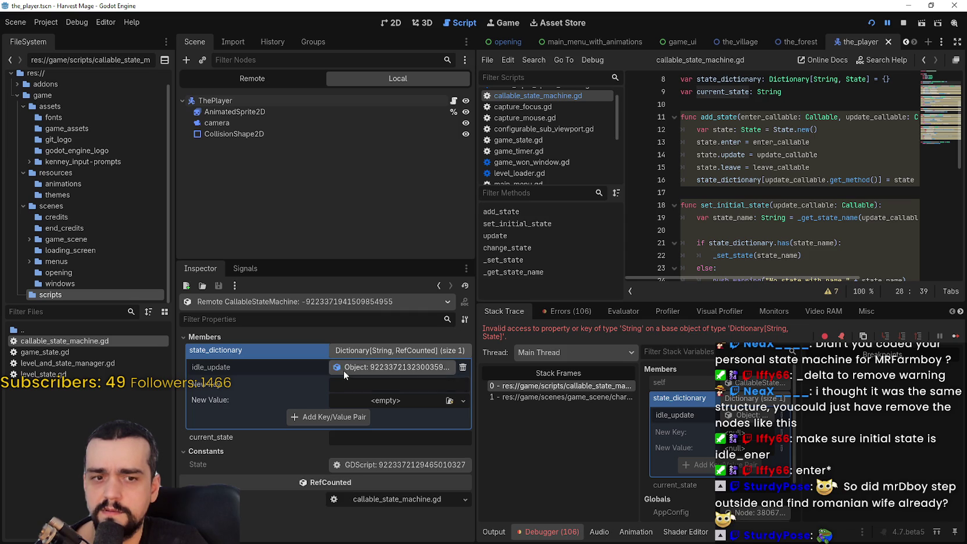
{"action": "scroll", "coordinate": [837, 110], "scroll_direction": "up", "scroll_amount": 2}
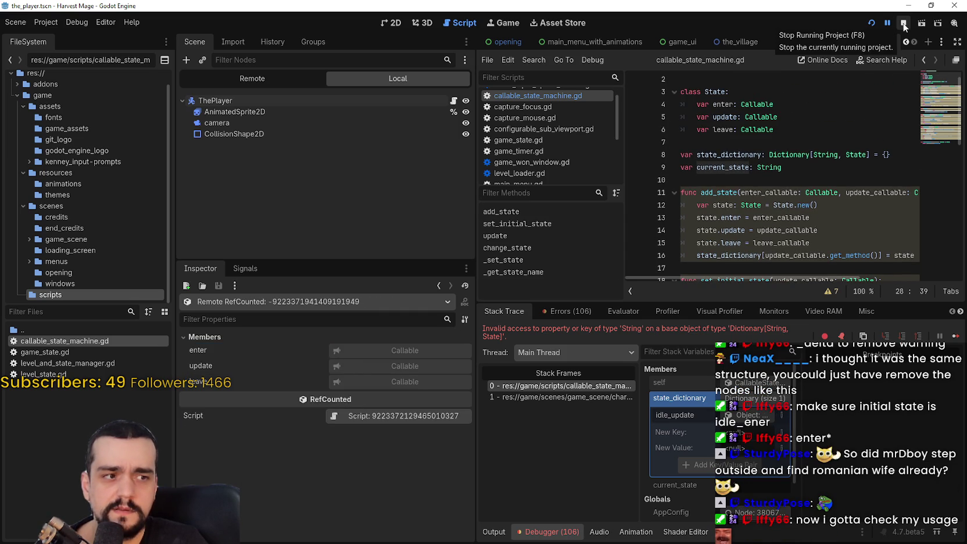
Stop the debug run and open the_player.gd at its idle_enter, idle_update and idle_exit callbacks
{"action": "left_click", "coordinate": [903, 24]}
{"action": "left_click", "coordinate": [457, 80]}
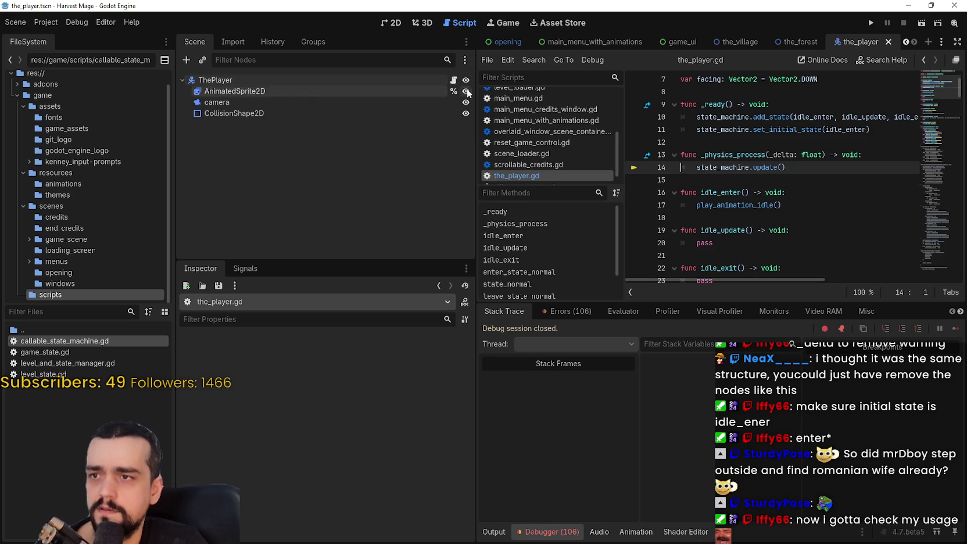
{"action": "left_click_drag", "start_coordinate": [475, 127], "coordinate": [302, 130]}
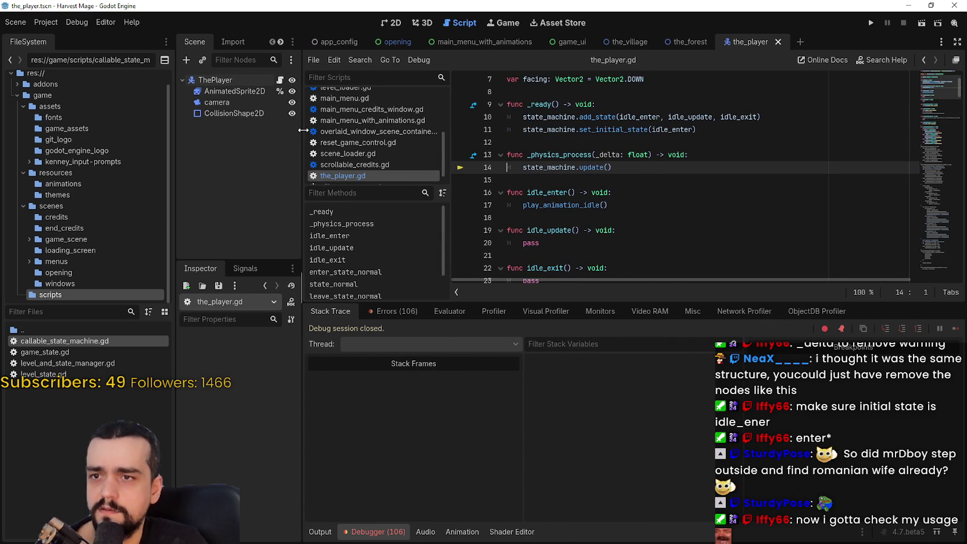
{"action": "double_click", "coordinate": [743, 122]}
{"action": "left_click_drag", "start_coordinate": [739, 118], "coordinate": [620, 118]}
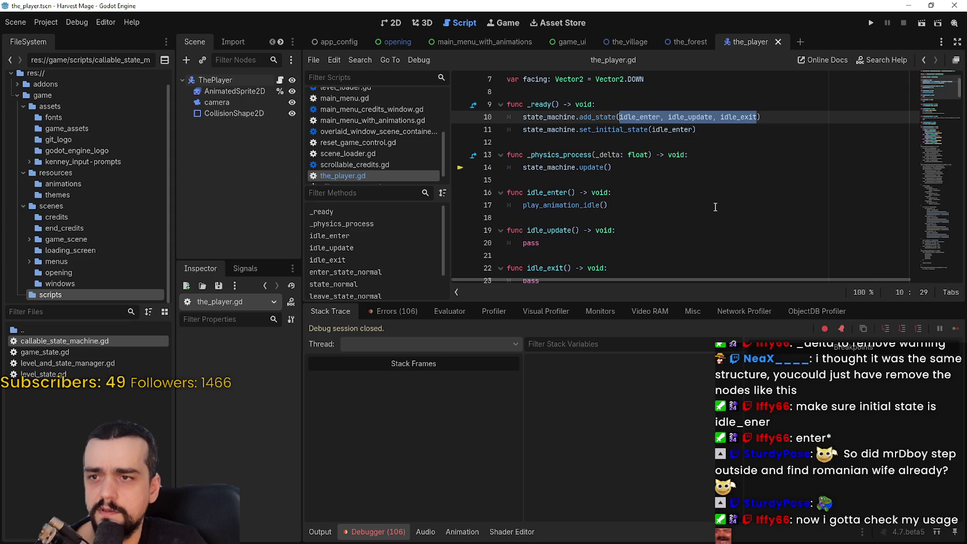
{"action": "scroll", "coordinate": [696, 194], "scroll_direction": "down", "scroll_amount": 2}
{"action": "scroll", "coordinate": [695, 193], "scroll_direction": "up", "scroll_amount": 3}
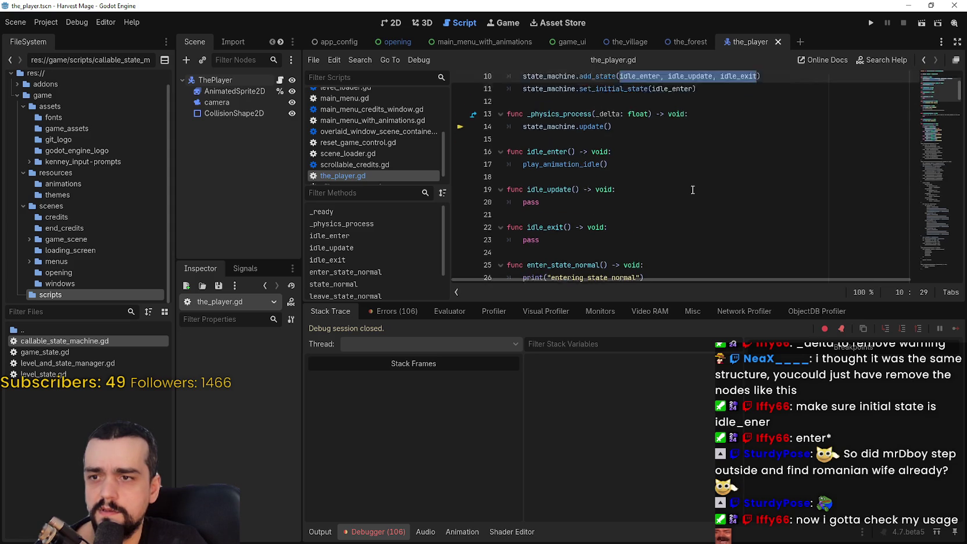
{"action": "scroll", "coordinate": [694, 191], "scroll_direction": "down", "scroll_amount": 1}
Add print("Idle Enter") after play_animation_idle() in idle_enter and copy that line
{"action": "left_click", "coordinate": [647, 207]}
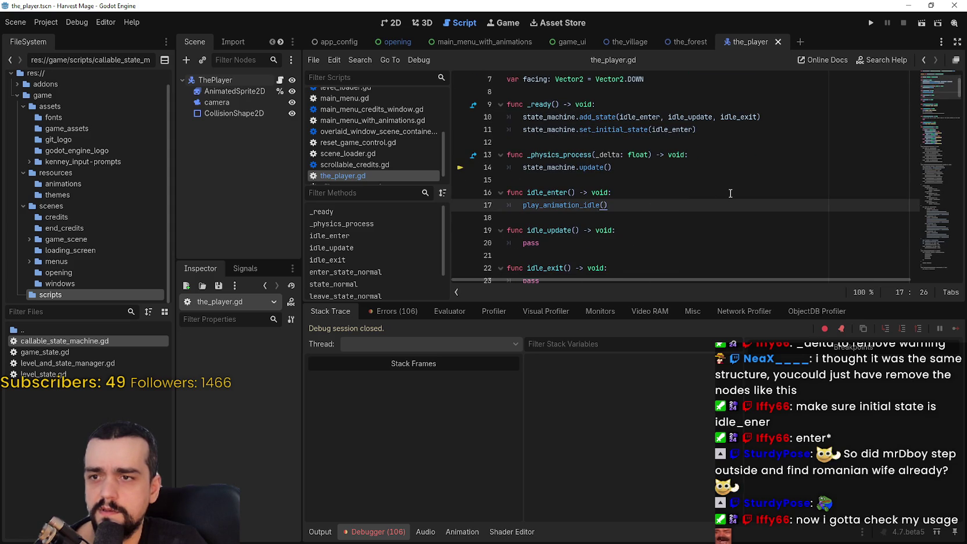
{"action": "key", "text": "Return"}
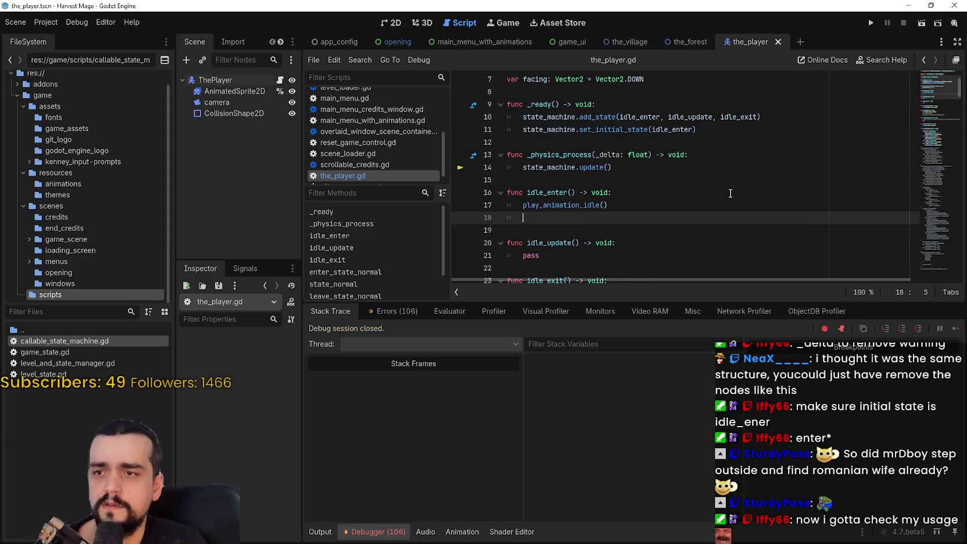
{"action": "type", "text": "print(\"I"}
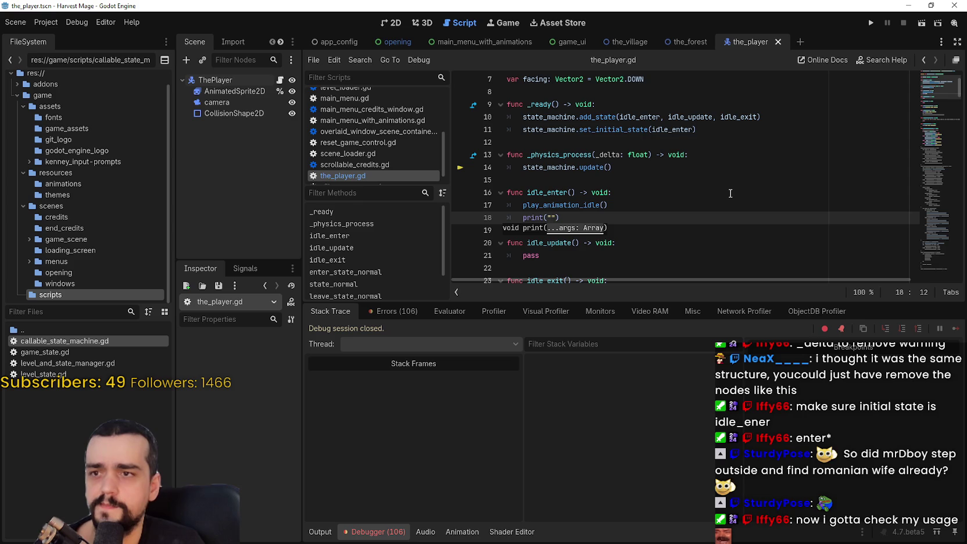
{"action": "type", "text": "dle Enter"}
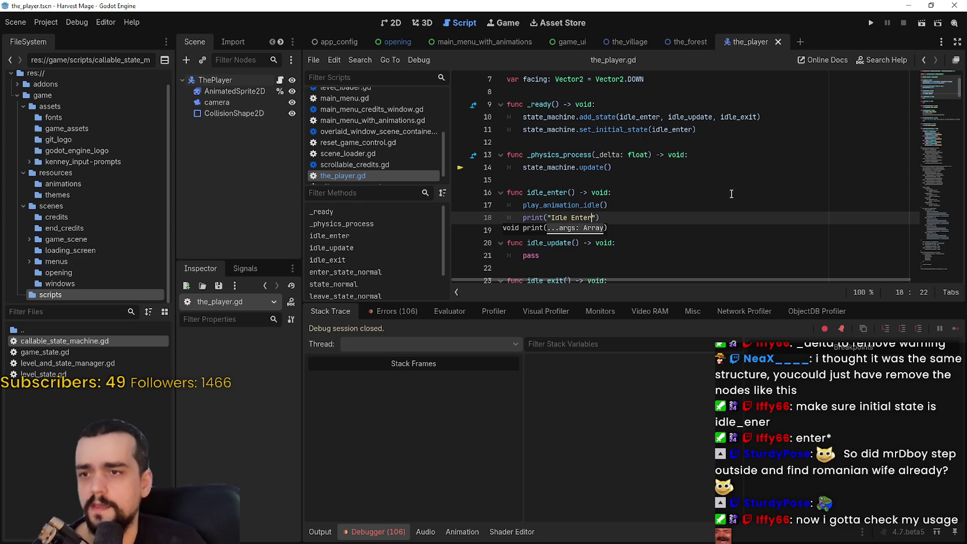
{"action": "key", "text": "End"}
{"action": "key", "text": "ctrl+shift+Left"}
{"action": "key", "text": "ctrl+shift+Left"}
{"action": "key", "text": "ctrl+shift+Left"}
{"action": "key", "text": "ctrl+c"}
Replace pass in idle_update with print("Idle Update")
{"action": "double_click", "coordinate": [547, 256]}
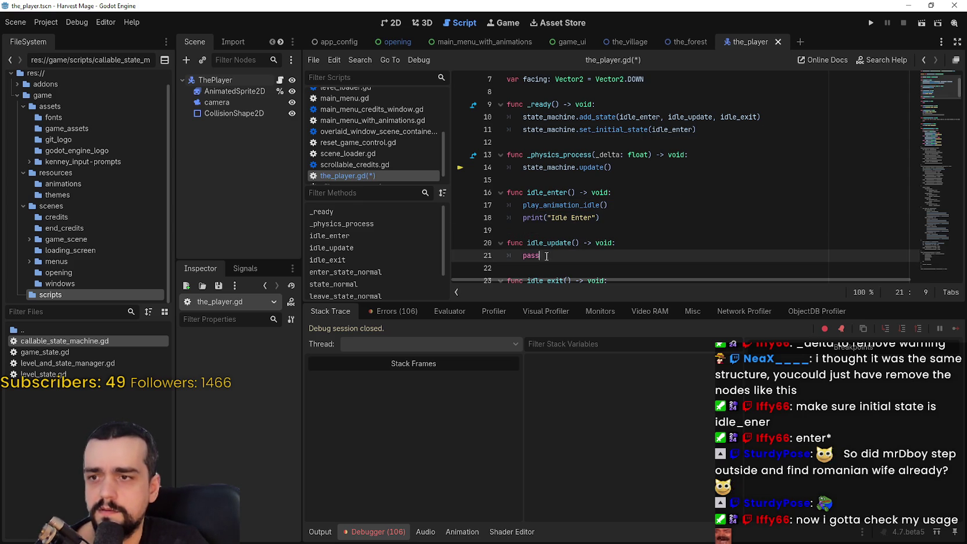
{"action": "key", "text": "ctrl+v"}
{"action": "double_click", "coordinate": [575, 257]}
{"action": "type", "text": "Update"}
{"action": "scroll", "coordinate": [557, 205], "scroll_direction": "down", "scroll_amount": 3}
Replace pass in idle_exit with print("Idle Exit"), then save and run the game with F5
{"action": "left_click", "coordinate": [552, 179]}
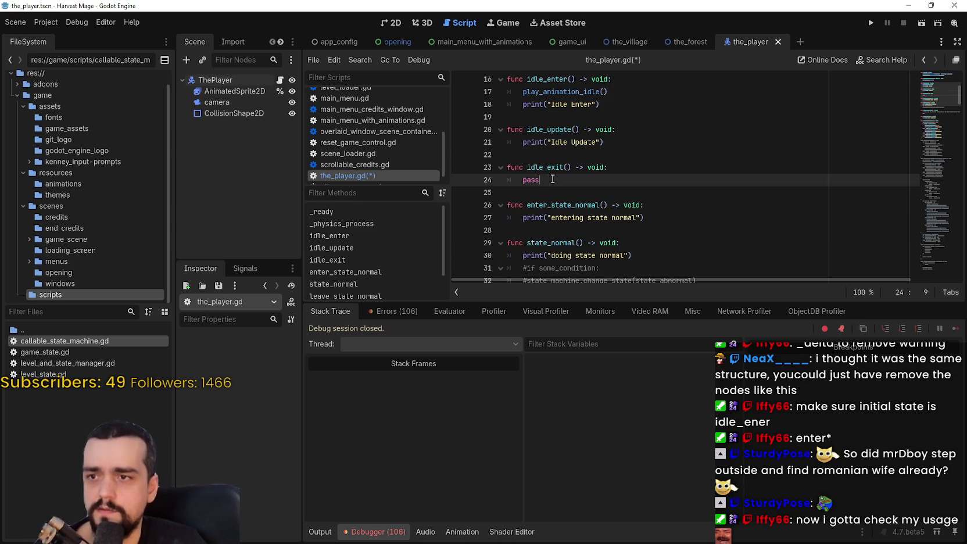
{"action": "double_click", "coordinate": [531, 180]}
{"action": "key", "text": "ctrl+v"}
{"action": "double_click", "coordinate": [579, 180]}
{"action": "key", "text": "BackSpace"}
{"action": "type", "text": "t"}
{"action": "key", "text": "F5"}
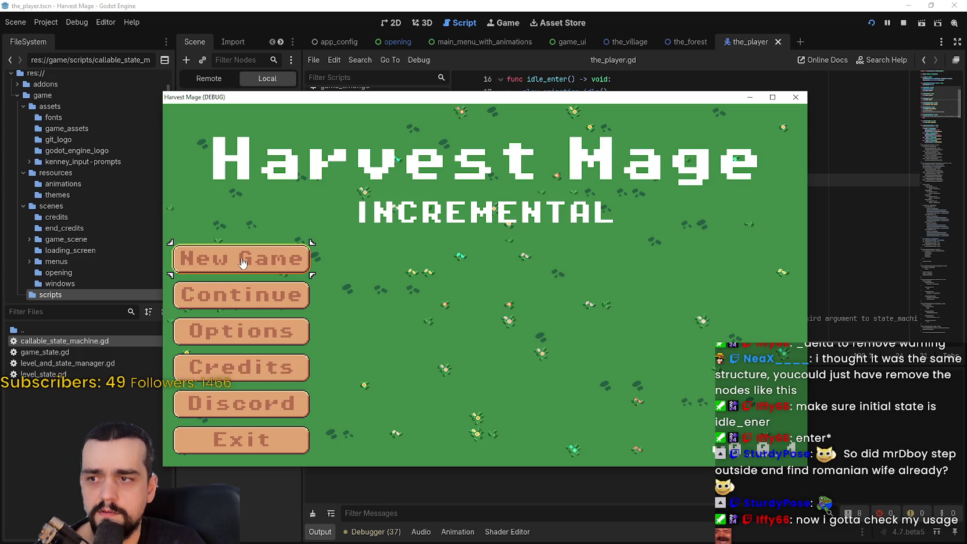
Start a New Game in the relaunched run and check the Output log
{"action": "left_click", "coordinate": [250, 257]}
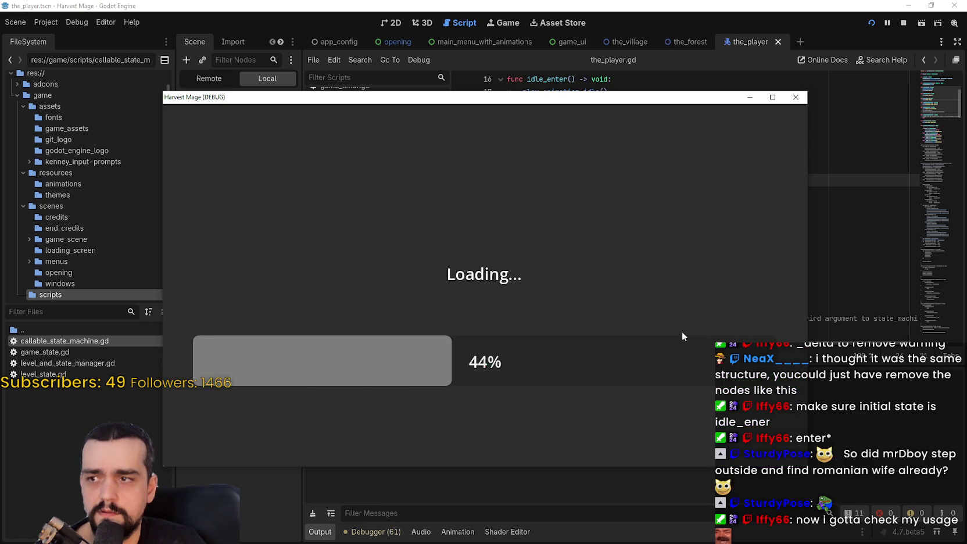
{"action": "left_click", "coordinate": [319, 532]}
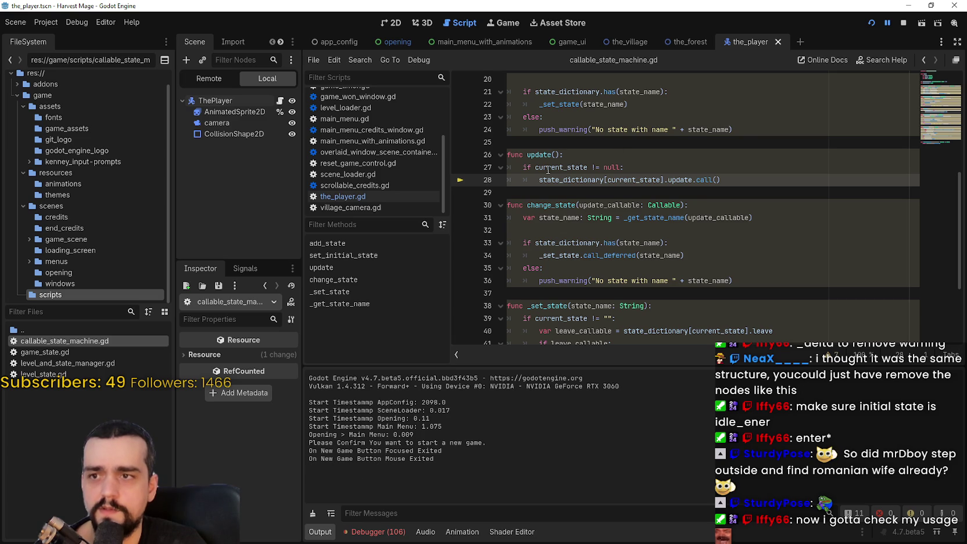
{"action": "scroll", "coordinate": [571, 263], "scroll_direction": "up", "scroll_amount": 2}
{"action": "mouse_move", "coordinate": [571, 259]}
{"action": "scroll", "coordinate": [573, 260], "scroll_direction": "up", "scroll_amount": 3}
{"action": "scroll", "coordinate": [574, 207], "scroll_direction": "up", "scroll_amount": 2}
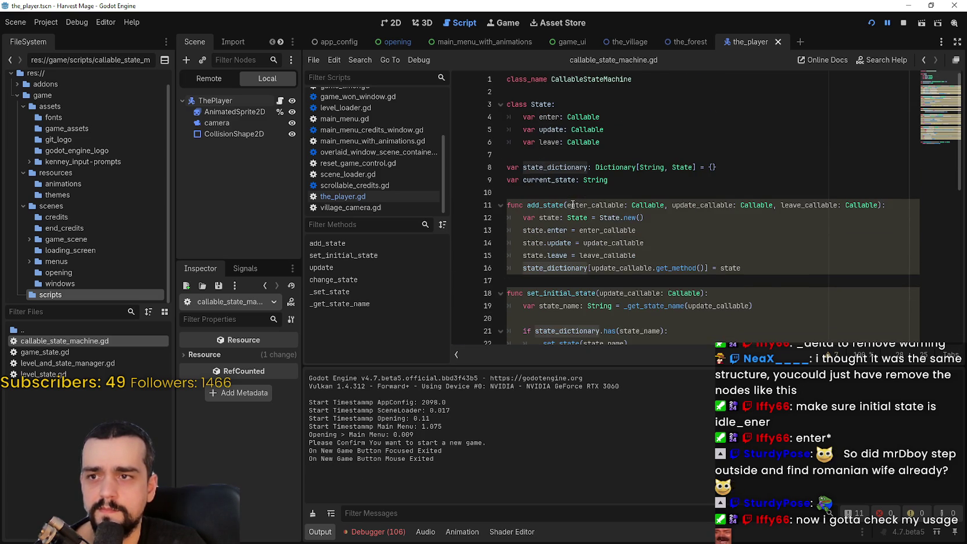
Review the state_dictionary declaration and update() in callable_state_machine.gd, then return to the Debugger stack trace
{"action": "left_click", "coordinate": [739, 165]}
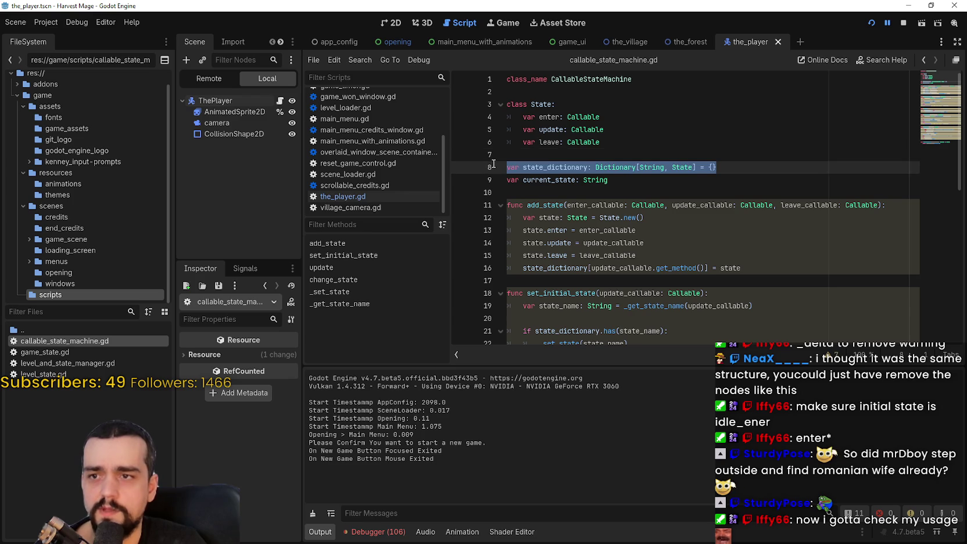
{"action": "triple_click", "coordinate": [739, 163]}
{"action": "scroll", "coordinate": [739, 163], "scroll_direction": "down", "scroll_amount": 4}
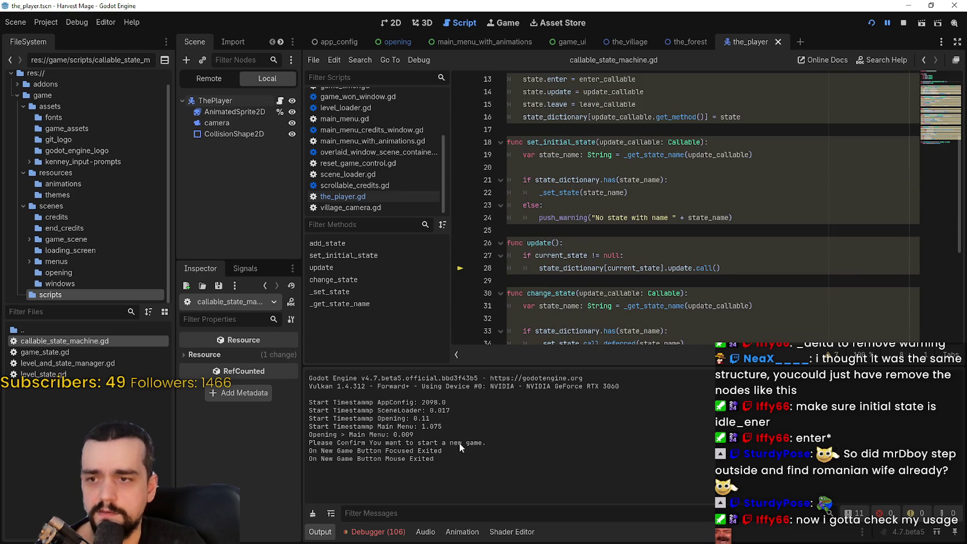
{"action": "scroll", "coordinate": [616, 182], "scroll_direction": "down", "scroll_amount": 3}
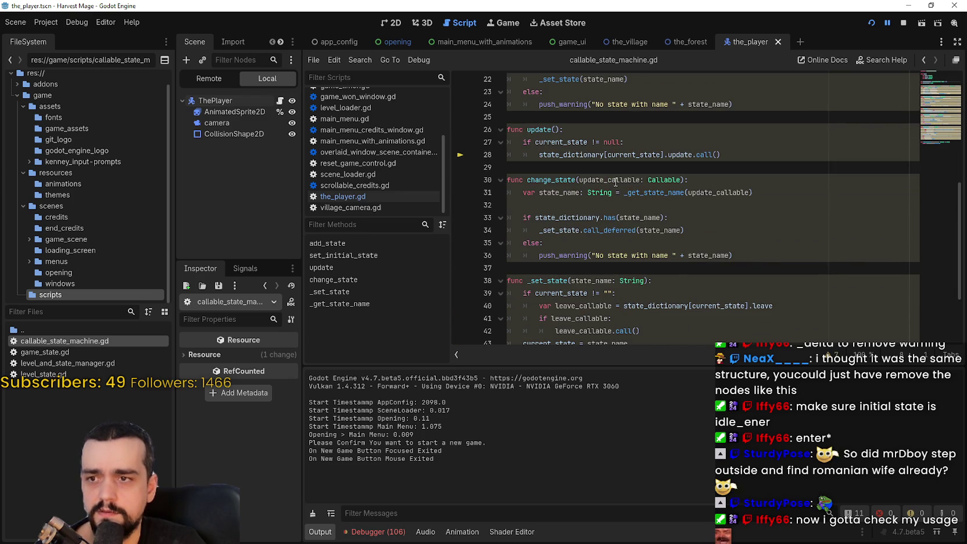
{"action": "double_click", "coordinate": [585, 155]}
{"action": "double_click", "coordinate": [556, 142]}
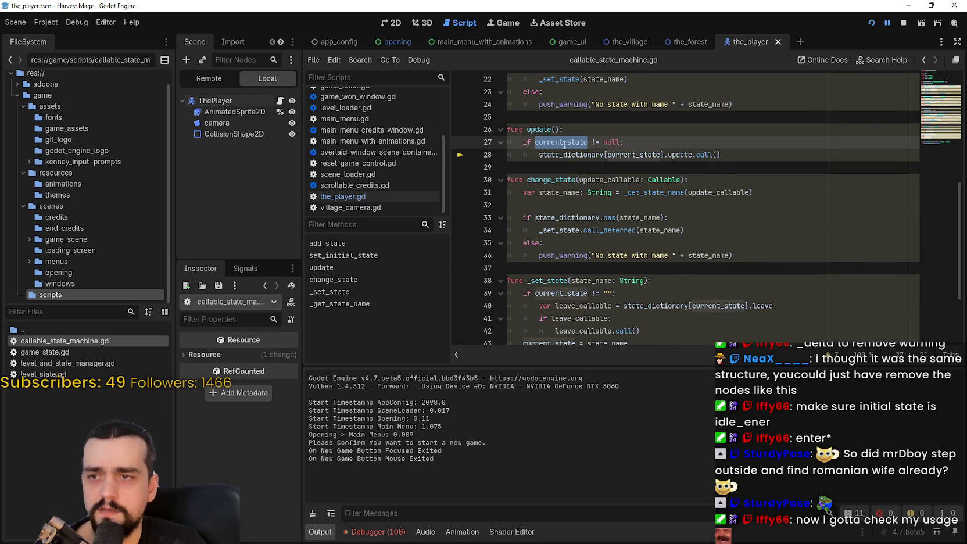
{"action": "left_click", "coordinate": [604, 127]}
{"action": "mouse_move", "coordinate": [641, 158]}
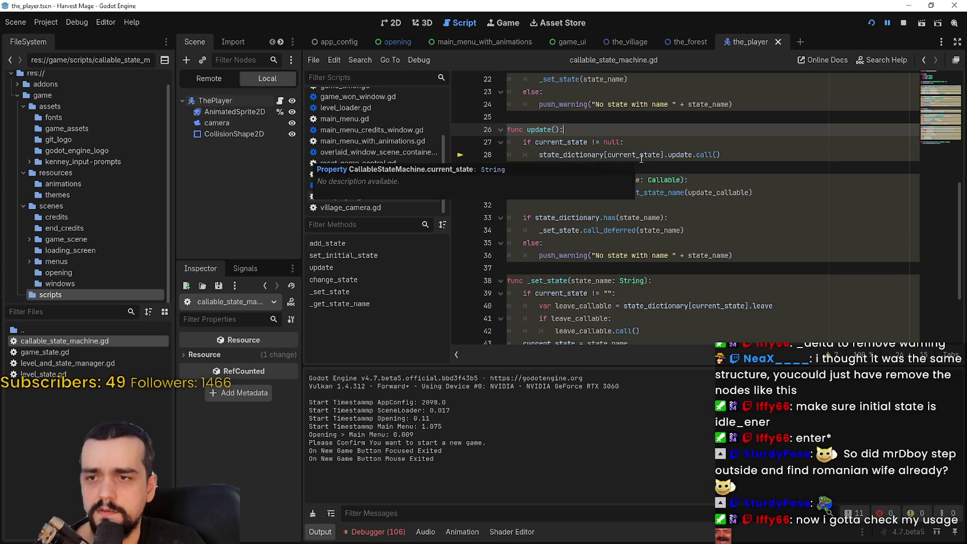
{"action": "left_click", "coordinate": [378, 532]}
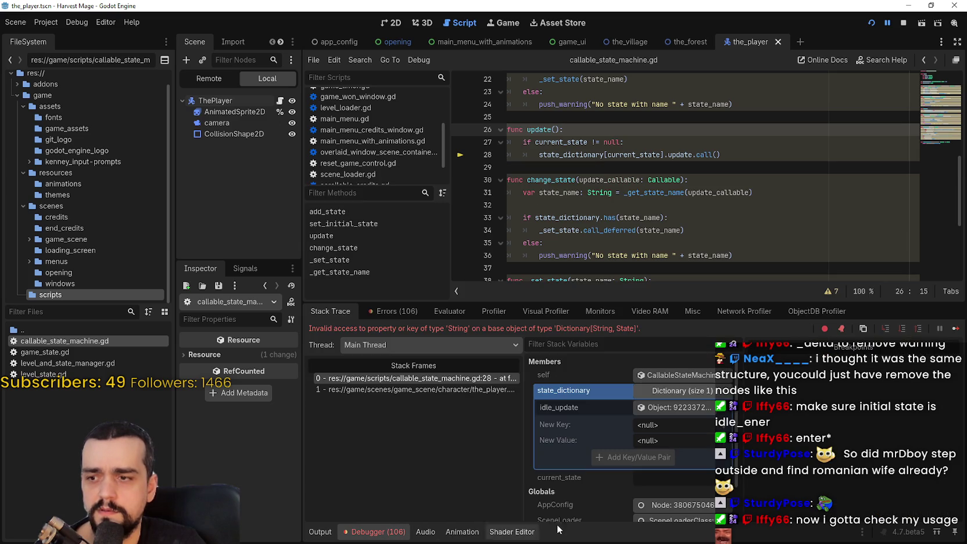
Inspect the remote state machine's members and script, expanding state_dictionary in the widened Inspector
{"action": "left_click", "coordinate": [684, 409]}
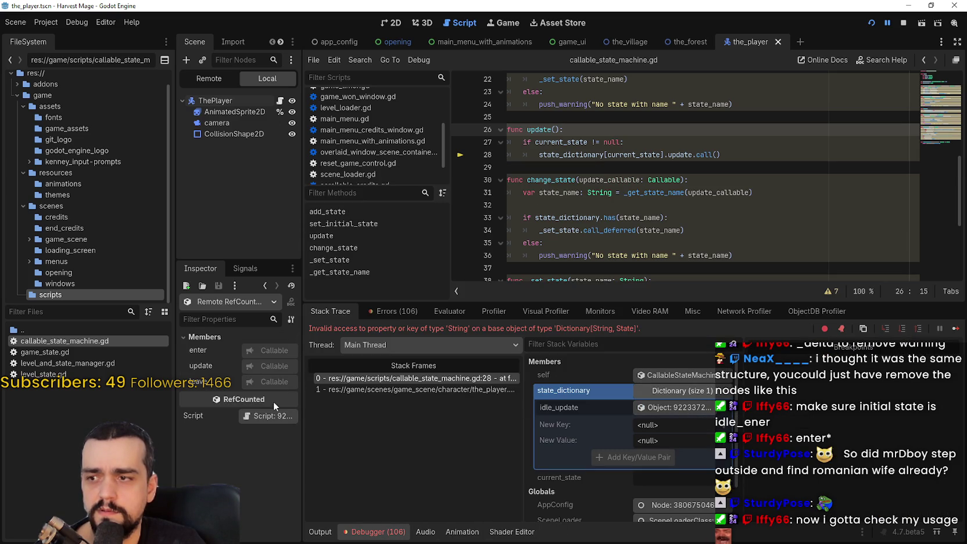
{"action": "left_click_drag", "start_coordinate": [300, 393], "coordinate": [464, 392]}
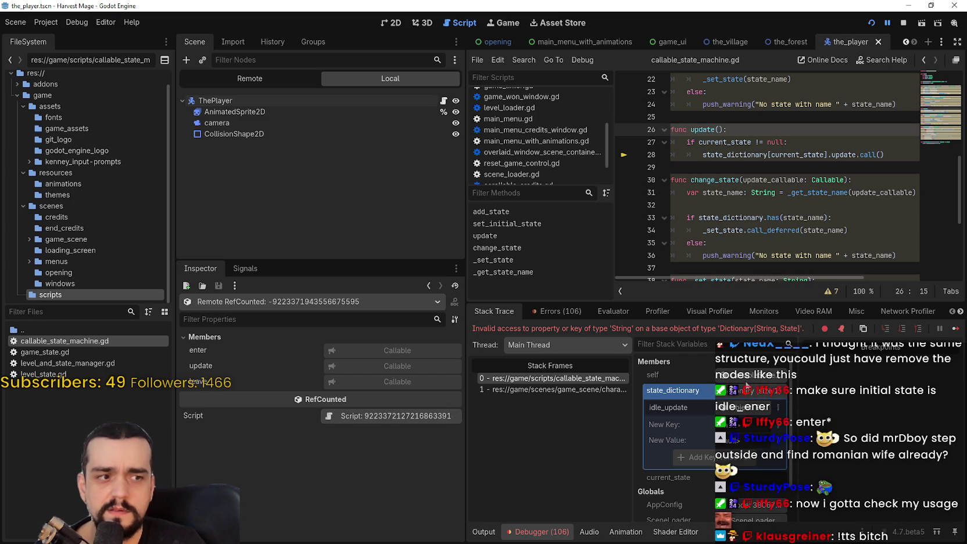
{"action": "left_click", "coordinate": [653, 375]}
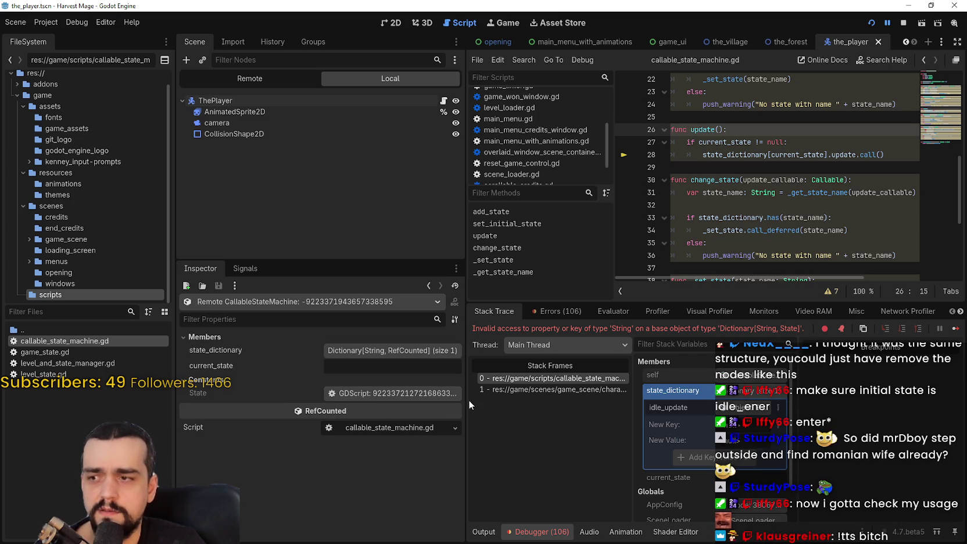
{"action": "left_click_drag", "start_coordinate": [469, 405], "coordinate": [546, 405]}
{"action": "left_click", "coordinate": [512, 397]}
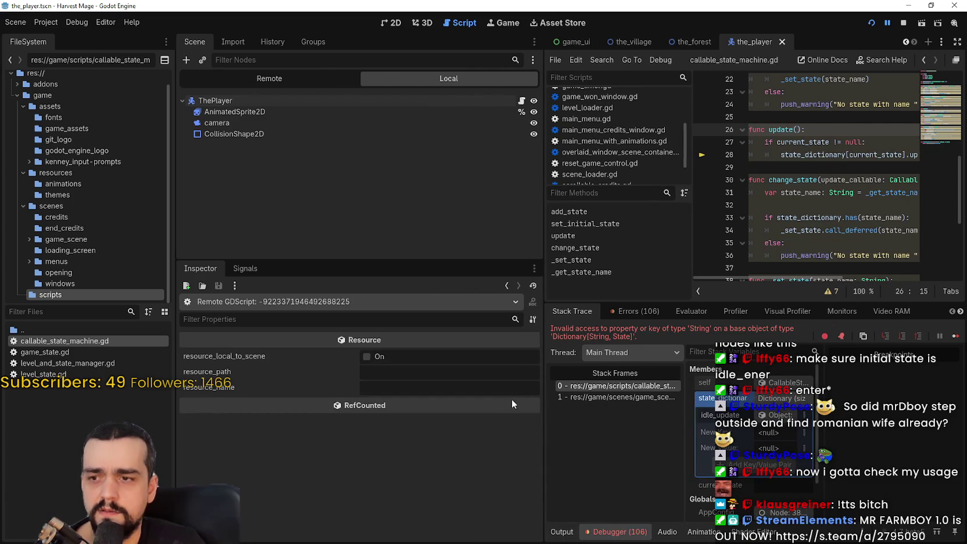
{"action": "left_click", "coordinate": [506, 285]}
{"action": "left_click", "coordinate": [439, 355]}
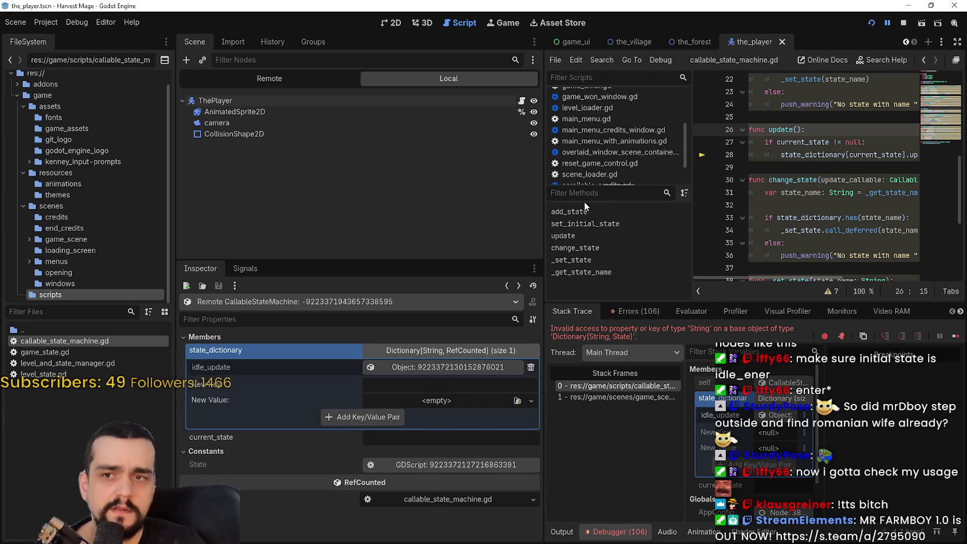
Look up the set_initial_state function in callable_state_machine.gd
{"action": "left_click", "coordinate": [720, 168]}
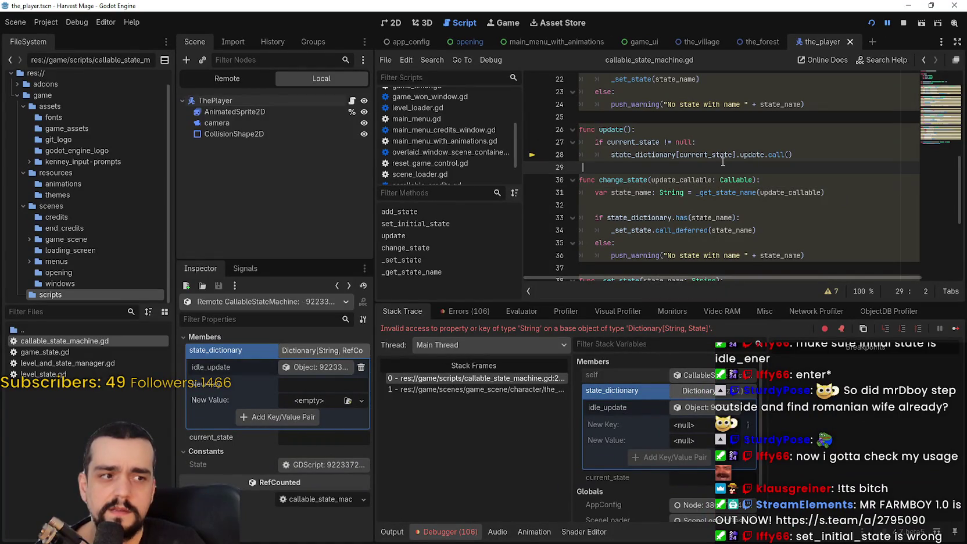
{"action": "scroll", "coordinate": [720, 164], "scroll_direction": "up", "scroll_amount": 6}
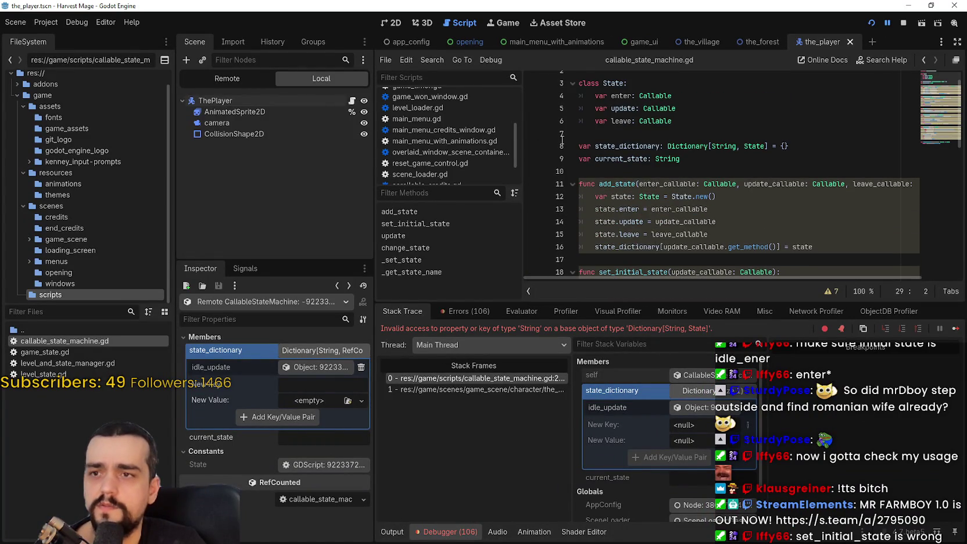
{"action": "scroll", "coordinate": [638, 174], "scroll_direction": "down", "scroll_amount": 2}
{"action": "double_click", "coordinate": [638, 196]}
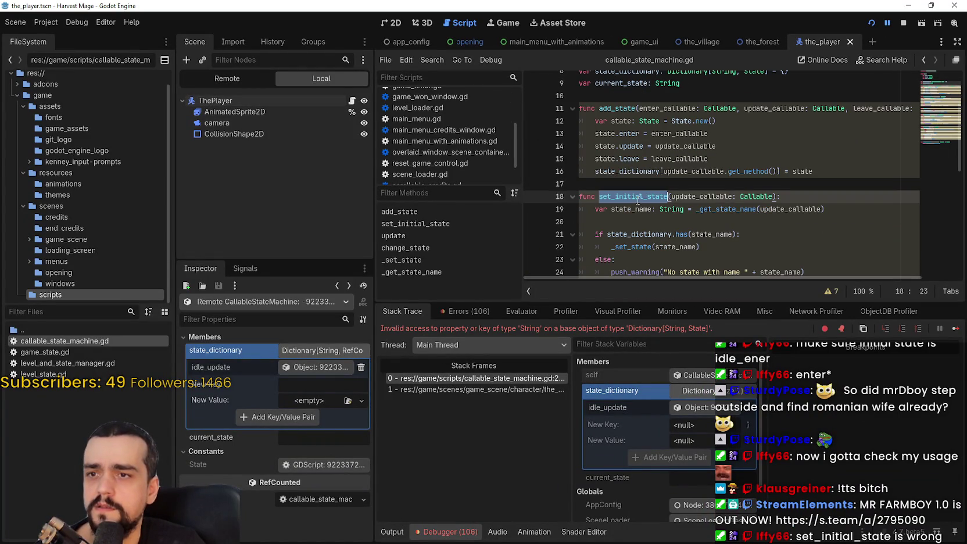
Find line 11's set_initial_state(idle_enter) call in the_player.gd, then stop the game
{"action": "left_click", "coordinate": [352, 100]}
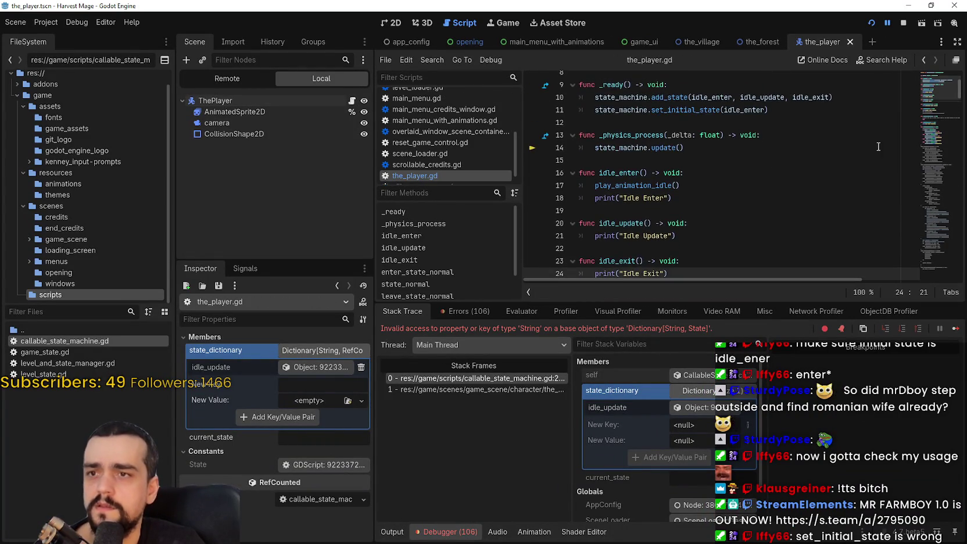
{"action": "scroll", "coordinate": [947, 91], "scroll_direction": "up", "scroll_amount": 3}
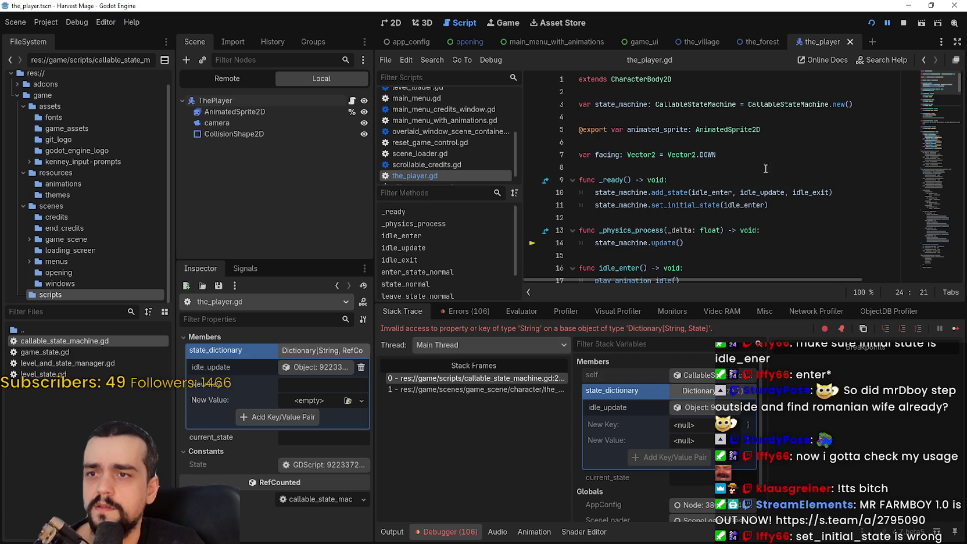
{"action": "double_click", "coordinate": [682, 206]}
{"action": "key", "text": "End"}
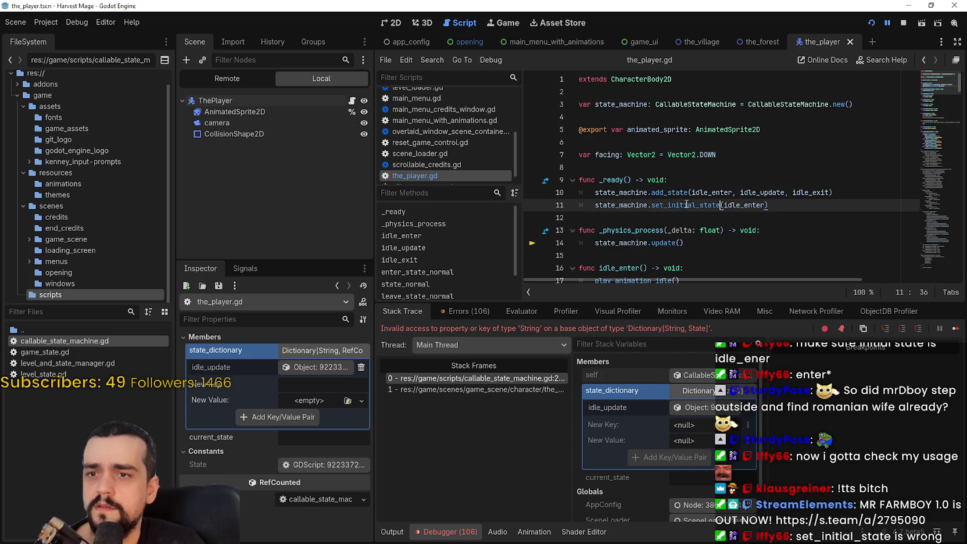
{"action": "double_click", "coordinate": [744, 205]}
{"action": "left_click", "coordinate": [903, 23]}
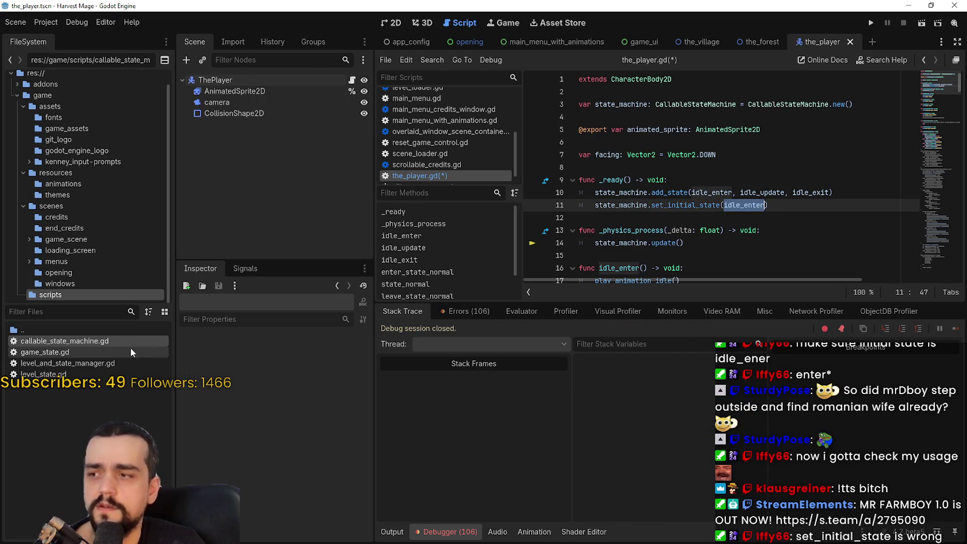
Open callable_state_machine.gd and read set_initial_state, which looks up states by update_callable's name
{"action": "double_click", "coordinate": [64, 341]}
{"action": "left_click", "coordinate": [740, 231]}
{"action": "scroll", "coordinate": [740, 243], "scroll_direction": "down", "scroll_amount": 1}
{"action": "left_click", "coordinate": [708, 230]}
{"action": "scroll", "coordinate": [708, 235], "scroll_direction": "down", "scroll_amount": 1}
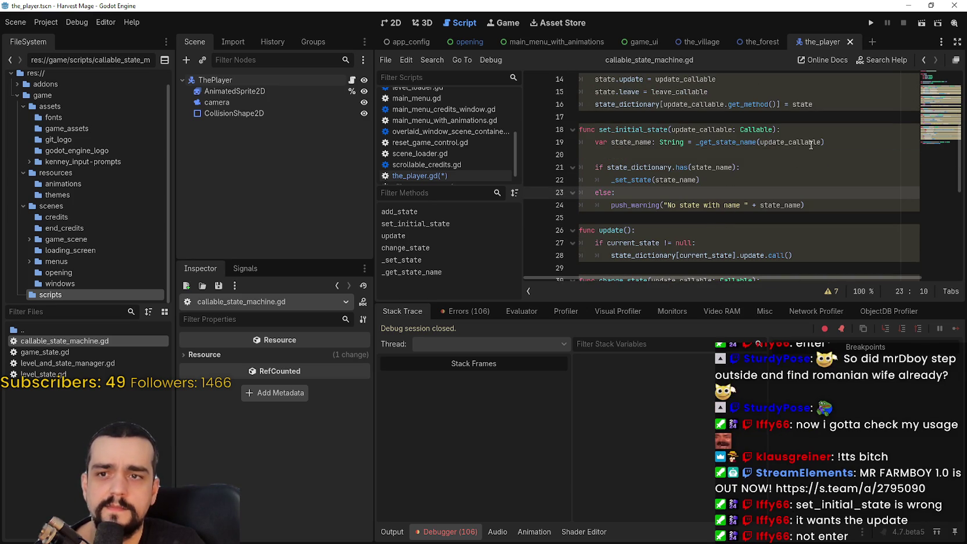
{"action": "mouse_move", "coordinate": [811, 145]}
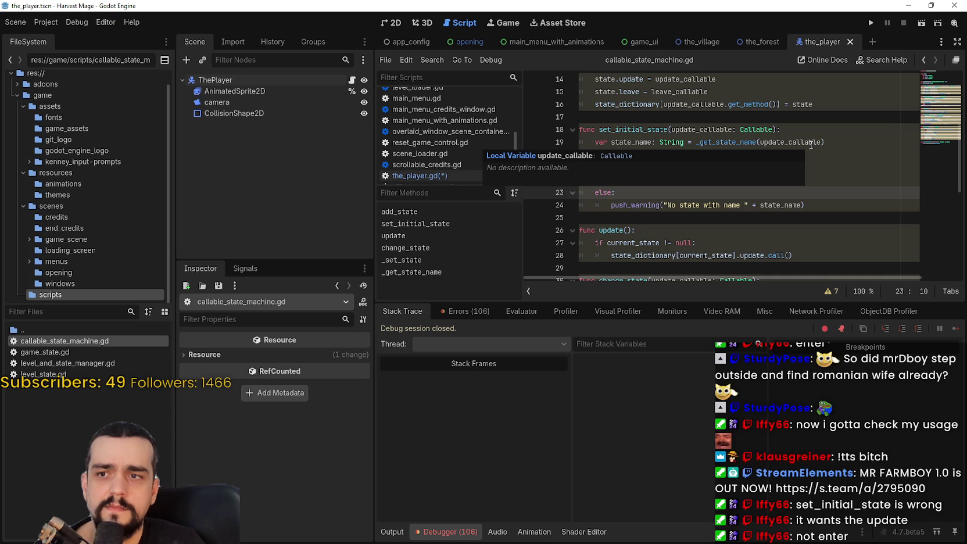
{"action": "double_click", "coordinate": [811, 142]}
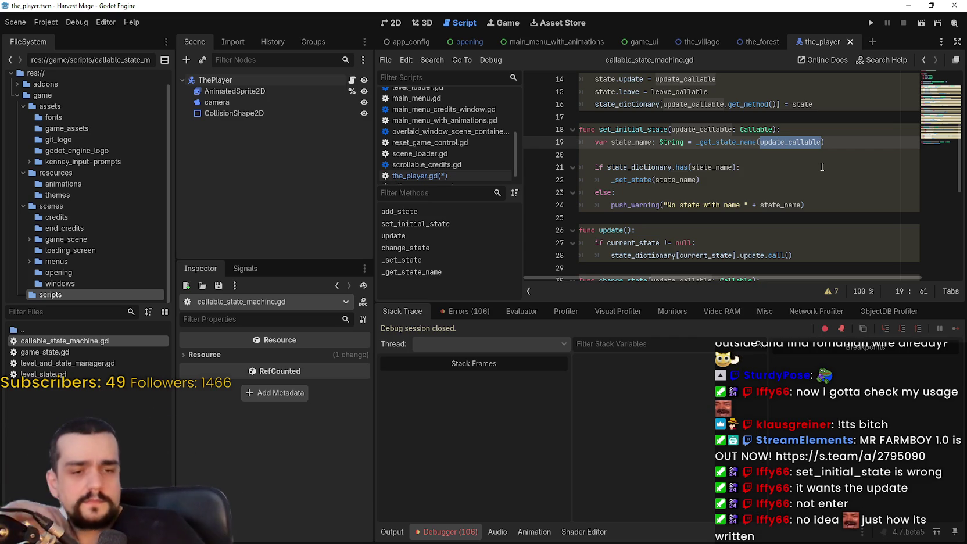
{"action": "scroll", "coordinate": [739, 183], "scroll_direction": "up", "scroll_amount": 1}
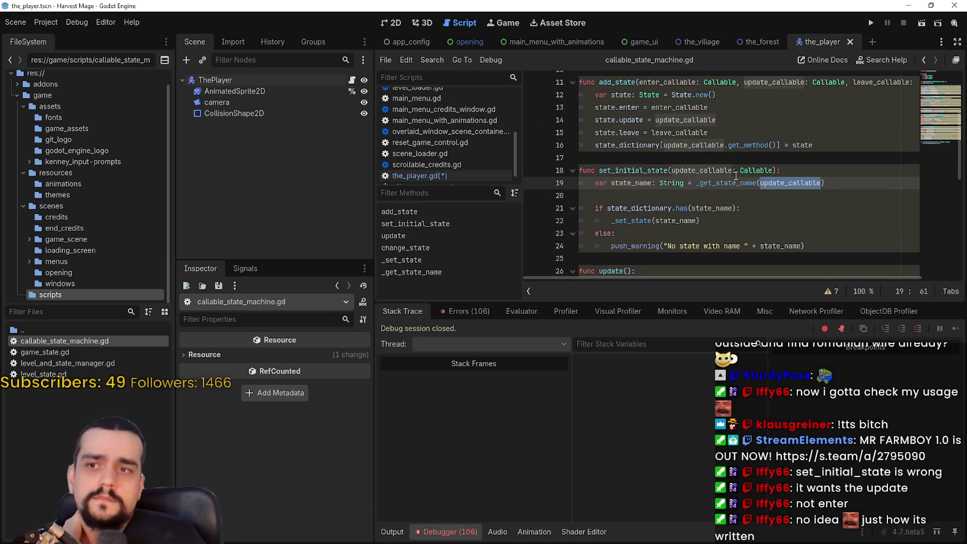
{"action": "scroll", "coordinate": [734, 178], "scroll_direction": "up", "scroll_amount": 3}
{"action": "scroll", "coordinate": [730, 181], "scroll_direction": "down", "scroll_amount": 1}
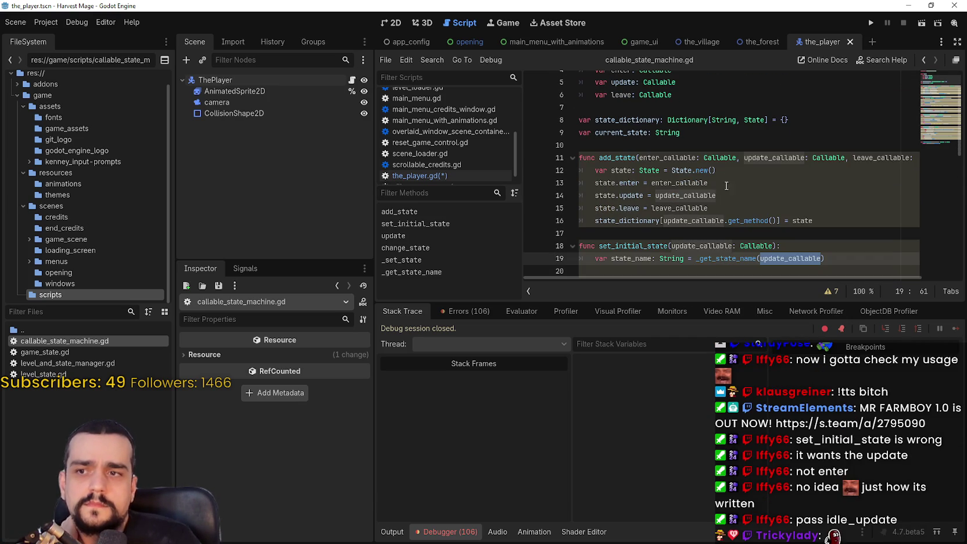
{"action": "scroll", "coordinate": [689, 191], "scroll_direction": "down", "scroll_amount": 1}
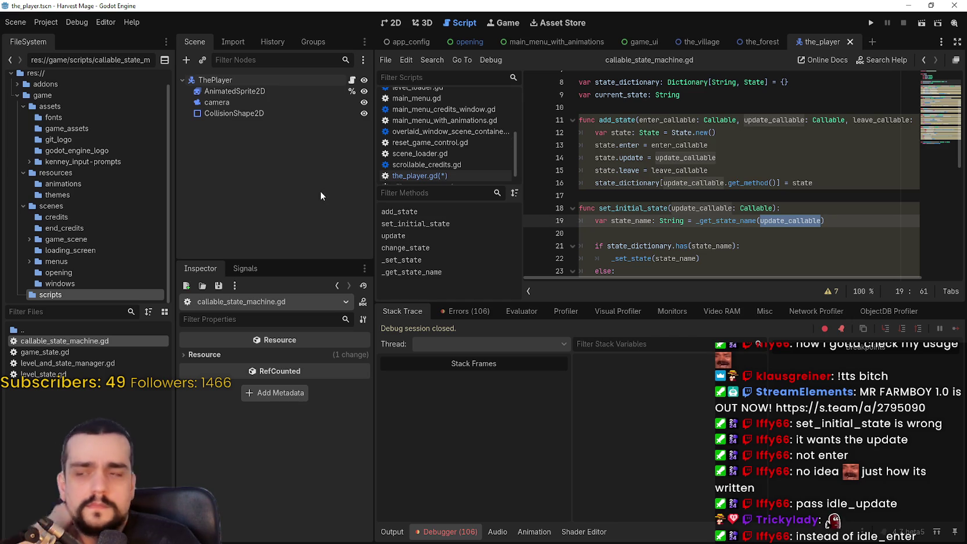
Change line 11's set_initial_state argument to idle_update and save the_player.gd
{"action": "left_click", "coordinate": [352, 79]}
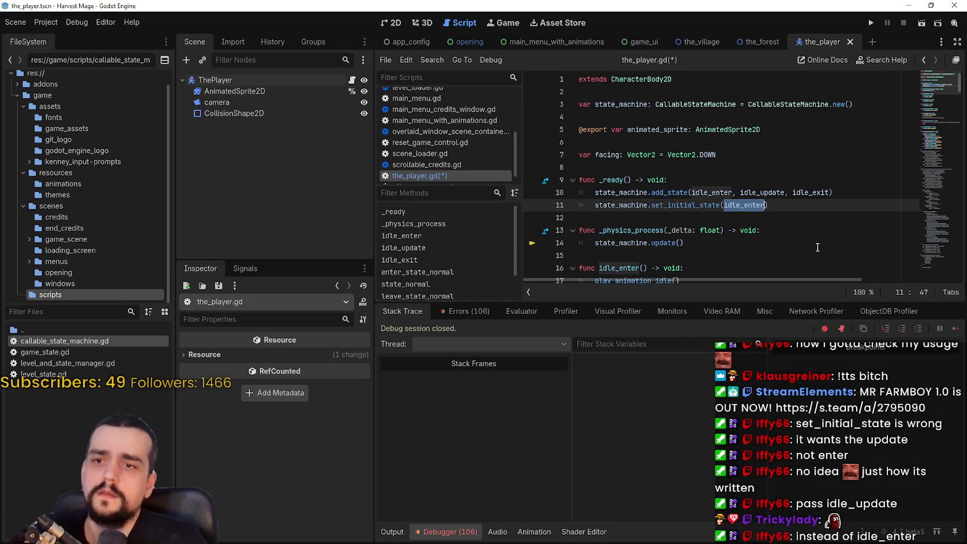
{"action": "type", "text": "idle_enter"}
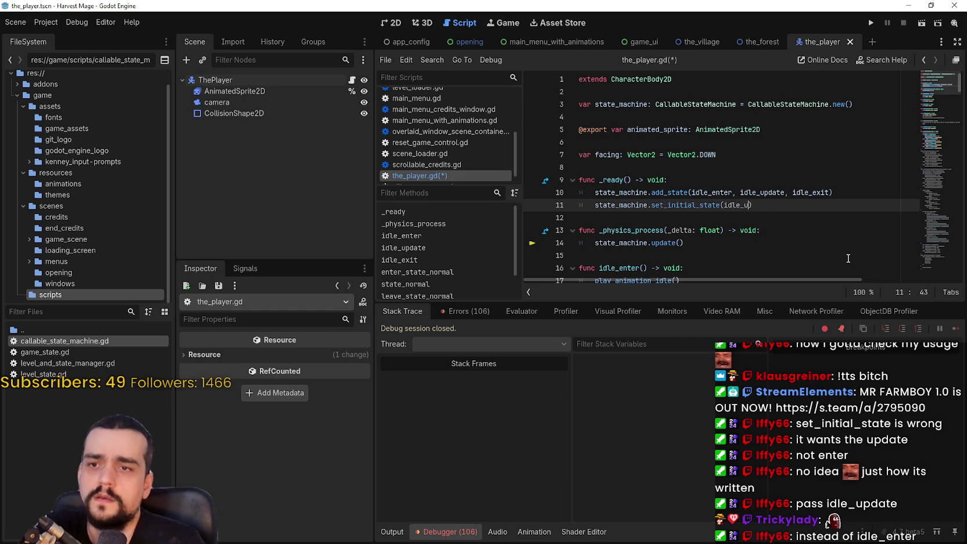
{"action": "type", "text": "pdate"}
{"action": "key", "text": "ctrl+s"}
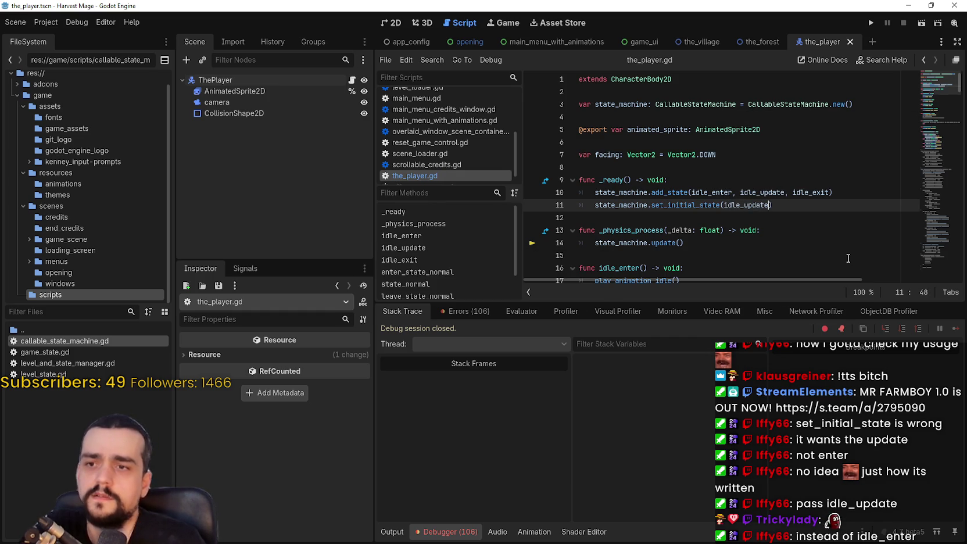
{"action": "scroll", "coordinate": [814, 244], "scroll_direction": "down", "scroll_amount": 2}
Run the game and start a New Game to test the idle_update initial state
{"action": "left_click", "coordinate": [723, 217]}
{"action": "scroll", "coordinate": [739, 234], "scroll_direction": "down", "scroll_amount": 1}
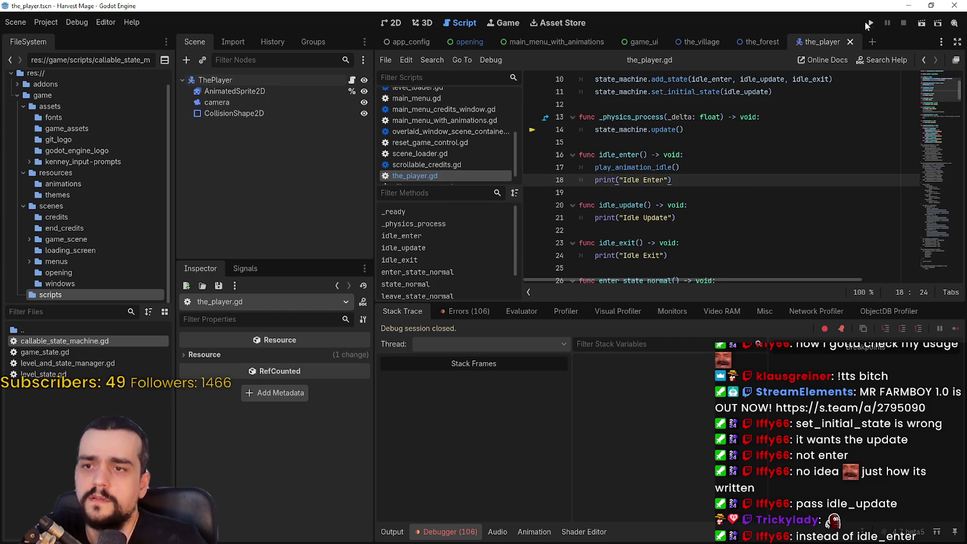
{"action": "left_click", "coordinate": [870, 23]}
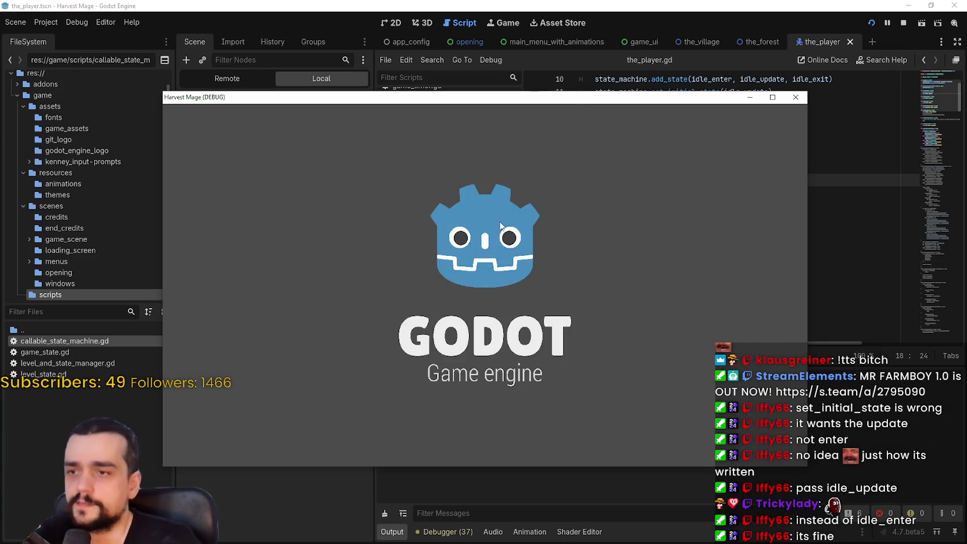
{"action": "key", "text": "Return"}
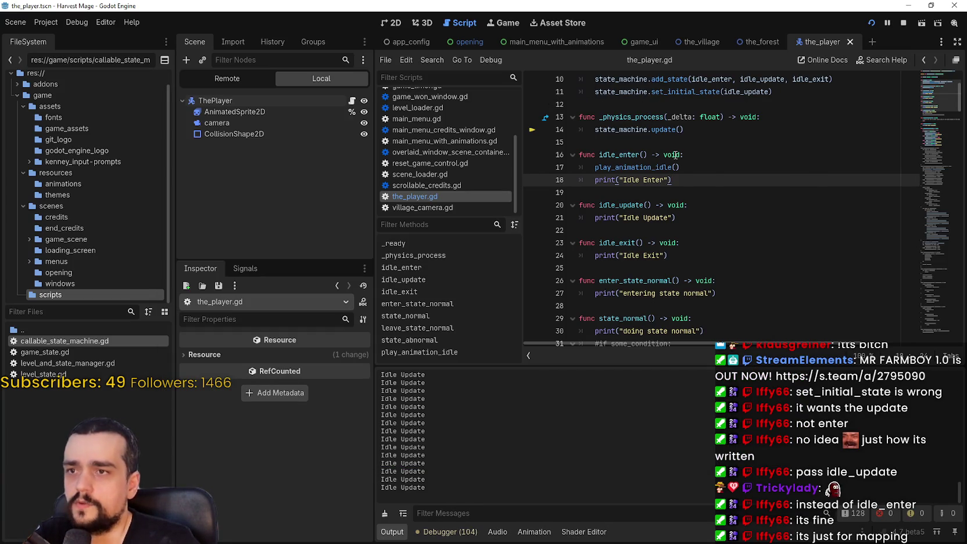
{"action": "left_click", "coordinate": [676, 155]}
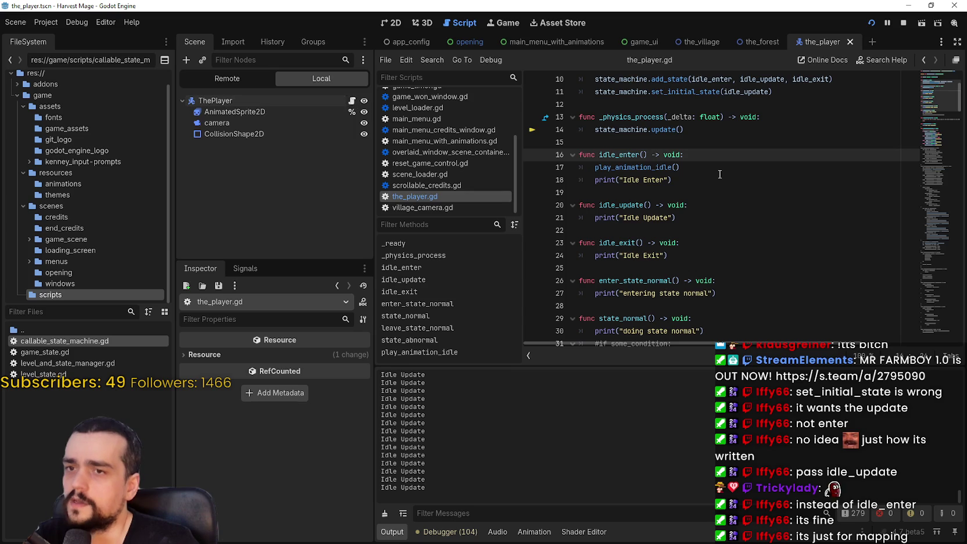
{"action": "scroll", "coordinate": [742, 168], "scroll_direction": "up", "scroll_amount": 3}
{"action": "left_click", "coordinate": [802, 201]}
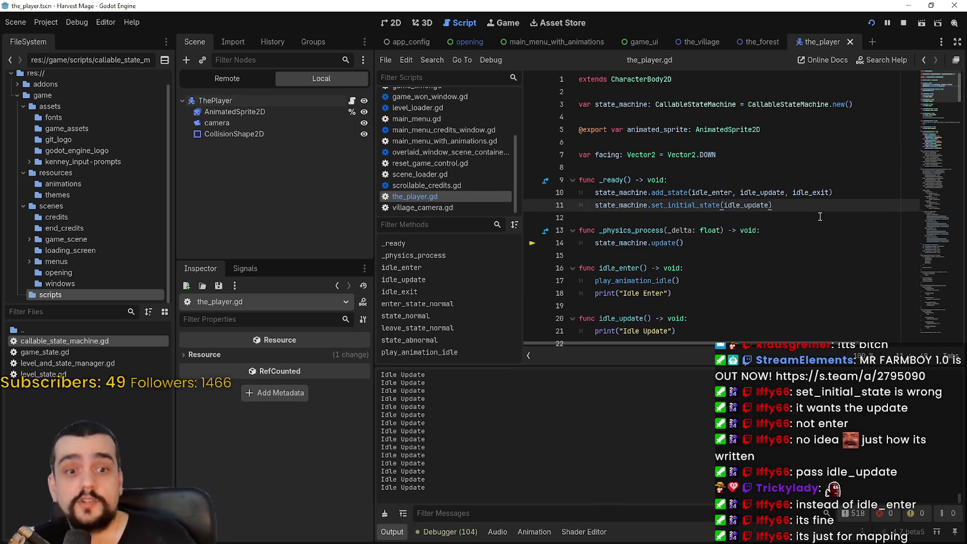
{"action": "key", "text": "Down"}
{"action": "key", "text": "Down"}
{"action": "key", "text": "Down"}
{"action": "scroll", "coordinate": [796, 219], "scroll_direction": "down", "scroll_amount": 2}
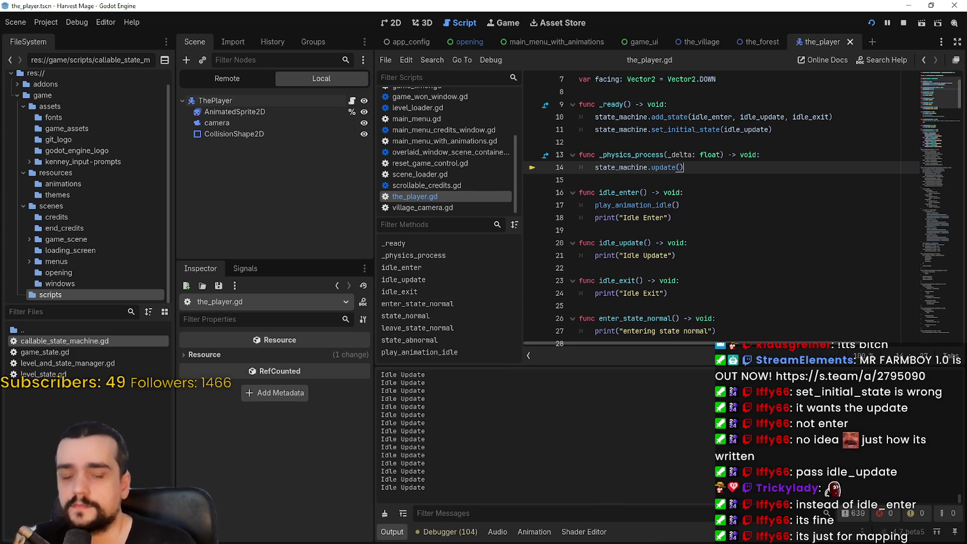
Bring the game window forward to watch Idle Update printing, then stop the run
{"action": "key", "text": "alt+Tab"}
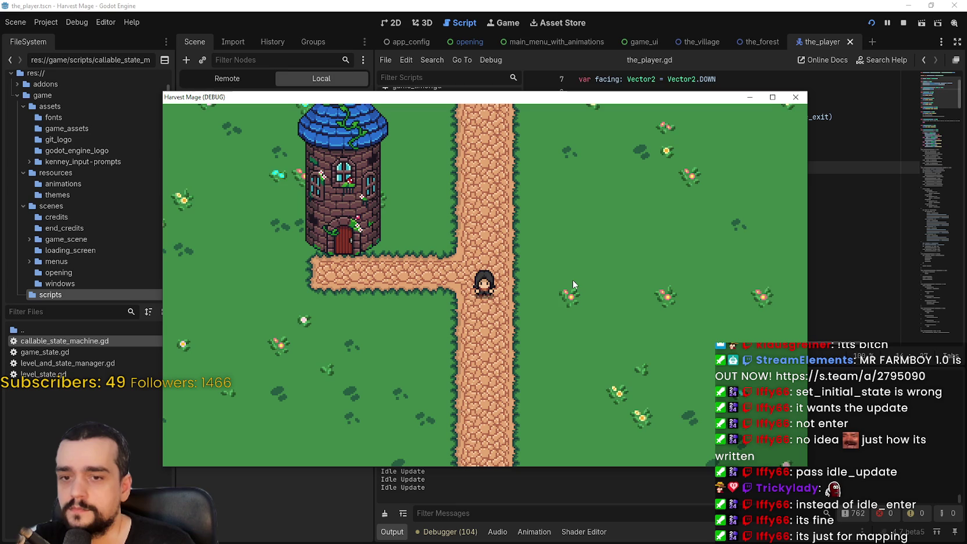
{"action": "left_click_drag", "start_coordinate": [582, 97], "coordinate": [639, 66]}
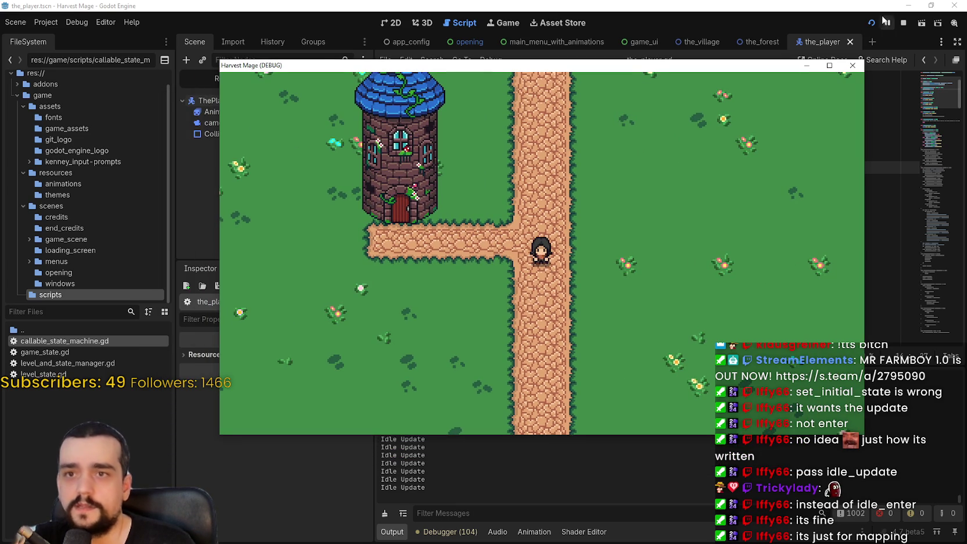
{"action": "left_click", "coordinate": [903, 22]}
{"action": "left_click", "coordinate": [765, 218]}
{"action": "scroll", "coordinate": [755, 203], "scroll_direction": "down", "scroll_amount": 2}
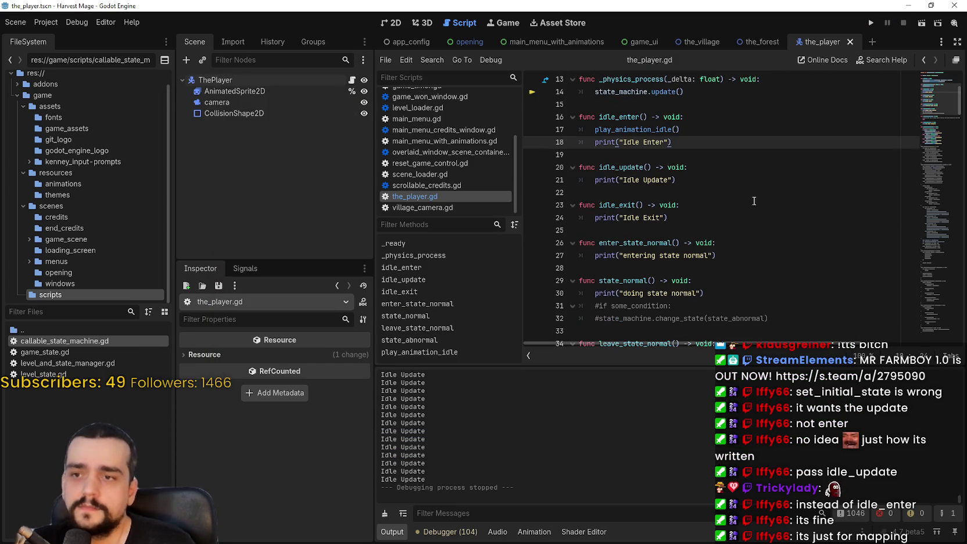
{"action": "left_click_drag", "start_coordinate": [696, 183], "coordinate": [584, 179]}
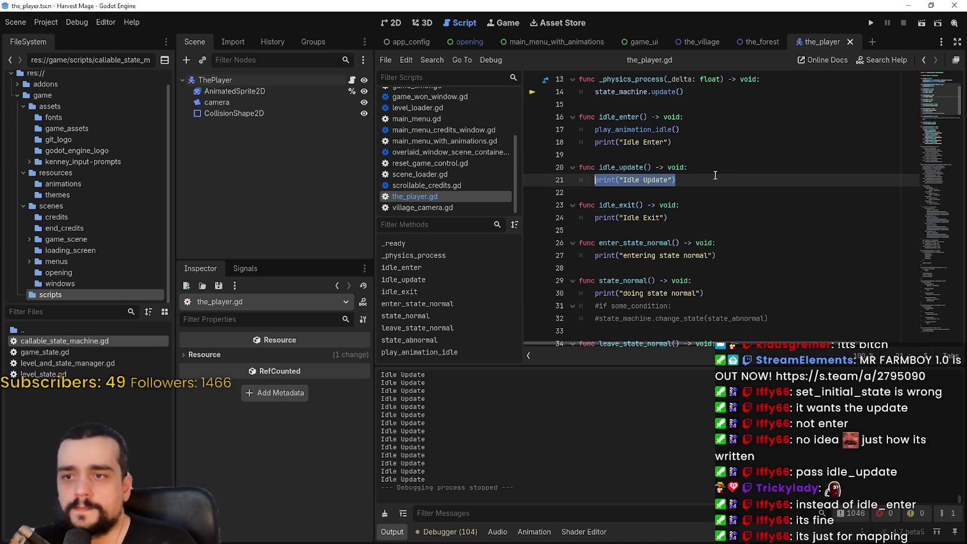
{"action": "left_click", "coordinate": [705, 231]}
{"action": "left_click", "coordinate": [692, 214]}
{"action": "left_click_drag", "start_coordinate": [693, 222], "coordinate": [580, 117]}
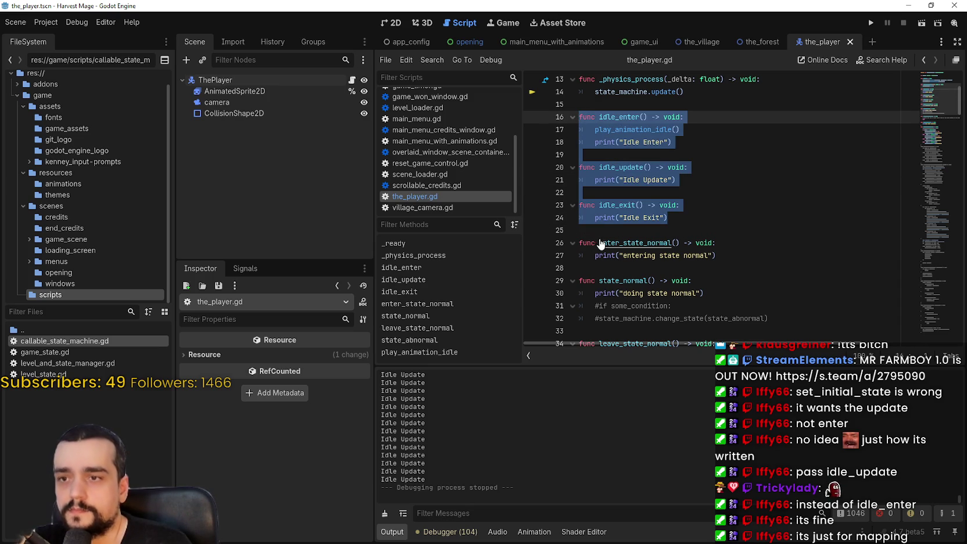
{"action": "scroll", "coordinate": [622, 238], "scroll_direction": "down", "scroll_amount": 2}
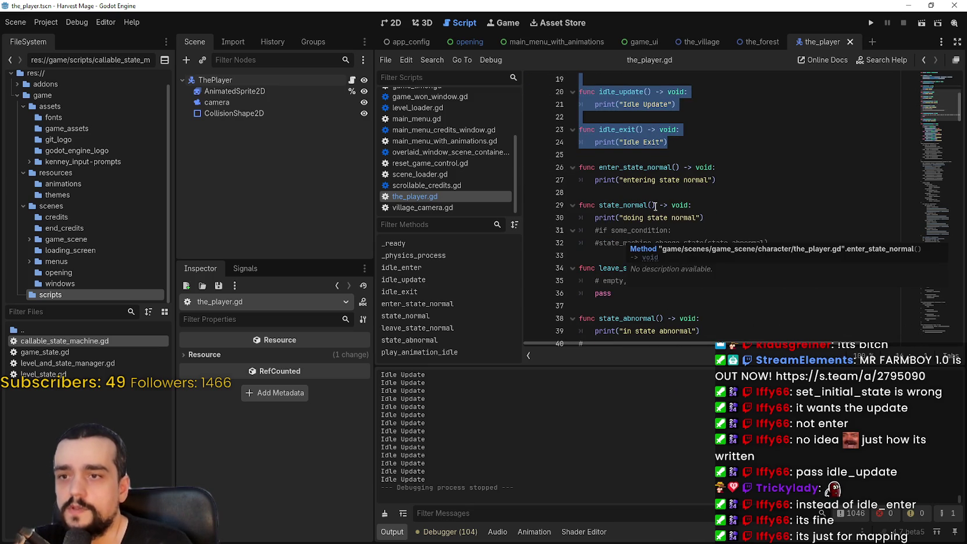
{"action": "left_click", "coordinate": [659, 208]}
{"action": "left_click", "coordinate": [627, 219]}
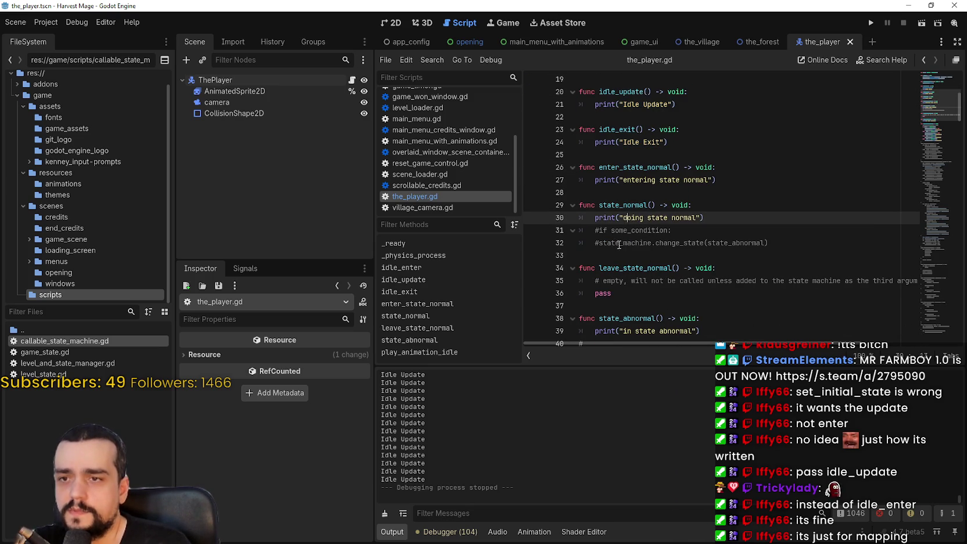
{"action": "double_click", "coordinate": [695, 244]}
{"action": "scroll", "coordinate": [786, 250], "scroll_direction": "down", "scroll_amount": 3}
{"action": "left_click", "coordinate": [709, 218]}
{"action": "mouse_move", "coordinate": [700, 217]}
{"action": "left_mouse_down"}
{"action": "mouse_move", "coordinate": [581, 129]}
{"action": "mouse_move", "coordinate": [580, 92]}
{"action": "left_mouse_up"}
{"action": "scroll", "coordinate": [742, 220], "scroll_direction": "up", "scroll_amount": 1}
{"action": "scroll", "coordinate": [742, 220], "scroll_direction": "up", "scroll_amount": 3}
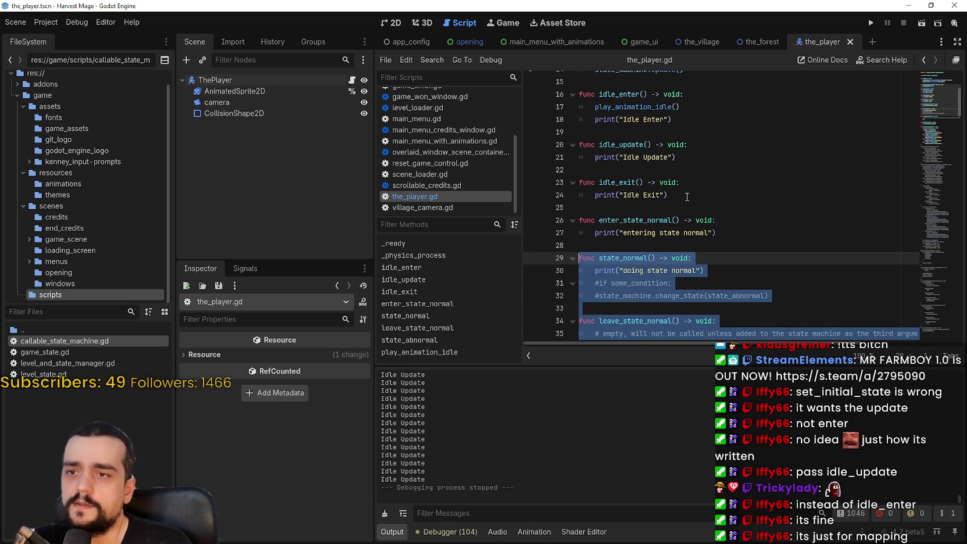
{"action": "left_click_drag", "start_coordinate": [676, 157], "coordinate": [582, 157]}
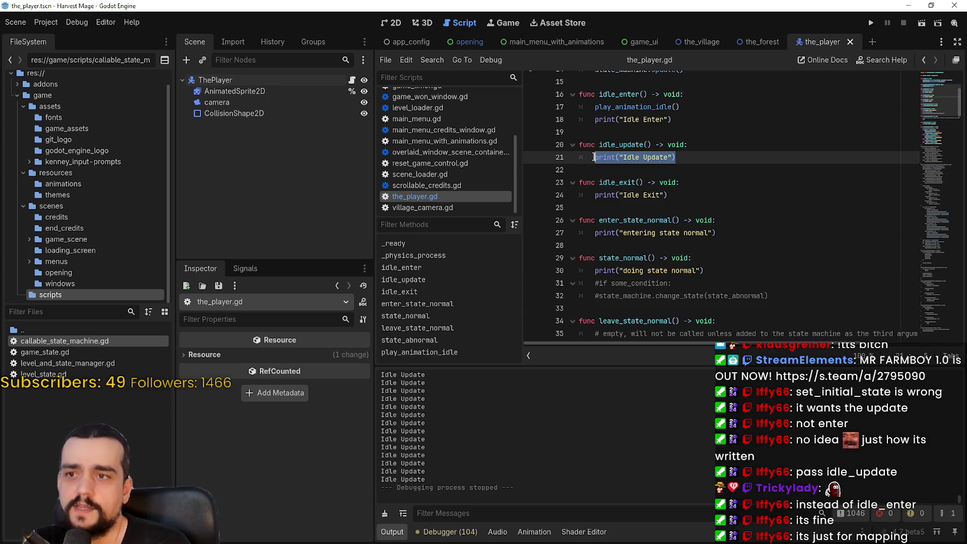
{"action": "scroll", "coordinate": [737, 250], "scroll_direction": "up", "scroll_amount": 3}
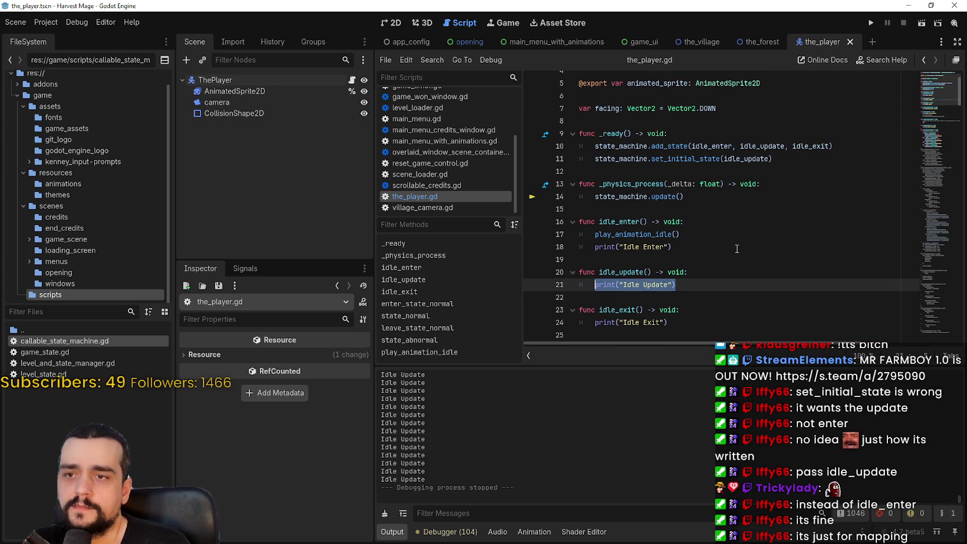
{"action": "scroll", "coordinate": [735, 246], "scroll_direction": "down", "scroll_amount": 4}
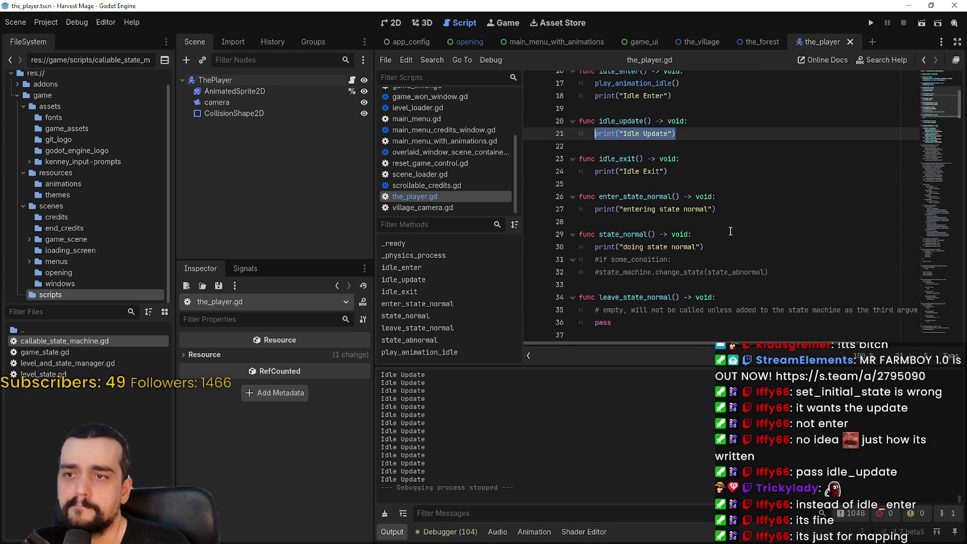
{"action": "scroll", "coordinate": [730, 231], "scroll_direction": "down", "scroll_amount": 6}
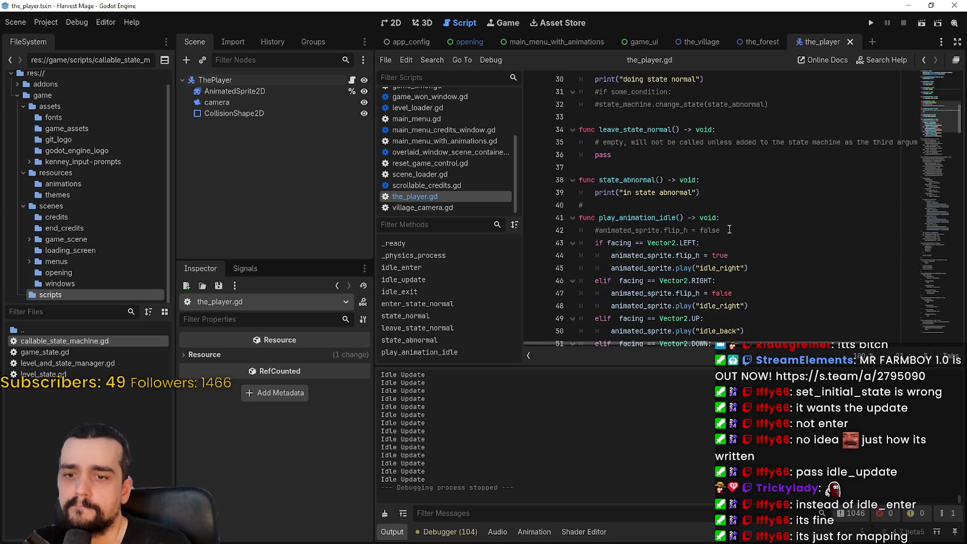
Scroll through the commented-out old state code in the_player.gd and select lines 175–190
{"action": "scroll", "coordinate": [728, 230], "scroll_direction": "down", "scroll_amount": 8}
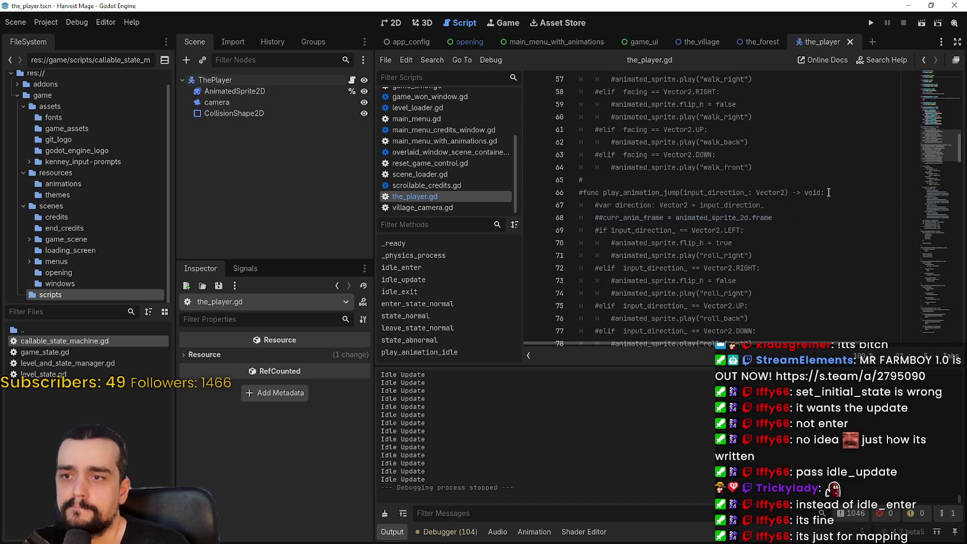
{"action": "scroll", "coordinate": [804, 188], "scroll_direction": "down", "scroll_amount": 14}
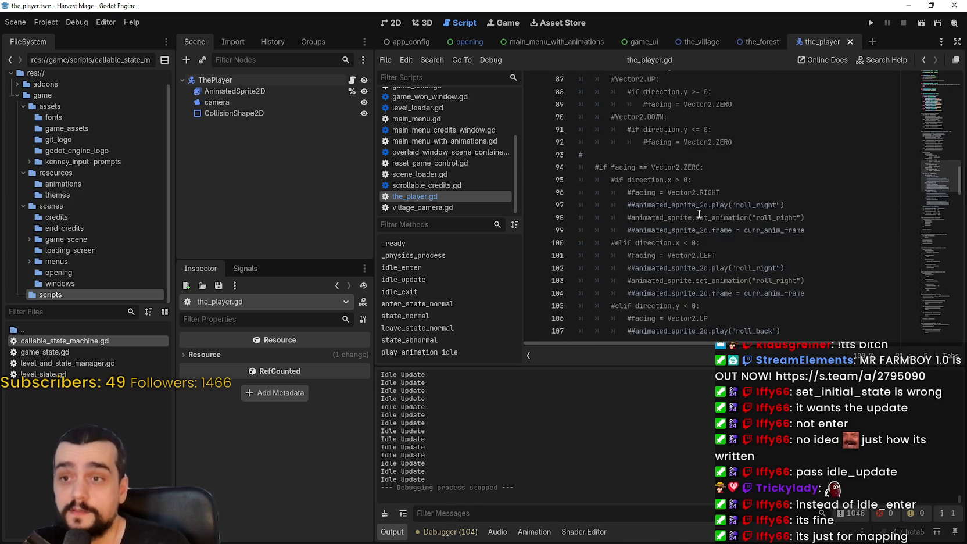
{"action": "scroll", "coordinate": [698, 208], "scroll_direction": "down", "scroll_amount": 9}
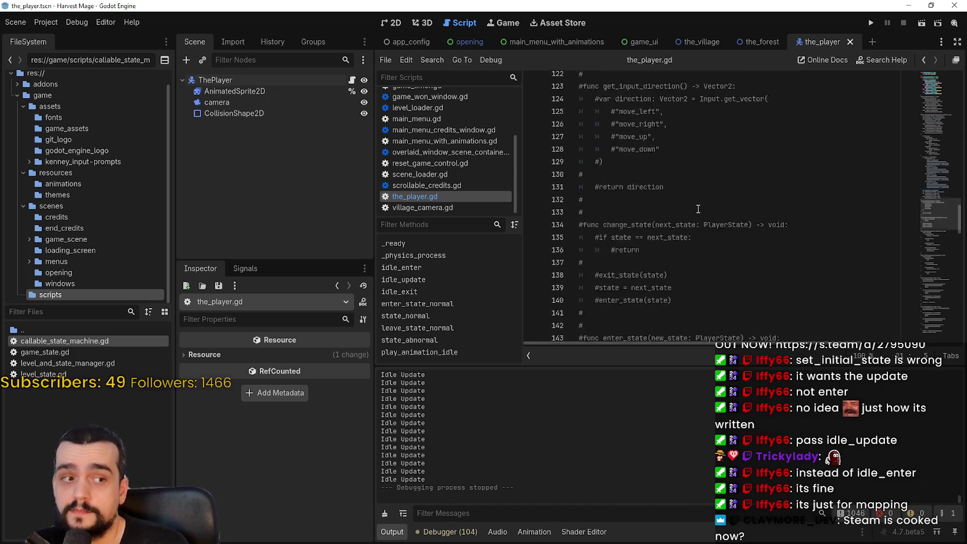
{"action": "scroll", "coordinate": [698, 209], "scroll_direction": "down", "scroll_amount": 5}
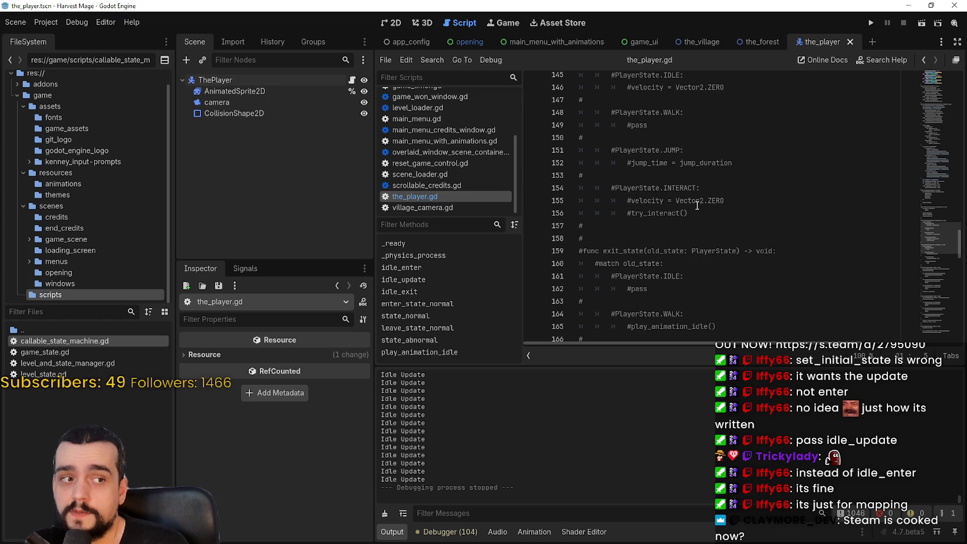
{"action": "scroll", "coordinate": [693, 200], "scroll_direction": "down", "scroll_amount": 1}
{"action": "left_click", "coordinate": [692, 206]}
{"action": "scroll", "coordinate": [692, 206], "scroll_direction": "down", "scroll_amount": 3}
{"action": "left_click", "coordinate": [742, 259]}
{"action": "scroll", "coordinate": [741, 261], "scroll_direction": "down", "scroll_amount": 3}
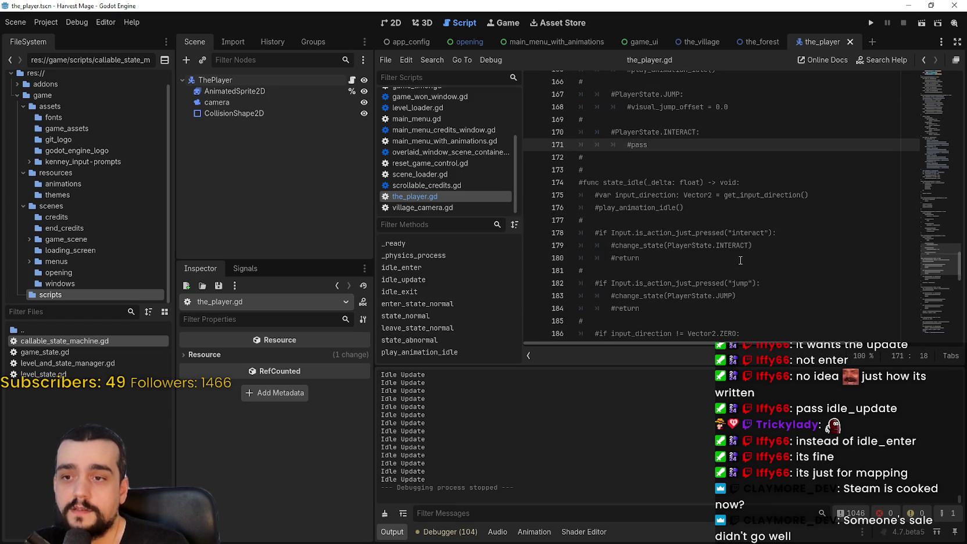
{"action": "left_click", "coordinate": [664, 233]}
{"action": "scroll", "coordinate": [771, 253], "scroll_direction": "down", "scroll_amount": 1}
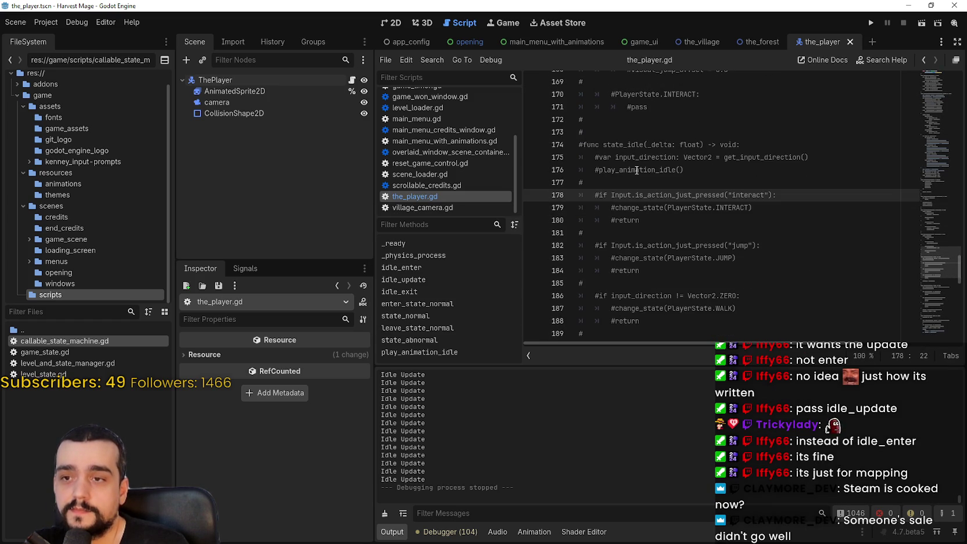
{"action": "left_click", "coordinate": [701, 220]}
{"action": "scroll", "coordinate": [701, 220], "scroll_direction": "down", "scroll_amount": 1}
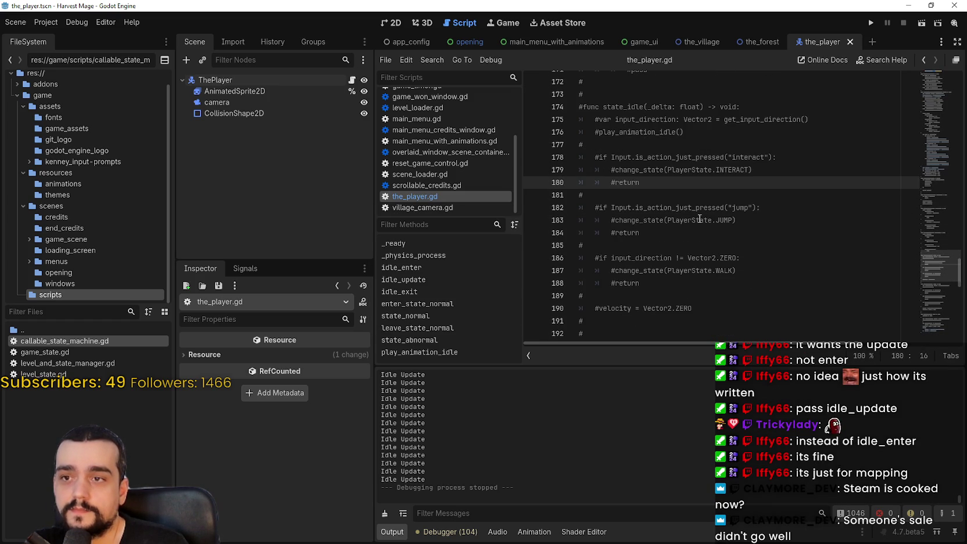
{"action": "scroll", "coordinate": [698, 215], "scroll_direction": "down", "scroll_amount": 3}
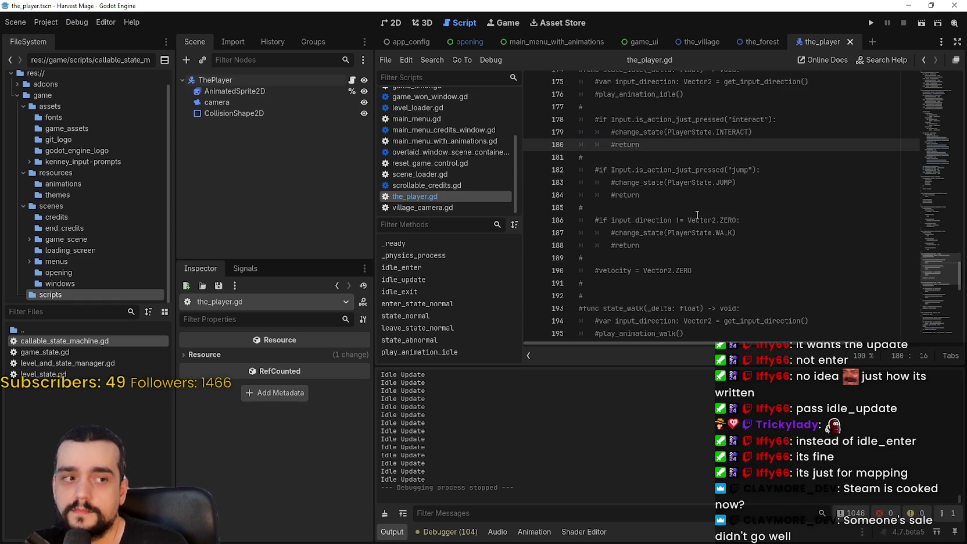
{"action": "left_click", "coordinate": [716, 192]}
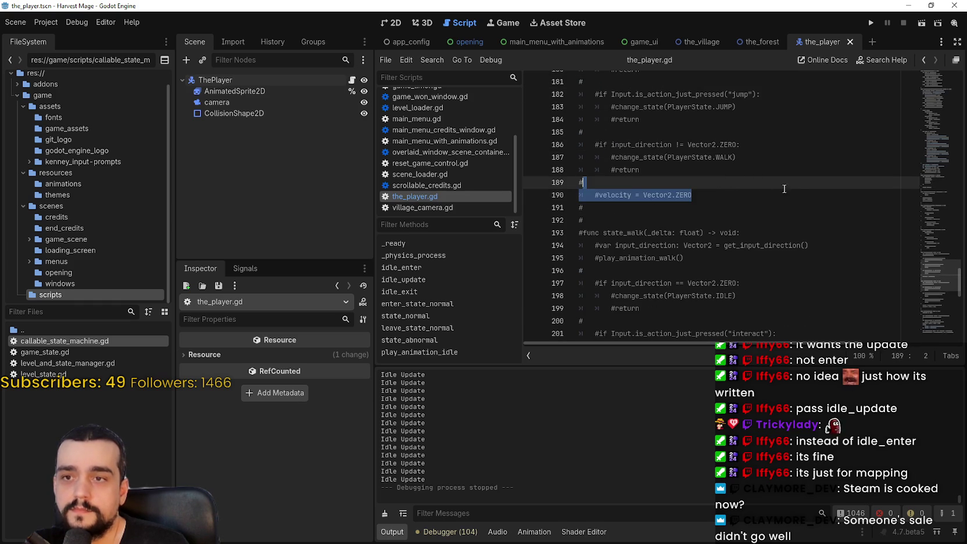
{"action": "mouse_move", "coordinate": [788, 190]}
{"action": "left_mouse_down"}
{"action": "mouse_move", "coordinate": [581, 209]}
{"action": "mouse_move", "coordinate": [698, 203]}
{"action": "mouse_move", "coordinate": [706, 219]}
{"action": "mouse_move", "coordinate": [580, 121]}
{"action": "mouse_move", "coordinate": [579, 145]}
{"action": "mouse_move", "coordinate": [579, 107]}
{"action": "mouse_move", "coordinate": [572, 118]}
{"action": "left_mouse_up"}
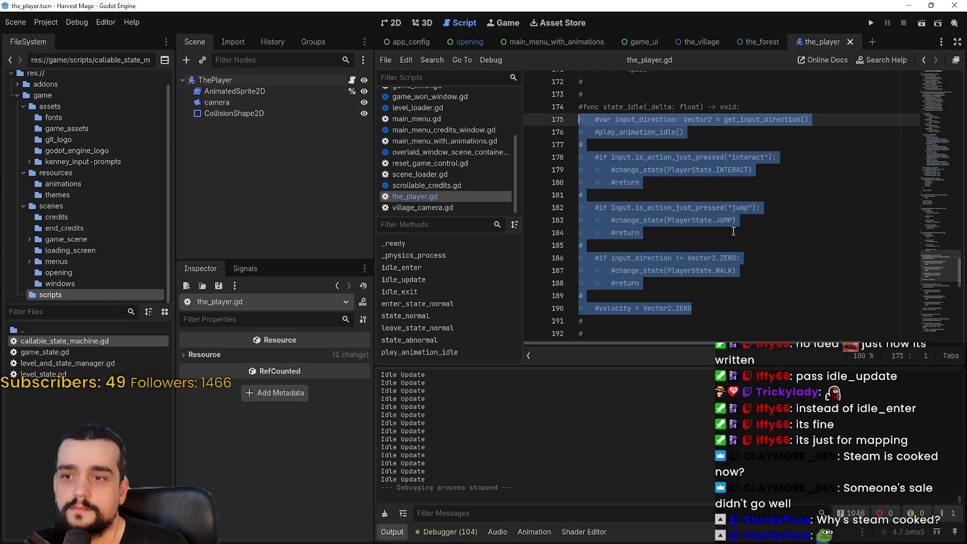
Scroll back up the script and switch to the Steam store window
{"action": "scroll", "coordinate": [734, 232], "scroll_direction": "up", "scroll_amount": 20}
{"action": "scroll", "coordinate": [730, 226], "scroll_direction": "up", "scroll_amount": 16}
{"action": "scroll", "coordinate": [729, 219], "scroll_direction": "up", "scroll_amount": 9}
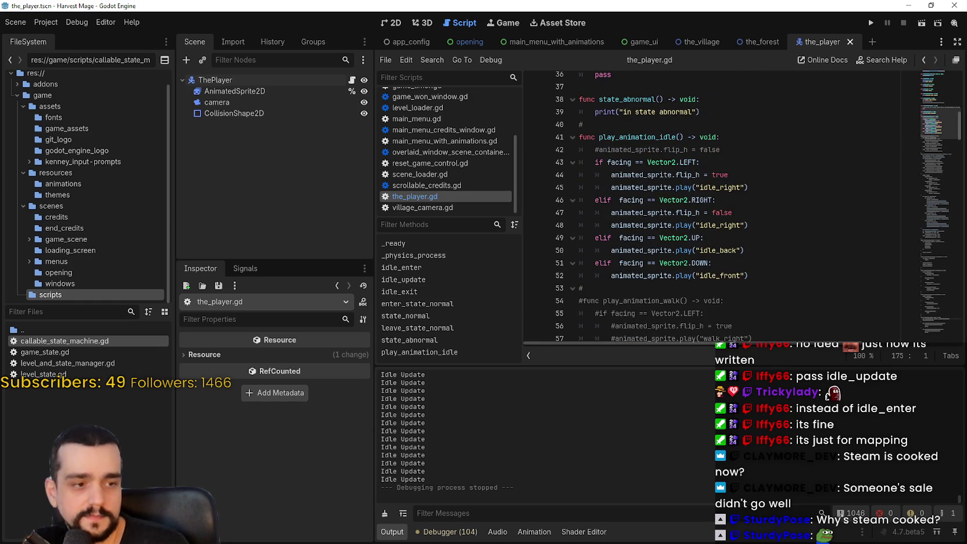
{"action": "key", "text": "alt+Tab"}
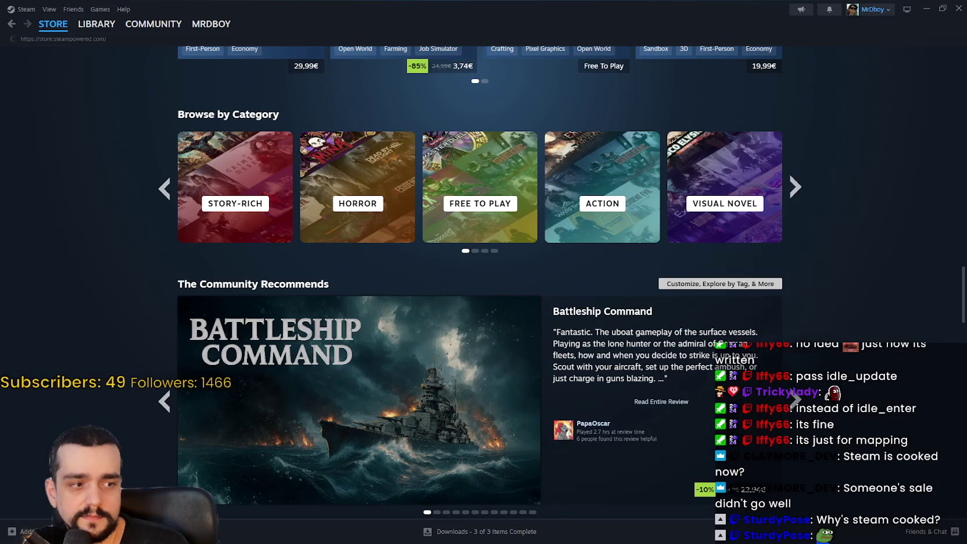
Browse the Steam store home page and its Personal Calendar, viewing the Gothic 1 Remake tile
{"action": "scroll", "coordinate": [806, 251], "scroll_direction": "up", "scroll_amount": 10}
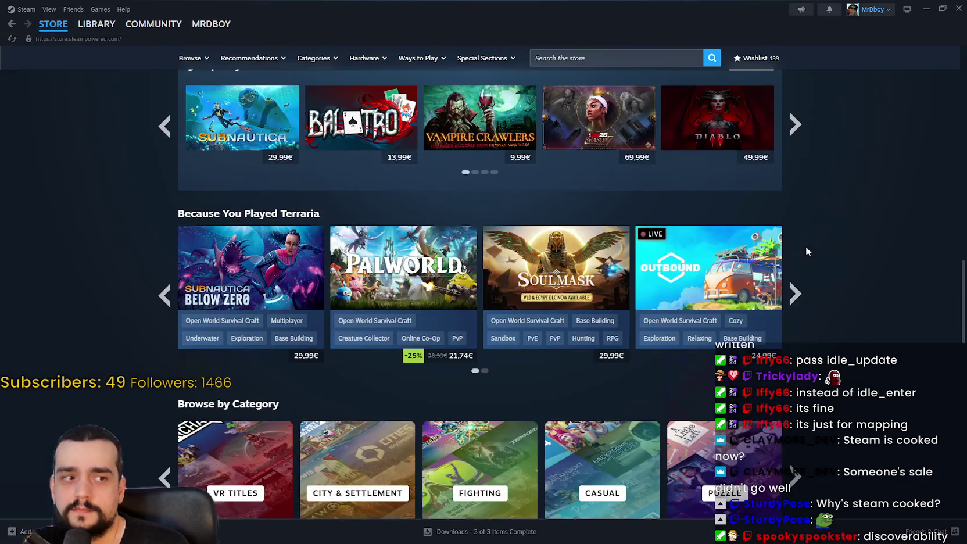
{"action": "scroll", "coordinate": [803, 248], "scroll_direction": "down", "scroll_amount": 3}
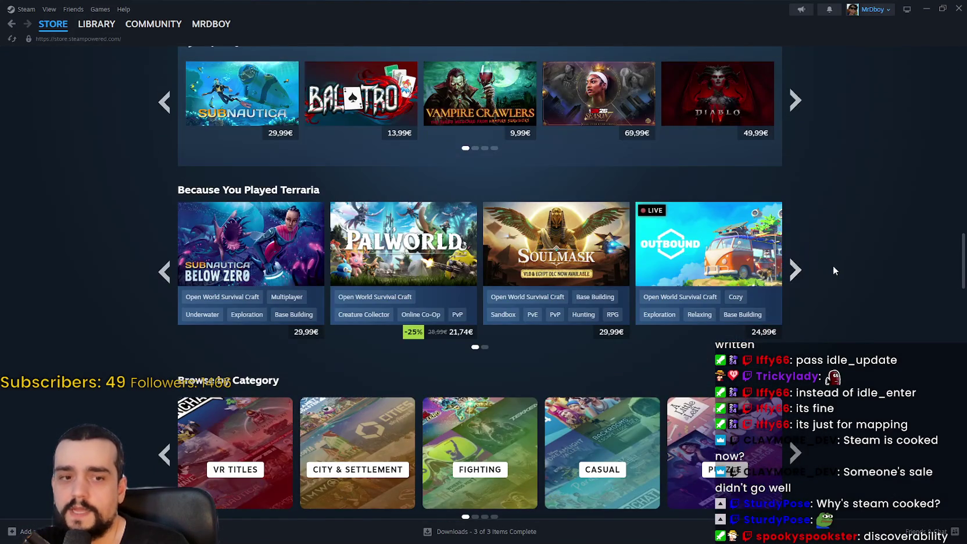
{"action": "scroll", "coordinate": [831, 266], "scroll_direction": "down", "scroll_amount": 3}
{"action": "scroll", "coordinate": [834, 268], "scroll_direction": "up", "scroll_amount": 15}
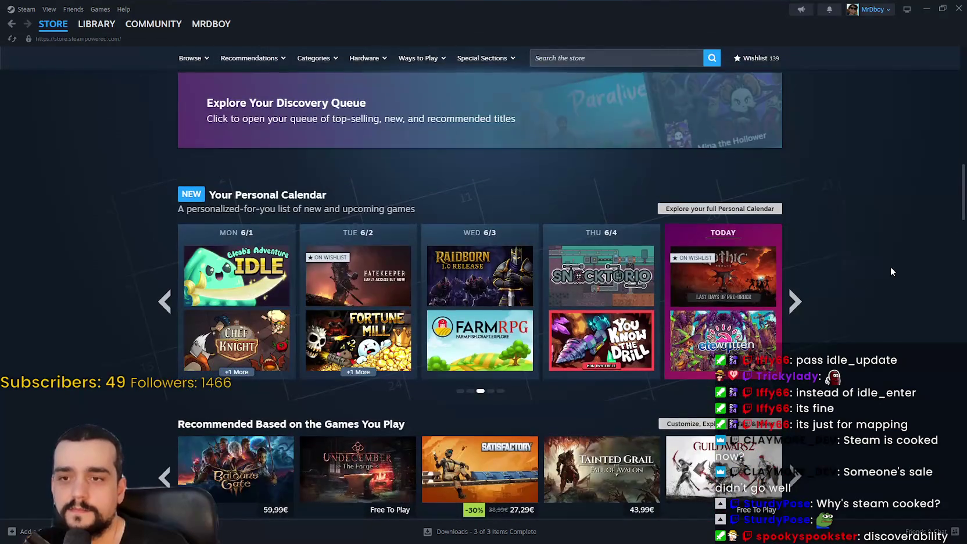
{"action": "scroll", "coordinate": [891, 266], "scroll_direction": "down", "scroll_amount": 1}
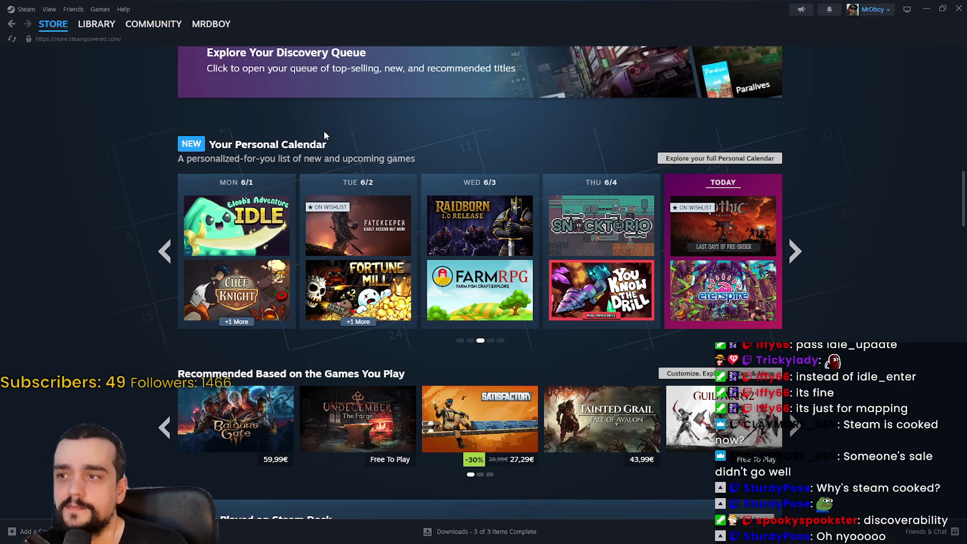
{"action": "left_click_drag", "start_coordinate": [328, 145], "coordinate": [236, 144]}
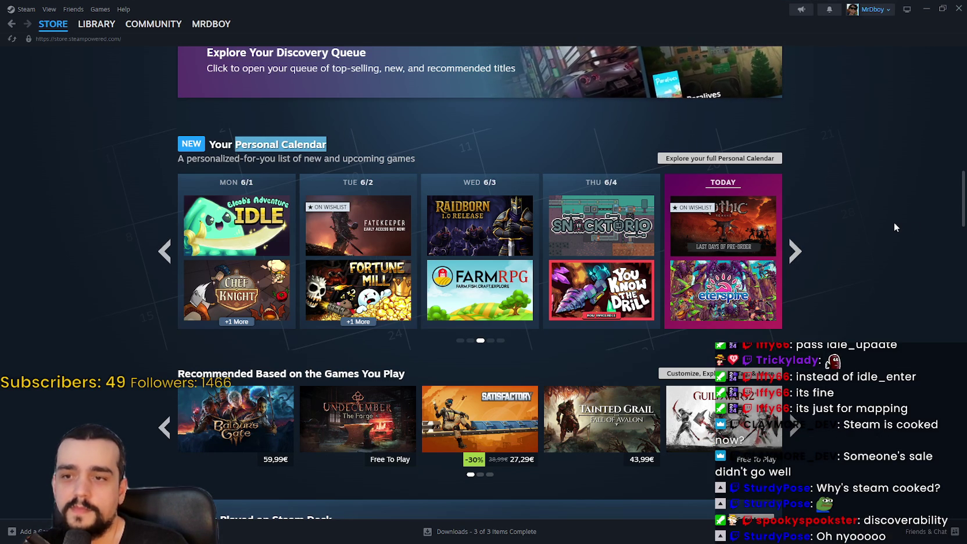
{"action": "mouse_move", "coordinate": [757, 230]}
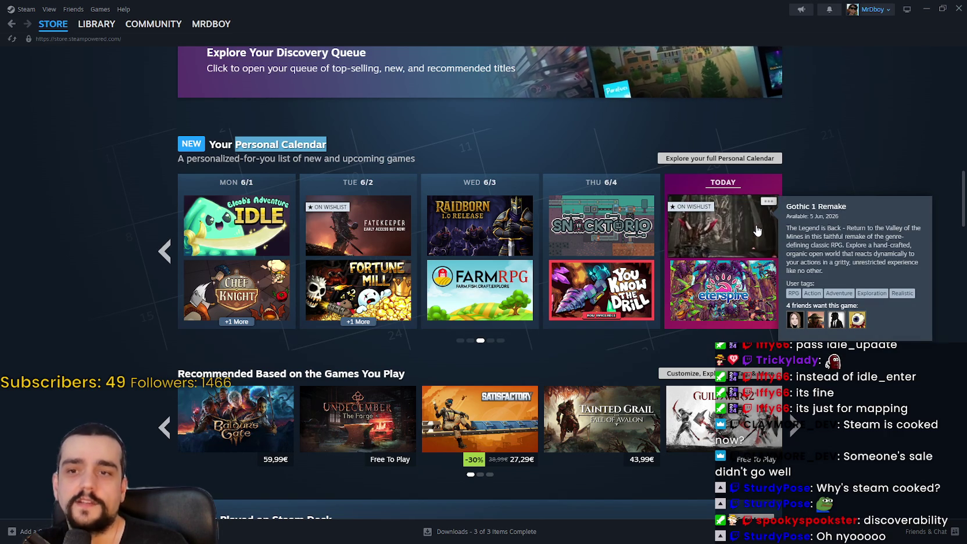
{"action": "mouse_move", "coordinate": [743, 215]}
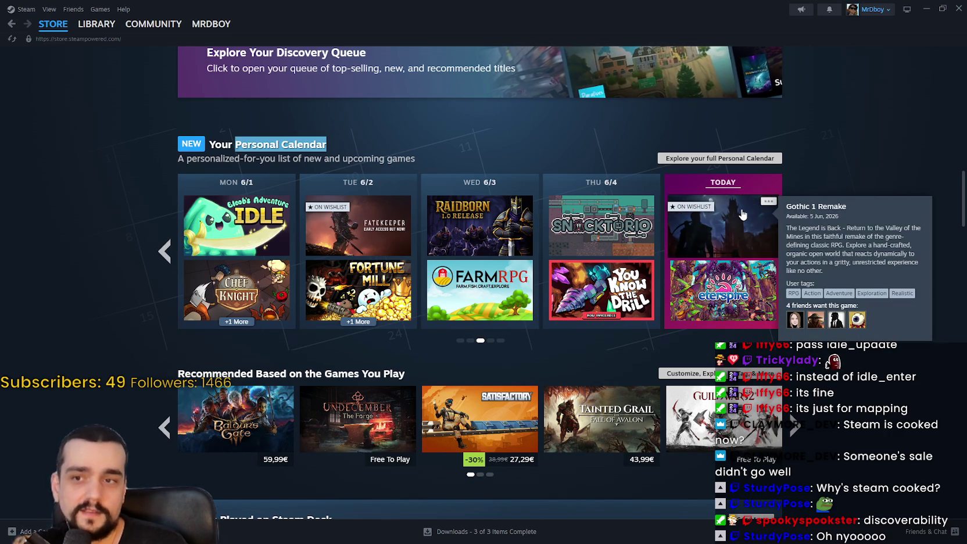
Scroll down and show the Popular Upcoming releases list
{"action": "scroll", "coordinate": [838, 271], "scroll_direction": "down", "scroll_amount": 10}
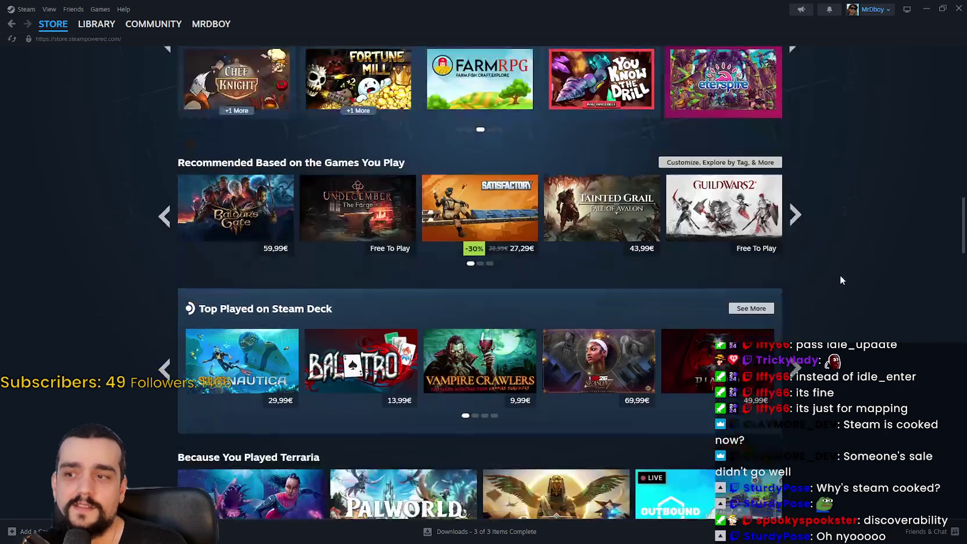
{"action": "scroll", "coordinate": [838, 271], "scroll_direction": "down", "scroll_amount": 12}
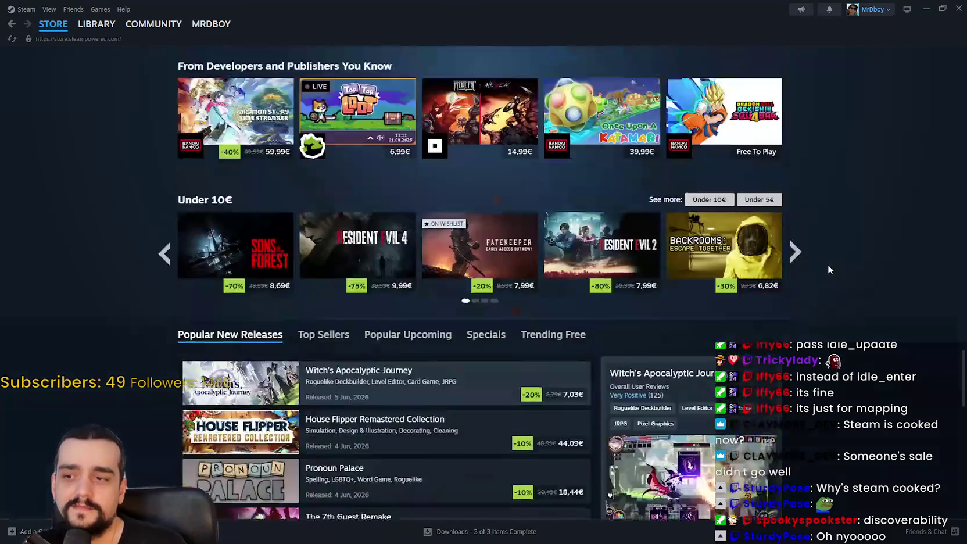
{"action": "scroll", "coordinate": [828, 264], "scroll_direction": "down", "scroll_amount": 2}
{"action": "left_click", "coordinate": [448, 239]}
{"action": "scroll", "coordinate": [895, 200], "scroll_direction": "down", "scroll_amount": 3}
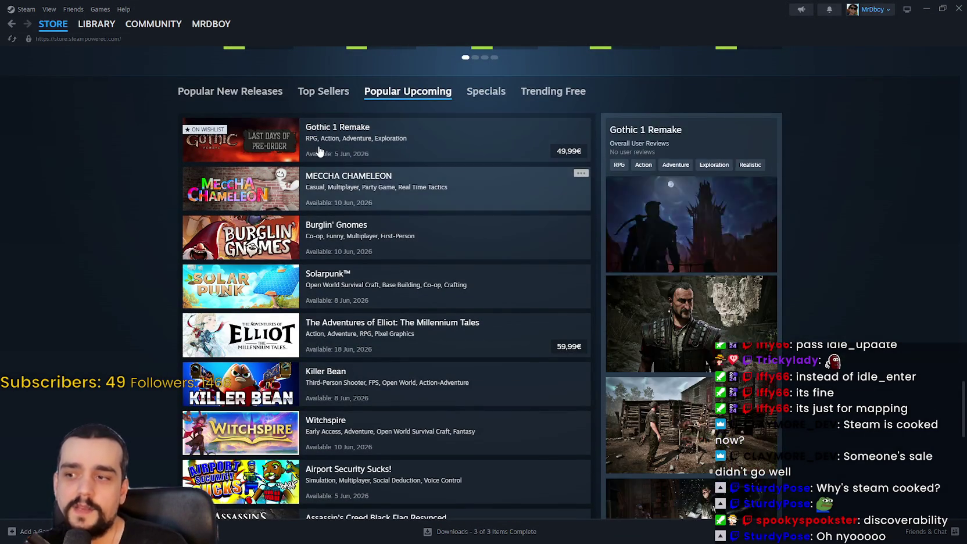
Scroll down the Steam store home page and advance the Personal Calendar to the next week
{"action": "scroll", "coordinate": [377, 453], "scroll_direction": "down", "scroll_amount": 3}
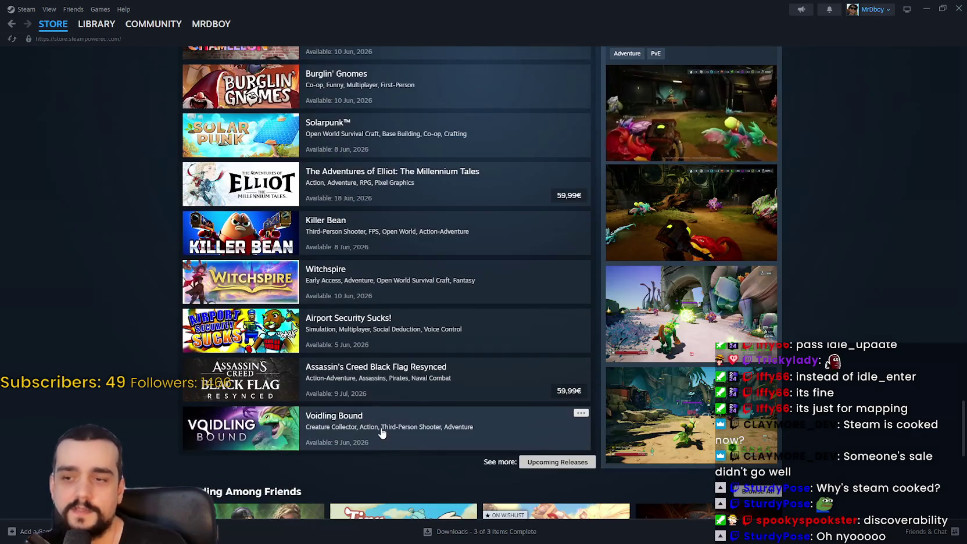
{"action": "scroll", "coordinate": [387, 430], "scroll_direction": "up", "scroll_amount": 5}
{"action": "scroll", "coordinate": [433, 360], "scroll_direction": "down", "scroll_amount": 1}
{"action": "scroll", "coordinate": [433, 361], "scroll_direction": "down", "scroll_amount": 1}
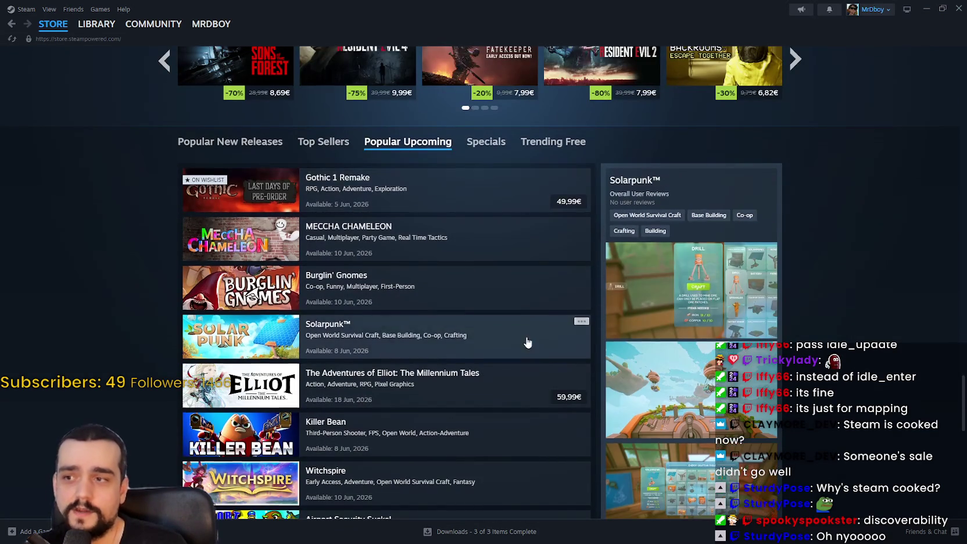
{"action": "scroll", "coordinate": [470, 324], "scroll_direction": "down", "scroll_amount": 2}
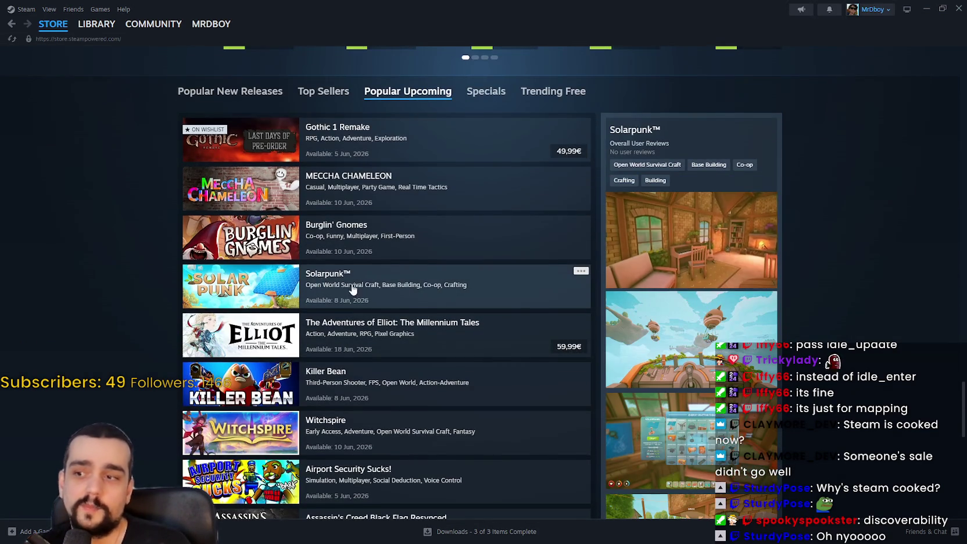
{"action": "scroll", "coordinate": [345, 285], "scroll_direction": "down", "scroll_amount": 5}
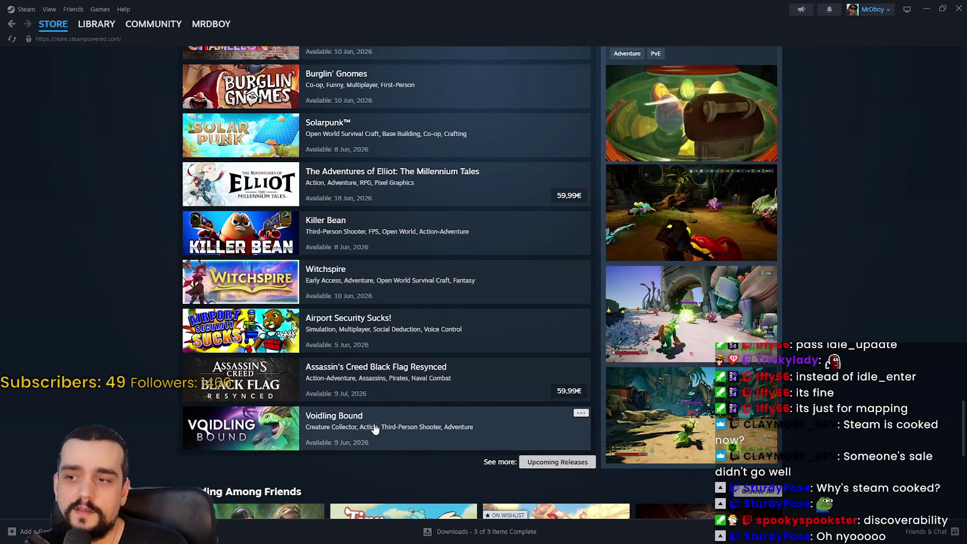
{"action": "mouse_move", "coordinate": [963, 426]}
{"action": "left_mouse_down"}
{"action": "mouse_move", "coordinate": [952, 173]}
{"action": "mouse_move", "coordinate": [952, 189]}
{"action": "left_mouse_up"}
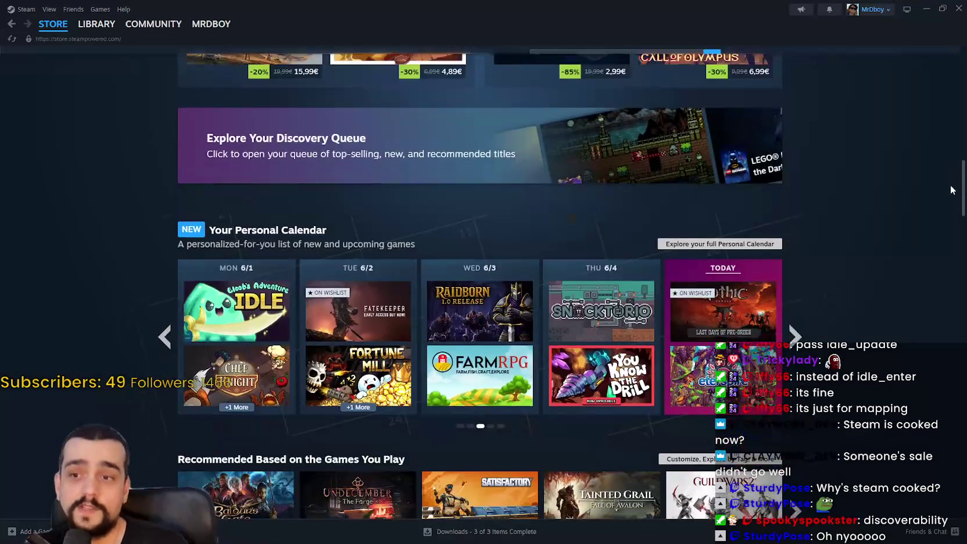
{"action": "scroll", "coordinate": [893, 264], "scroll_direction": "down", "scroll_amount": 1}
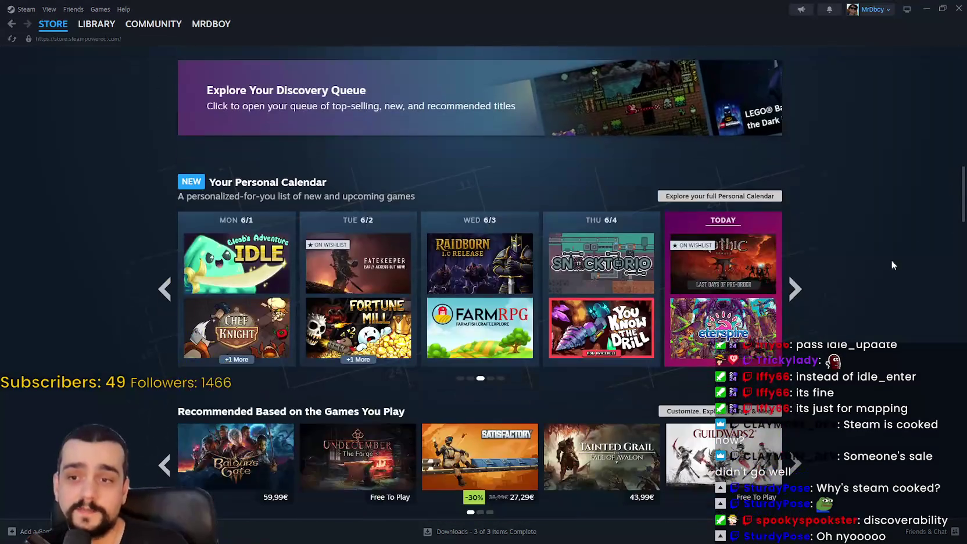
{"action": "left_click", "coordinate": [796, 294]}
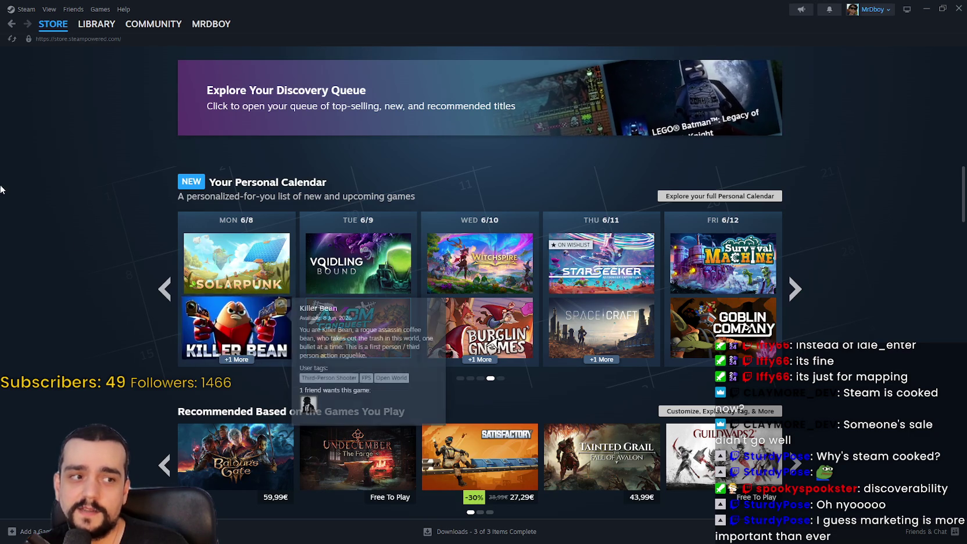
Scroll the Steam News redesign article down to the 'Popular Upcoming: Now more popular' section
{"action": "mouse_move", "coordinate": [347, 277]}
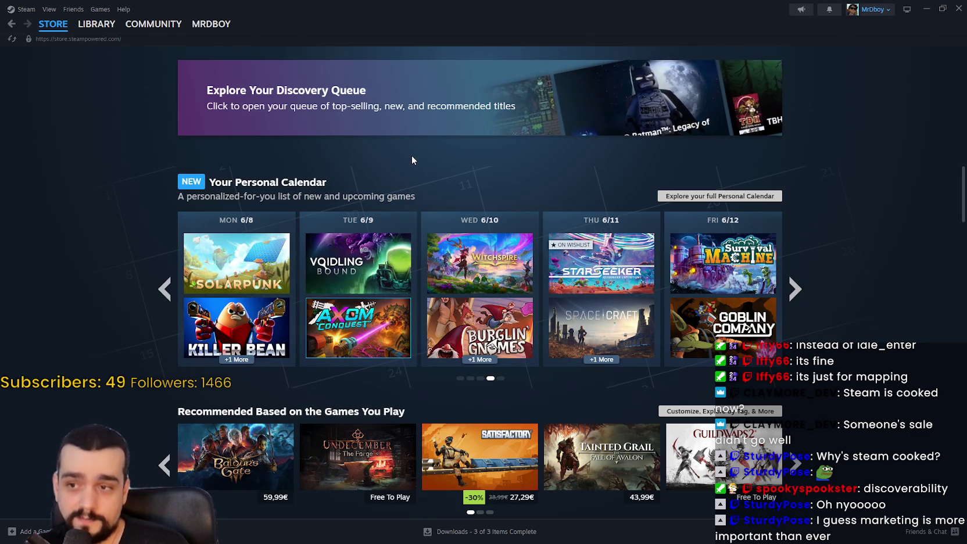
{"action": "mouse_move", "coordinate": [504, 281]}
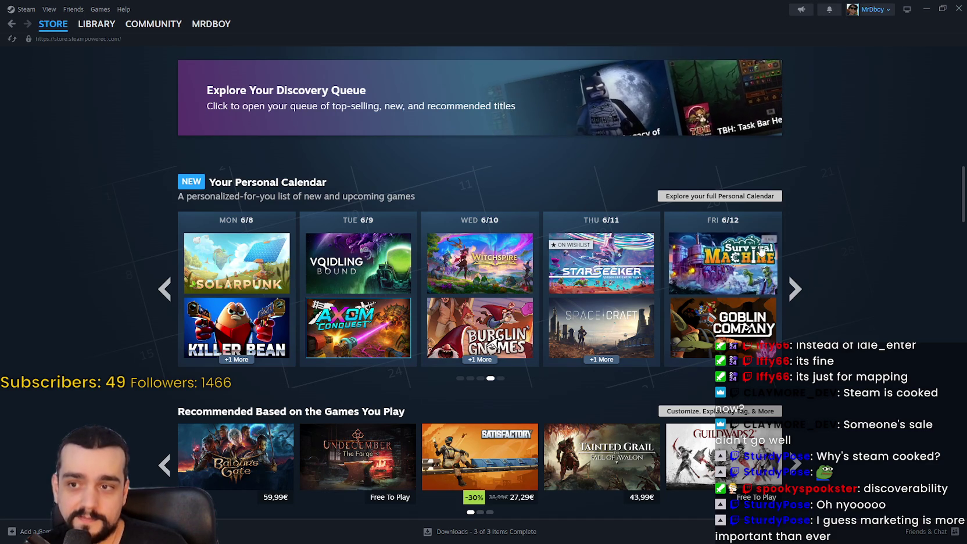
{"action": "scroll", "coordinate": [866, 337], "scroll_direction": "down", "scroll_amount": 2}
{"action": "scroll", "coordinate": [866, 334], "scroll_direction": "up", "scroll_amount": 8}
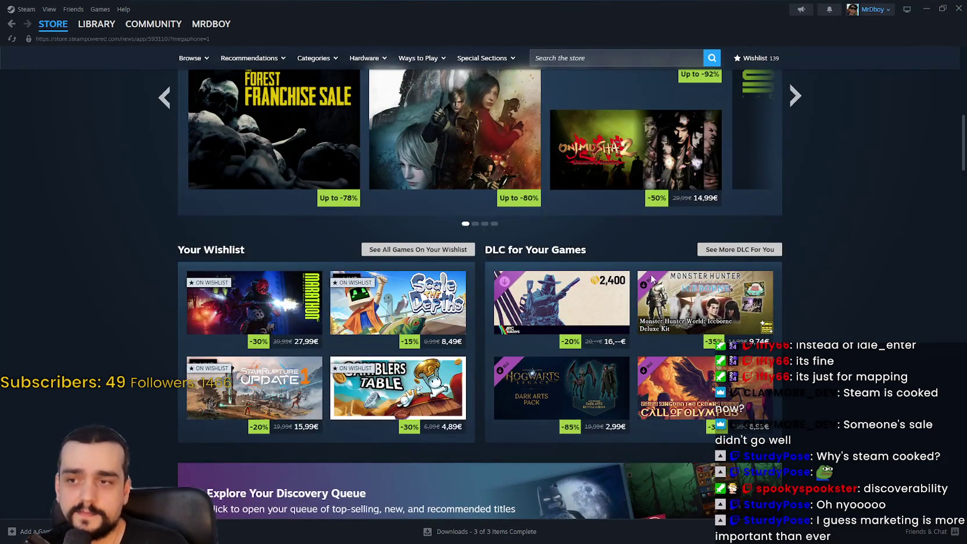
{"action": "scroll", "coordinate": [545, 369], "scroll_direction": "down", "scroll_amount": 5}
{"action": "scroll", "coordinate": [546, 370], "scroll_direction": "down", "scroll_amount": 15}
{"action": "scroll", "coordinate": [549, 361], "scroll_direction": "down", "scroll_amount": 4}
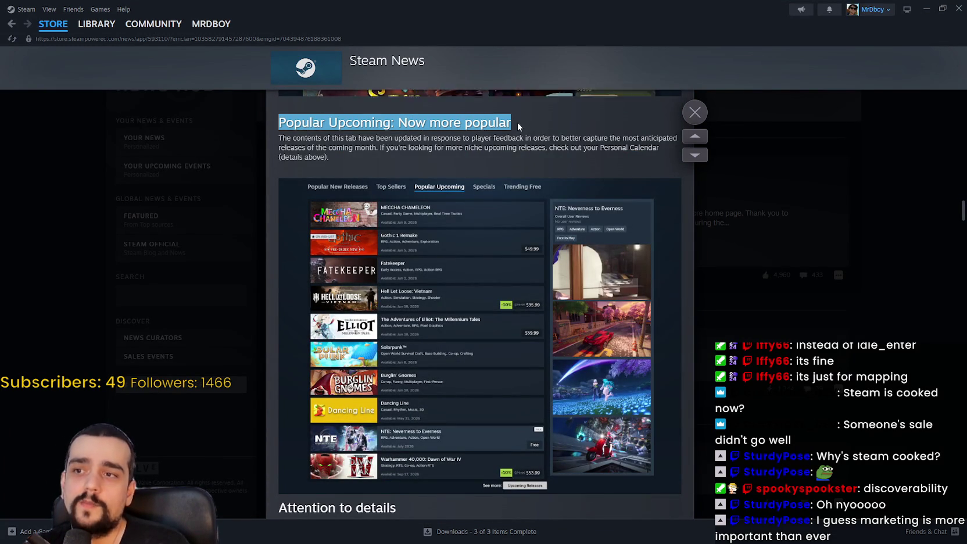
{"action": "left_click", "coordinate": [316, 138]}
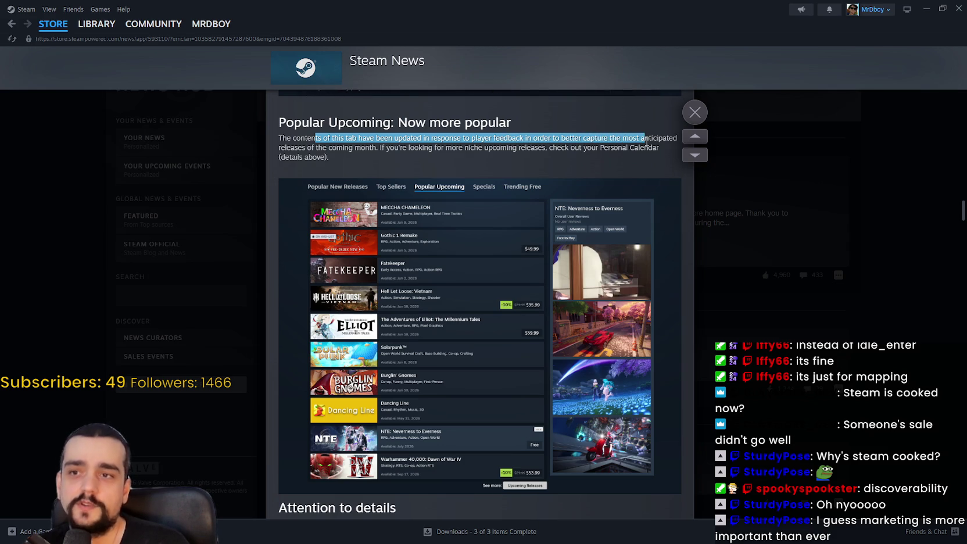
Highlight the Popular Upcoming sentences about the tab's updated contents and checking the Personal Calendar
{"action": "mouse_move", "coordinate": [668, 136]}
{"action": "left_mouse_down"}
{"action": "mouse_move", "coordinate": [401, 139]}
{"action": "mouse_move", "coordinate": [345, 156]}
{"action": "left_mouse_up"}
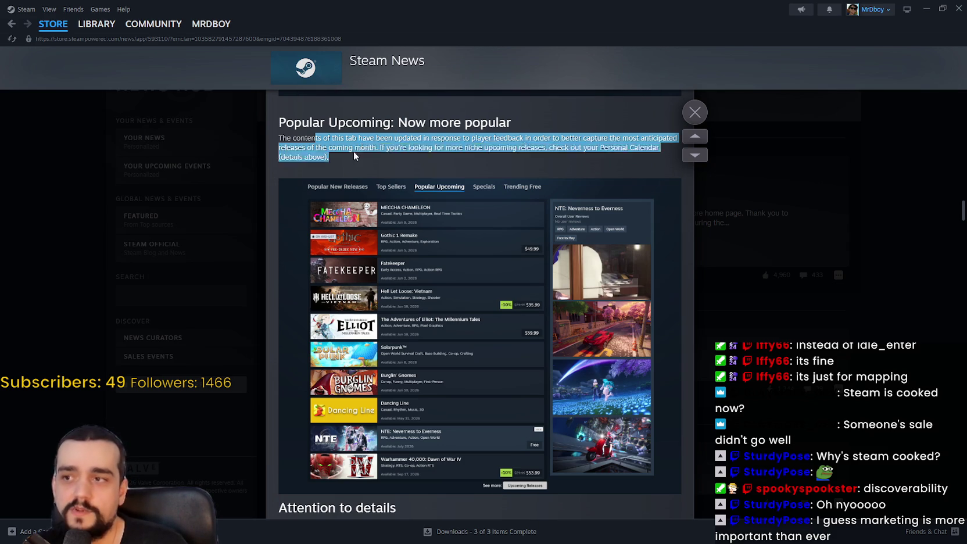
{"action": "left_click", "coordinate": [388, 149]}
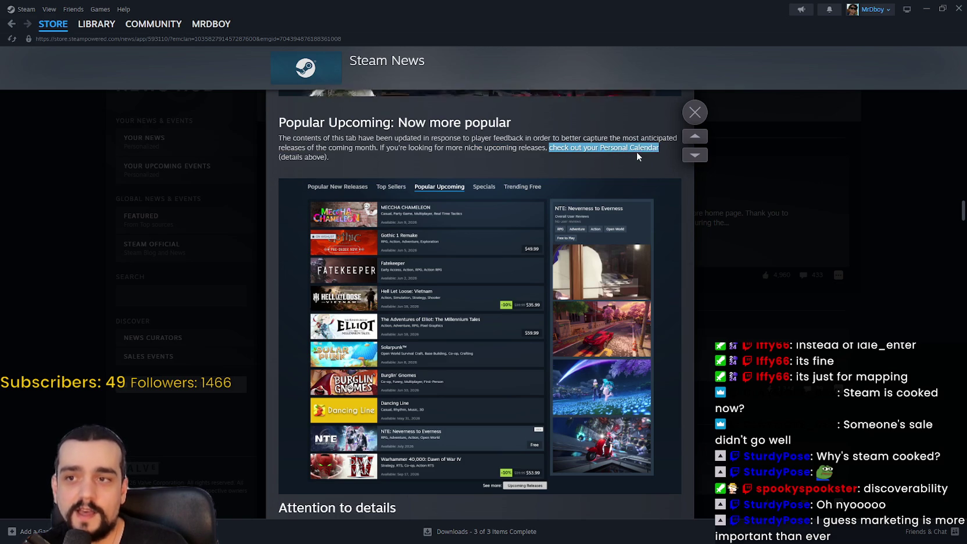
{"action": "left_click_drag", "start_coordinate": [636, 152], "coordinate": [641, 156]}
{"action": "scroll", "coordinate": [622, 292], "scroll_direction": "up", "scroll_amount": 15}
{"action": "scroll", "coordinate": [559, 384], "scroll_direction": "down", "scroll_amount": 3}
{"action": "mouse_move", "coordinate": [279, 194]}
{"action": "left_mouse_down"}
{"action": "mouse_move", "coordinate": [674, 194]}
{"action": "mouse_move", "coordinate": [313, 198]}
{"action": "mouse_move", "coordinate": [550, 213]}
{"action": "mouse_move", "coordinate": [492, 204]}
{"action": "left_mouse_up"}
Highlight the Personal Calendar text about games coming out soon, then close the article
{"action": "left_click_drag", "start_coordinate": [571, 208], "coordinate": [600, 208]}
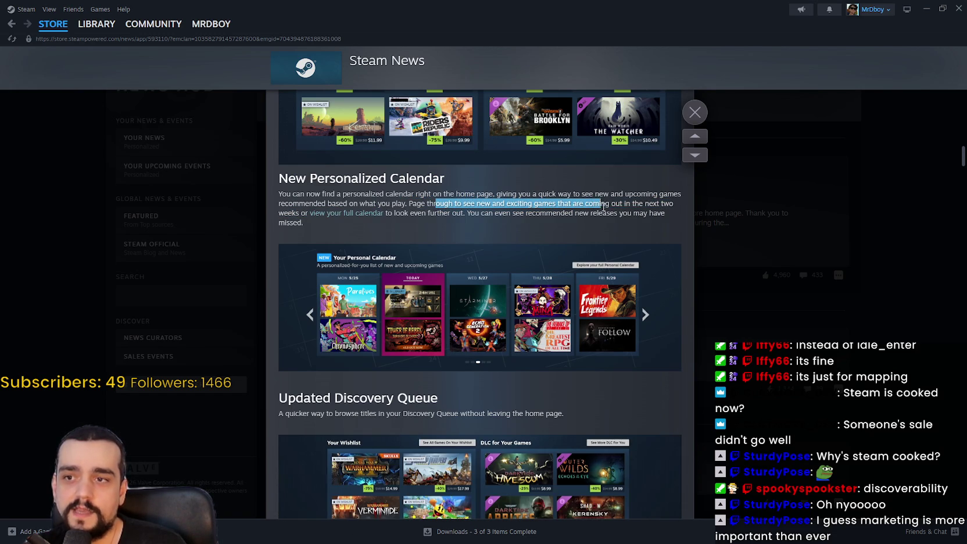
{"action": "left_click_drag", "start_coordinate": [519, 207], "coordinate": [295, 222]}
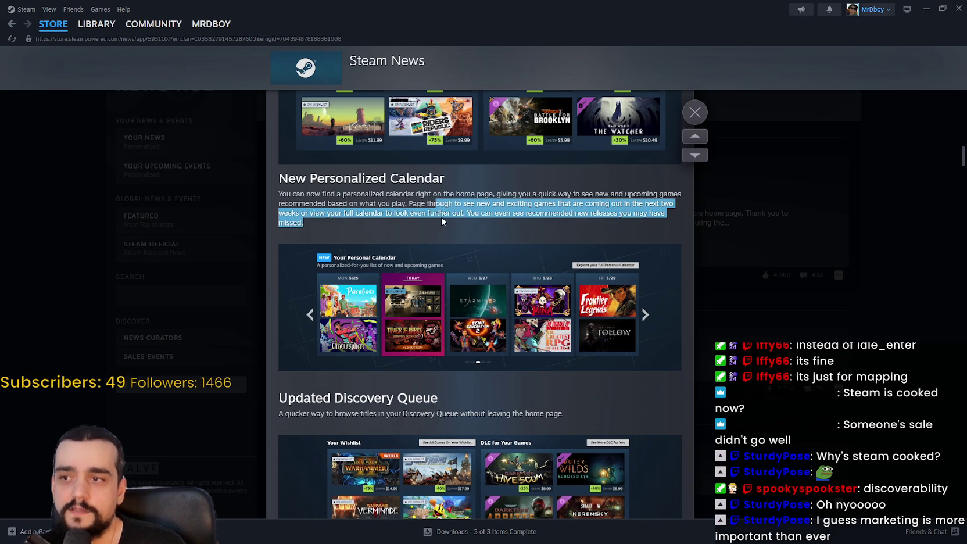
{"action": "left_click", "coordinate": [405, 223]}
{"action": "left_click_drag", "start_coordinate": [528, 203], "coordinate": [588, 213]}
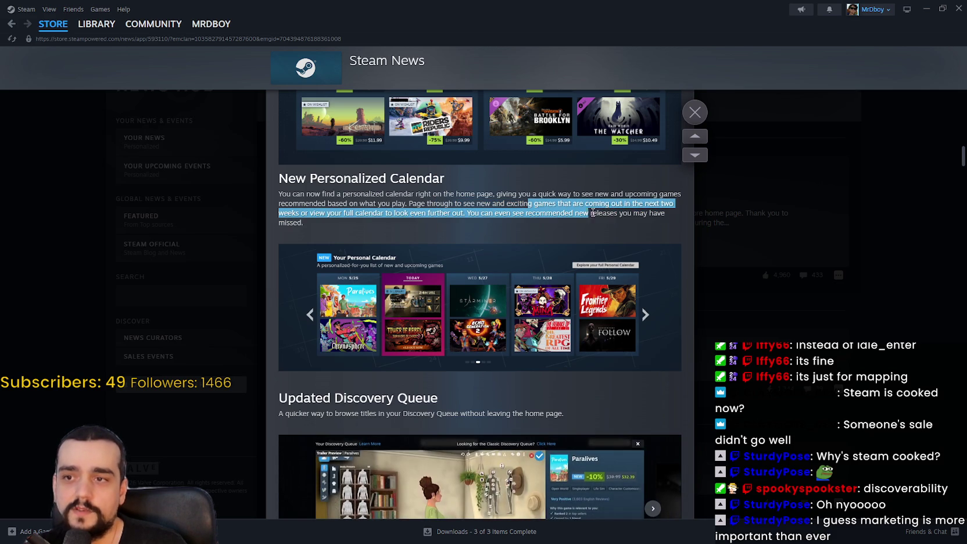
{"action": "left_click", "coordinate": [655, 221]}
{"action": "left_click", "coordinate": [901, 317]}
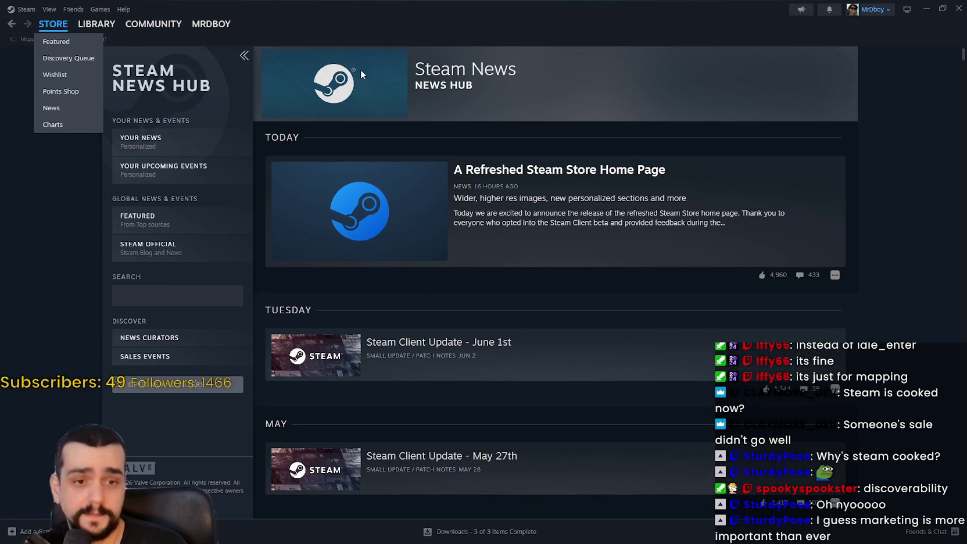
Return to the Steam store front page and scroll down to Your Personal Calendar
{"action": "left_click", "coordinate": [53, 24]}
{"action": "scroll", "coordinate": [847, 379], "scroll_direction": "down", "scroll_amount": 10}
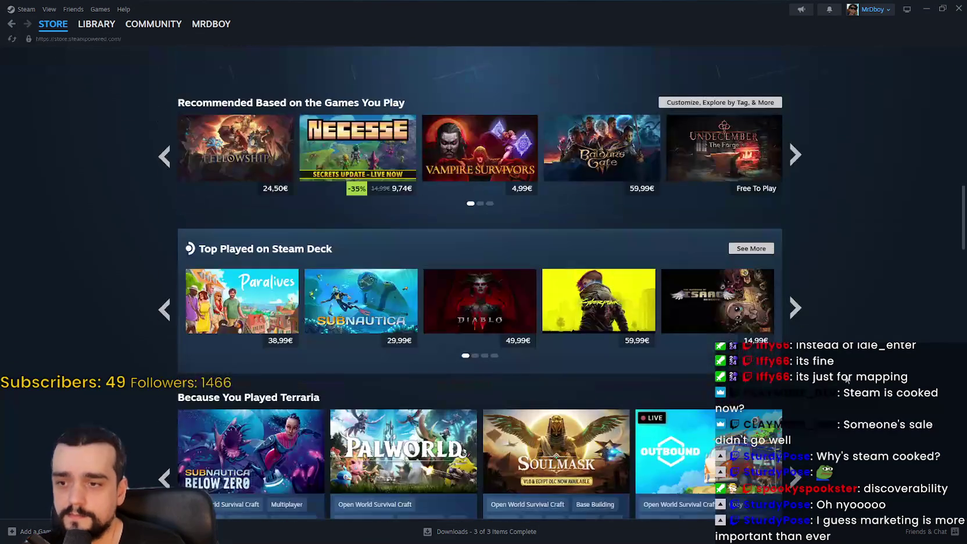
{"action": "scroll", "coordinate": [846, 378], "scroll_direction": "down", "scroll_amount": 8}
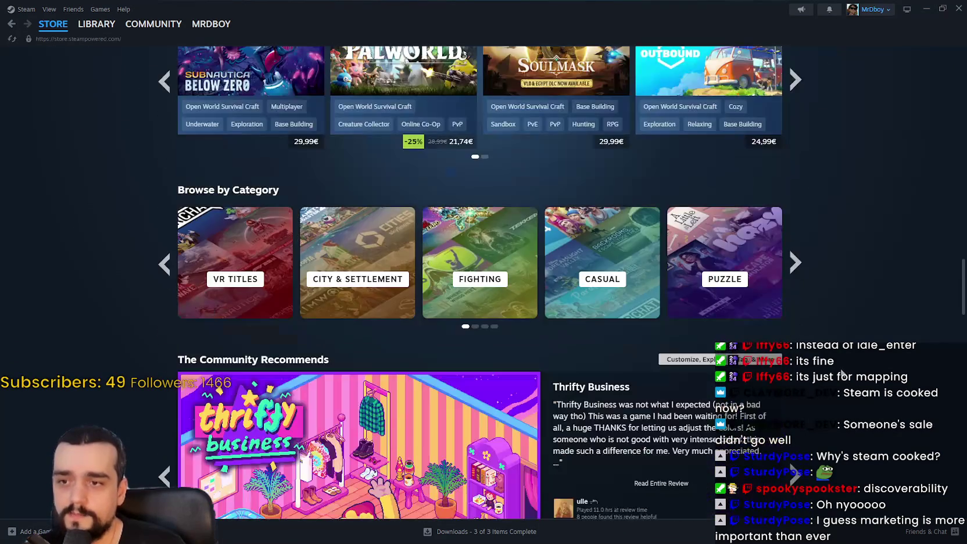
{"action": "scroll", "coordinate": [842, 374], "scroll_direction": "down", "scroll_amount": 3}
{"action": "scroll", "coordinate": [843, 387], "scroll_direction": "up", "scroll_amount": 10}
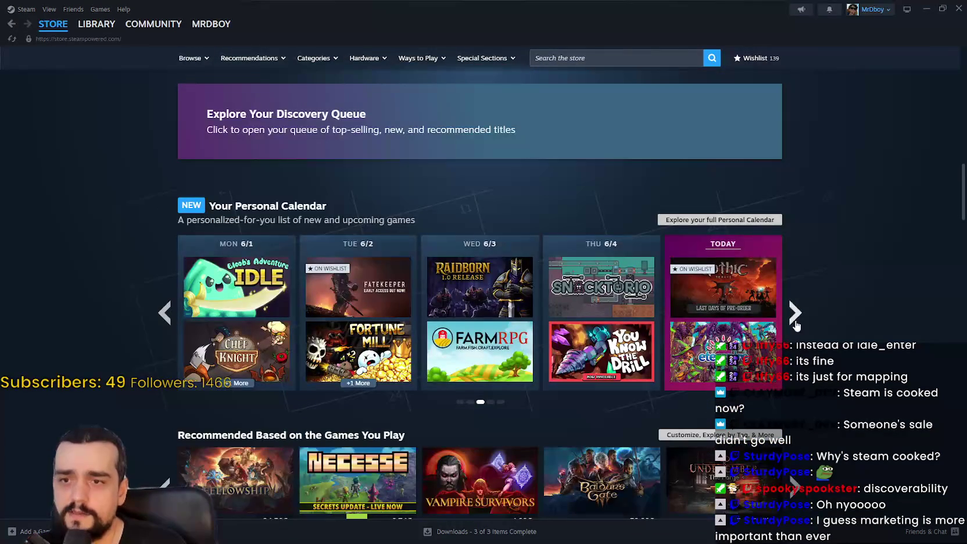
Page the Personal Calendar between weeks 5/25, 6/8 and 6/15, ending on the current week
{"action": "left_click", "coordinate": [794, 317]}
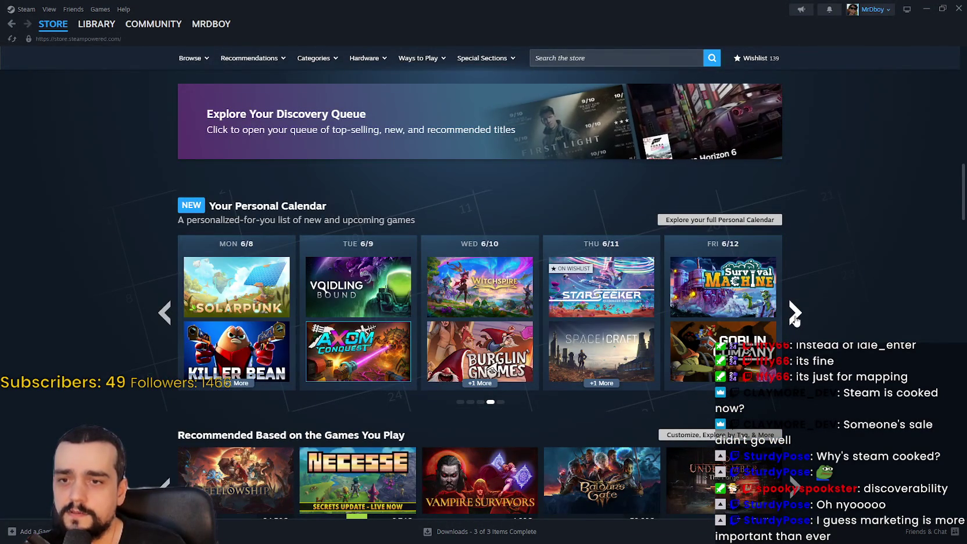
{"action": "left_click", "coordinate": [794, 317]}
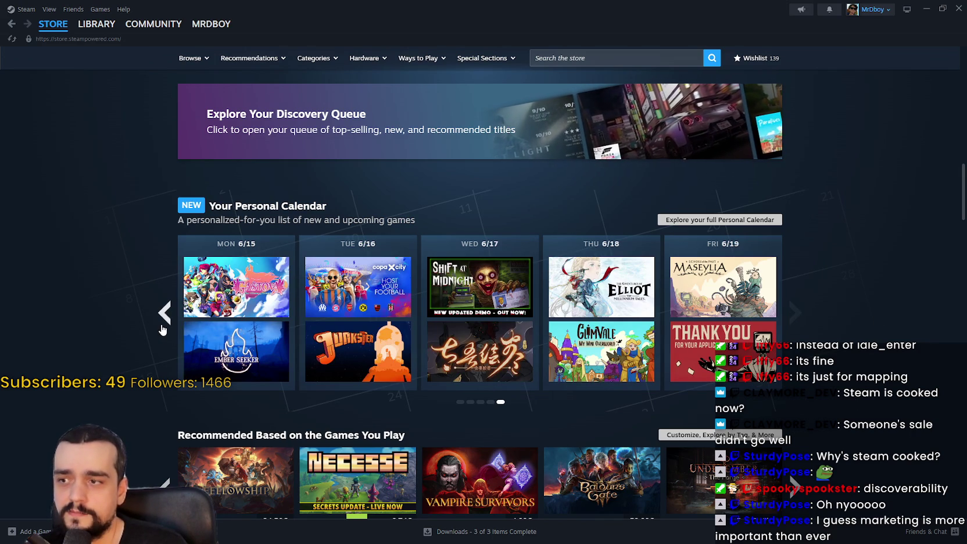
{"action": "left_click", "coordinate": [164, 314]}
{"action": "left_click", "coordinate": [164, 314]}
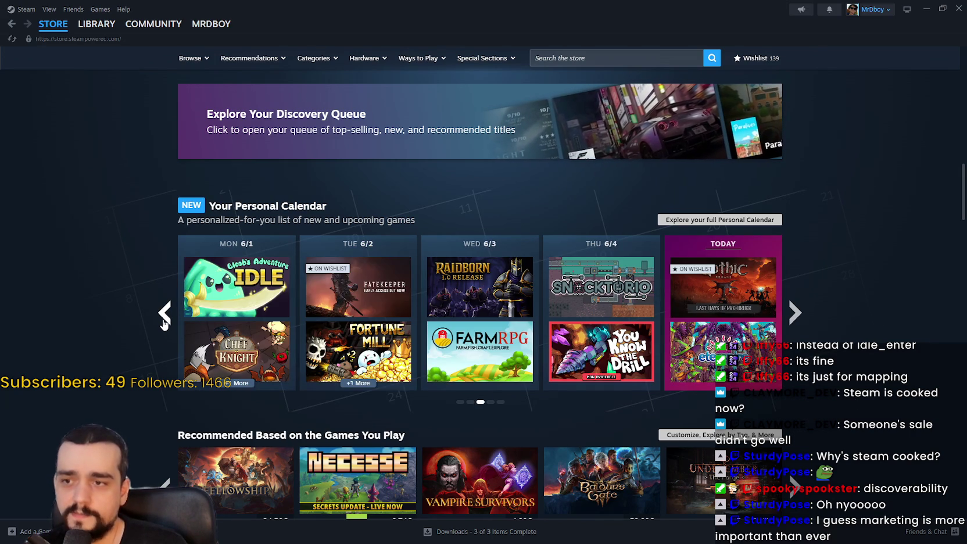
{"action": "left_click", "coordinate": [165, 317]}
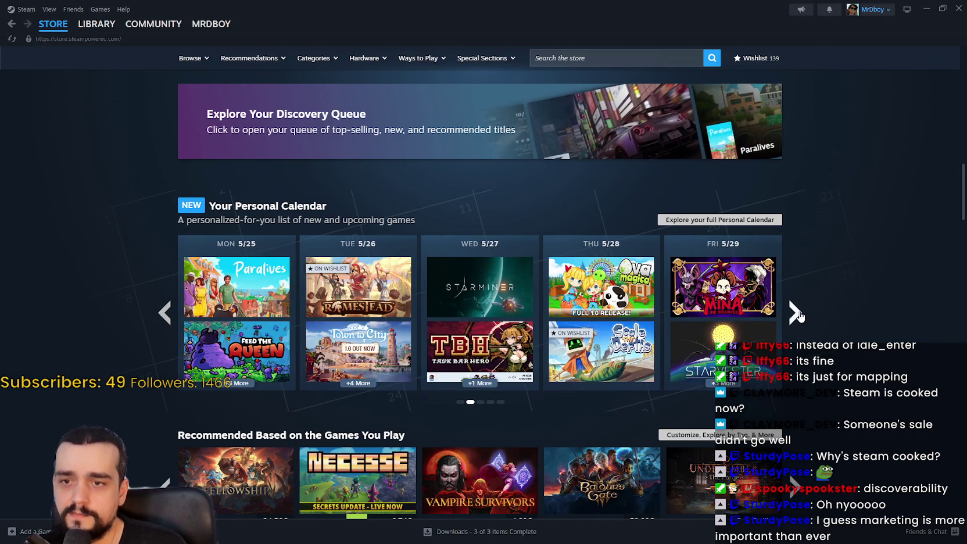
{"action": "left_click", "coordinate": [796, 313]}
{"action": "left_click", "coordinate": [796, 314]}
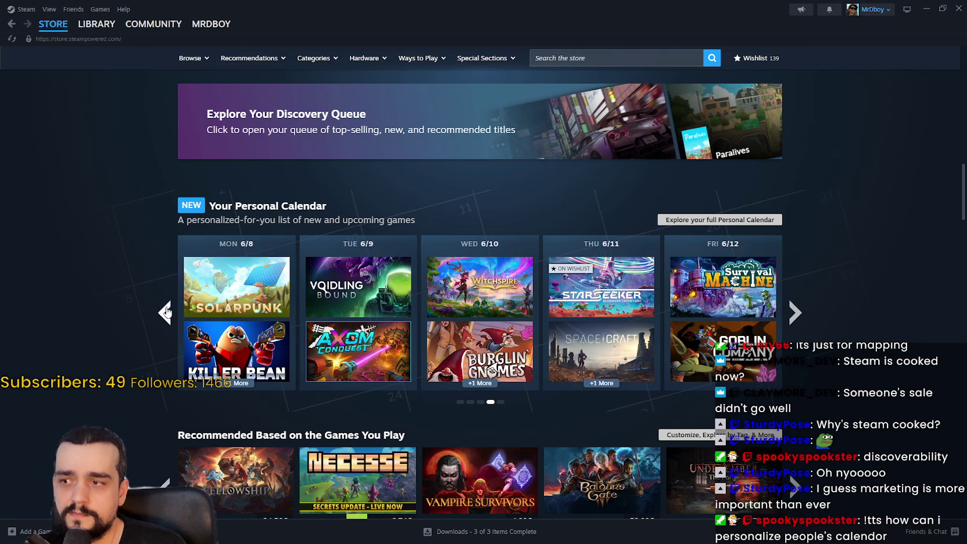
{"action": "left_click", "coordinate": [165, 314]}
Scroll through the store front page's Your Wishlist and DLC for Your Games rows
{"action": "scroll", "coordinate": [79, 353], "scroll_direction": "down", "scroll_amount": 4}
{"action": "scroll", "coordinate": [75, 337], "scroll_direction": "up", "scroll_amount": 3}
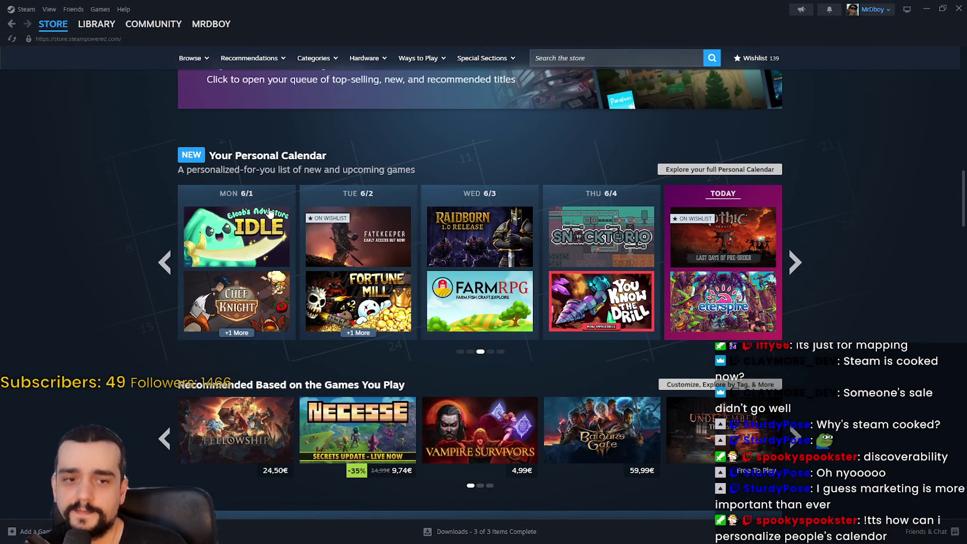
{"action": "mouse_move", "coordinate": [269, 213]}
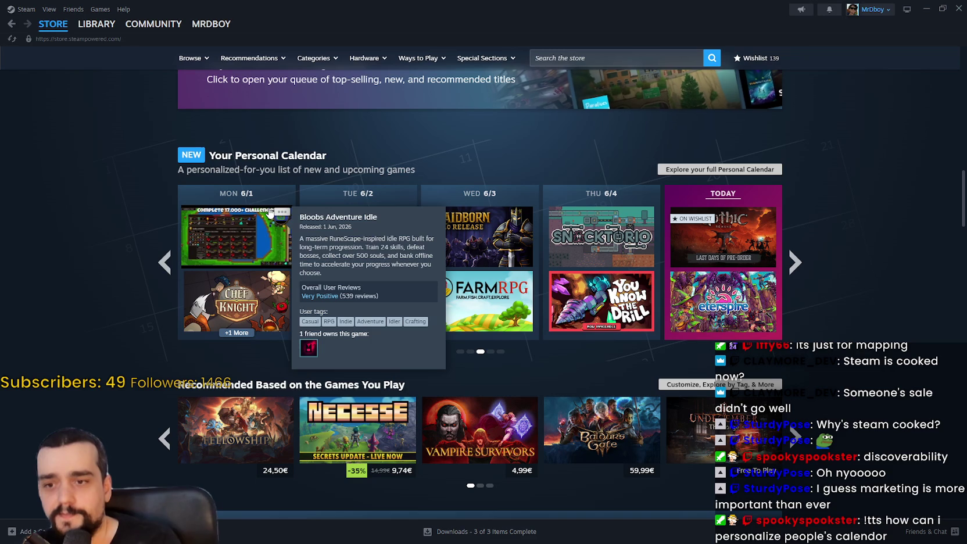
{"action": "scroll", "coordinate": [251, 238], "scroll_direction": "down", "scroll_amount": 10}
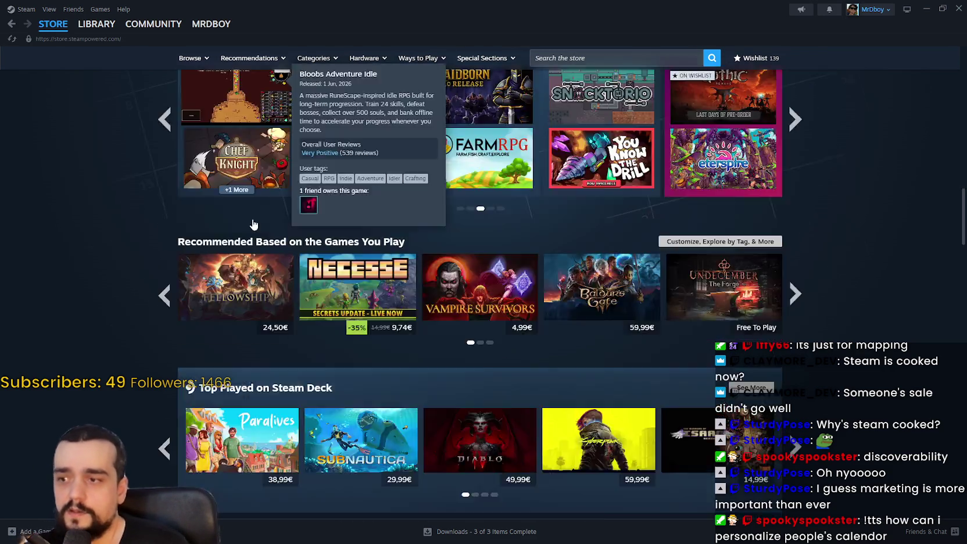
{"action": "scroll", "coordinate": [251, 236], "scroll_direction": "down", "scroll_amount": 10}
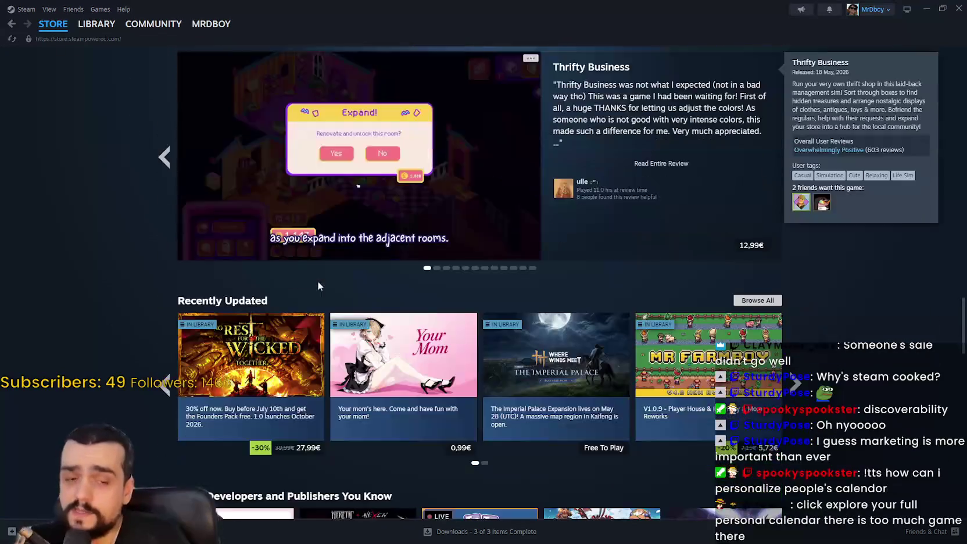
{"action": "scroll", "coordinate": [344, 280], "scroll_direction": "down", "scroll_amount": 4}
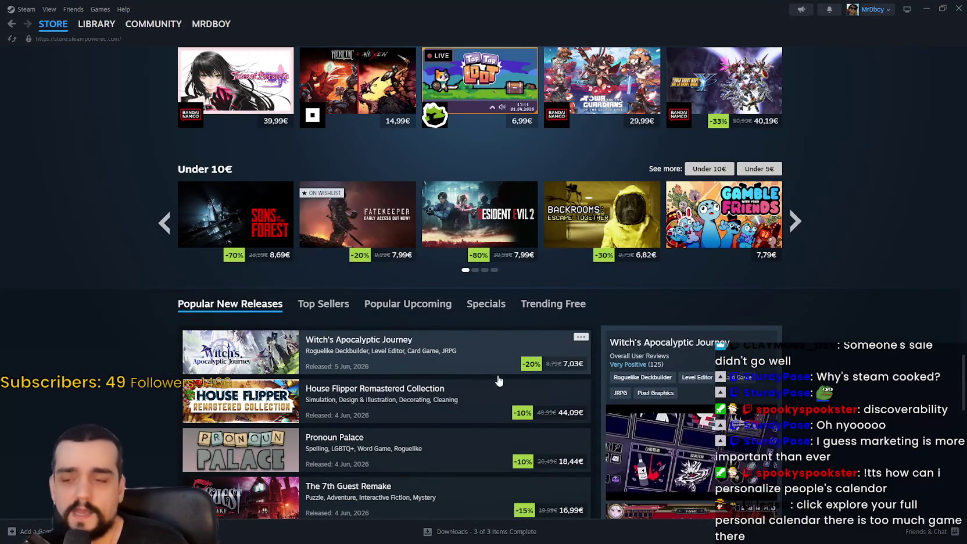
{"action": "scroll", "coordinate": [875, 405], "scroll_direction": "up", "scroll_amount": 5}
{"action": "scroll", "coordinate": [874, 405], "scroll_direction": "up", "scroll_amount": 13}
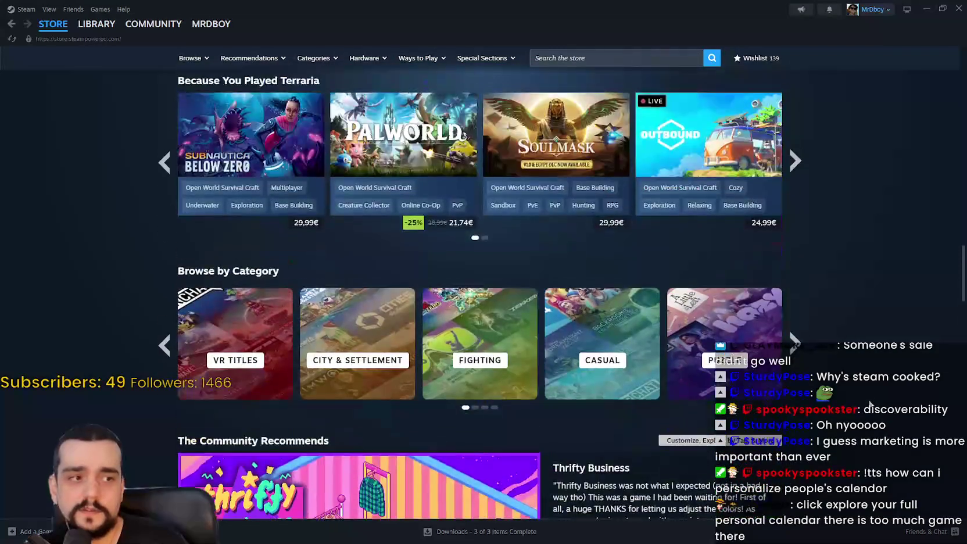
{"action": "scroll", "coordinate": [870, 401], "scroll_direction": "up", "scroll_amount": 10}
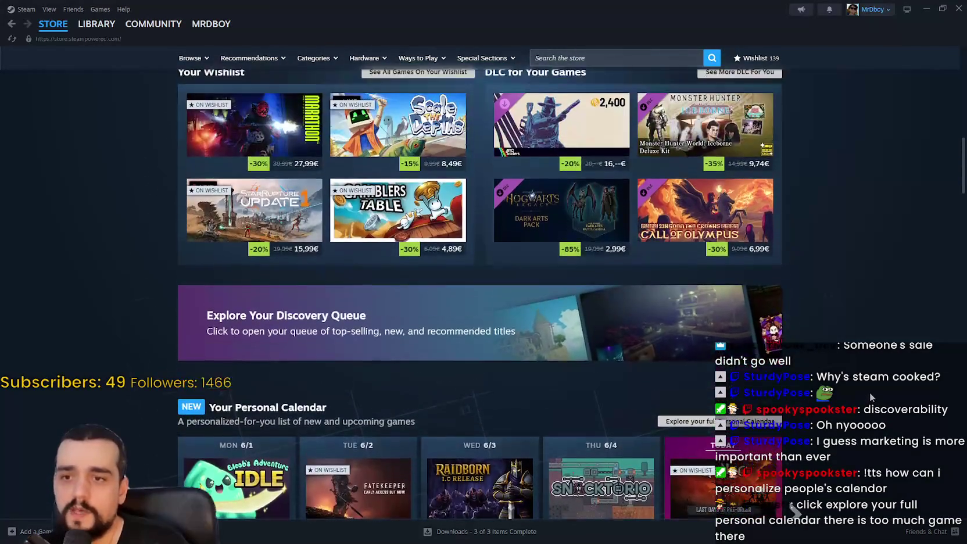
{"action": "scroll", "coordinate": [873, 394], "scroll_direction": "up", "scroll_amount": 4}
{"action": "scroll", "coordinate": [872, 385], "scroll_direction": "down", "scroll_amount": 9}
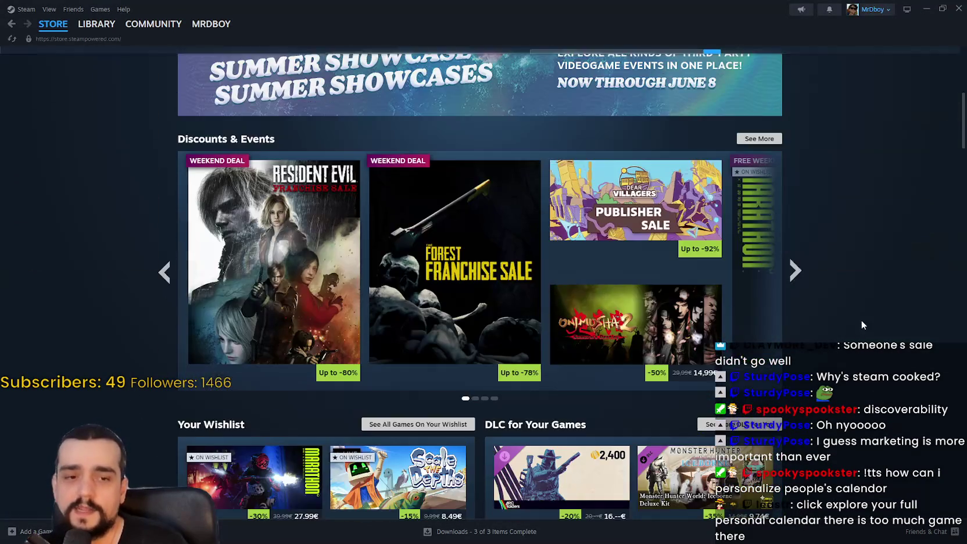
{"action": "scroll", "coordinate": [860, 378], "scroll_direction": "up", "scroll_amount": 2}
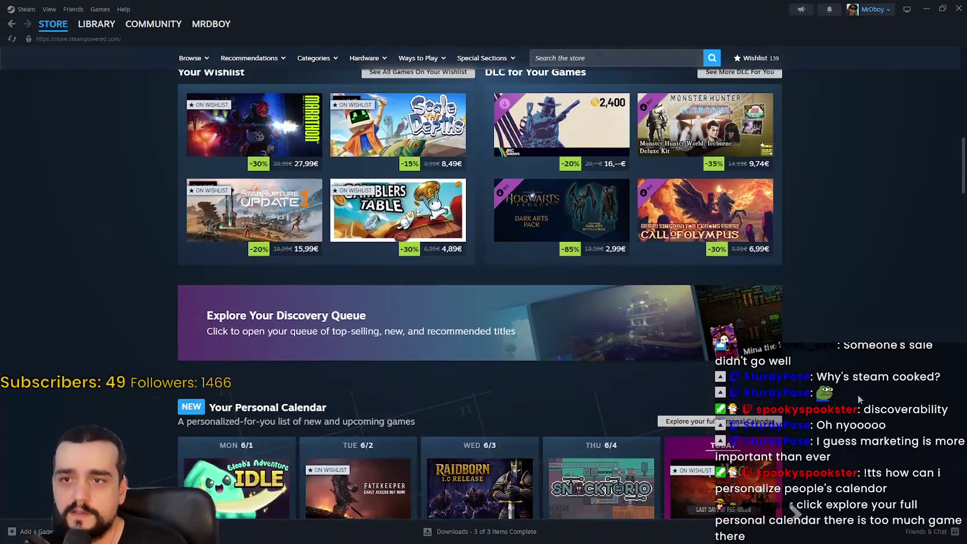
{"action": "scroll", "coordinate": [854, 395], "scroll_direction": "up", "scroll_amount": 3}
{"action": "scroll", "coordinate": [772, 280], "scroll_direction": "down", "scroll_amount": 10}
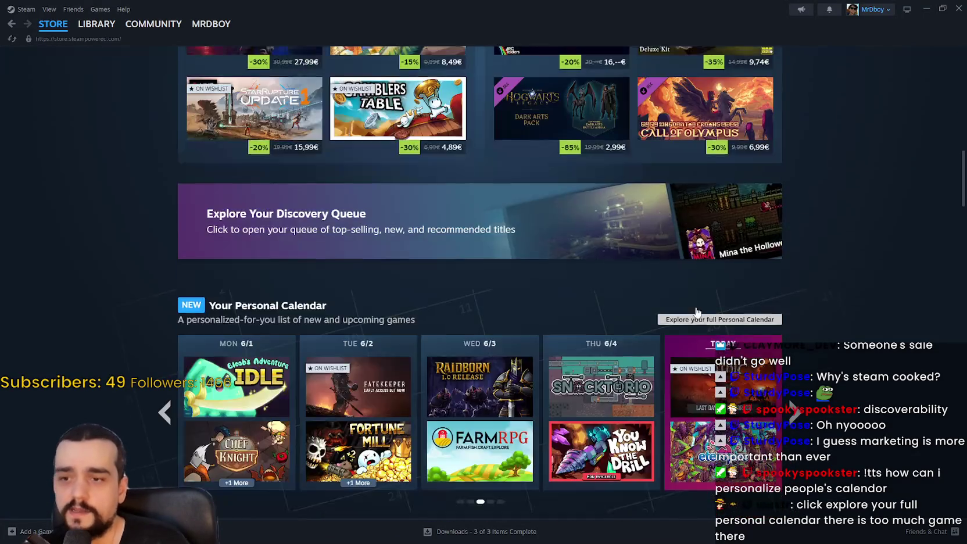
{"action": "scroll", "coordinate": [814, 296], "scroll_direction": "down", "scroll_amount": 5}
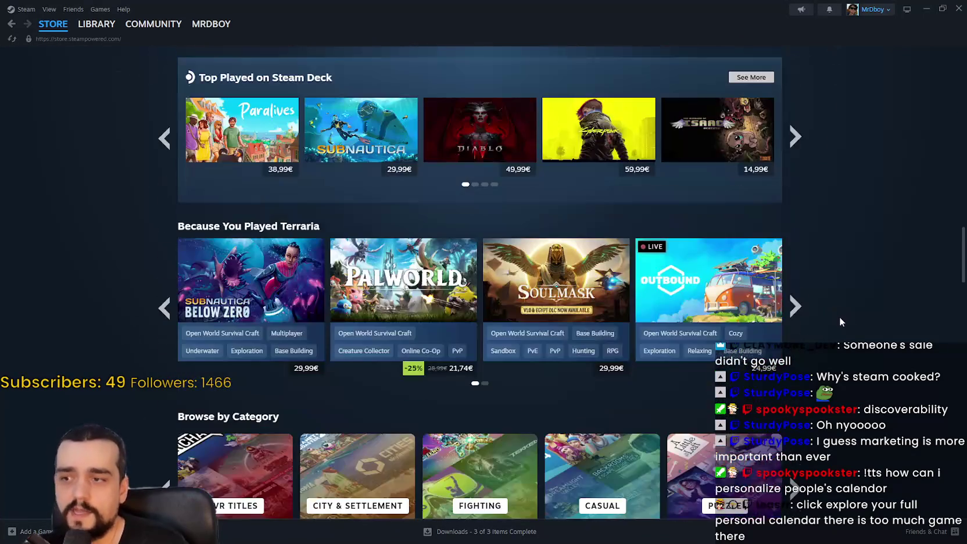
{"action": "scroll", "coordinate": [837, 320], "scroll_direction": "up", "scroll_amount": 9}
{"action": "scroll", "coordinate": [834, 327], "scroll_direction": "up", "scroll_amount": 10}
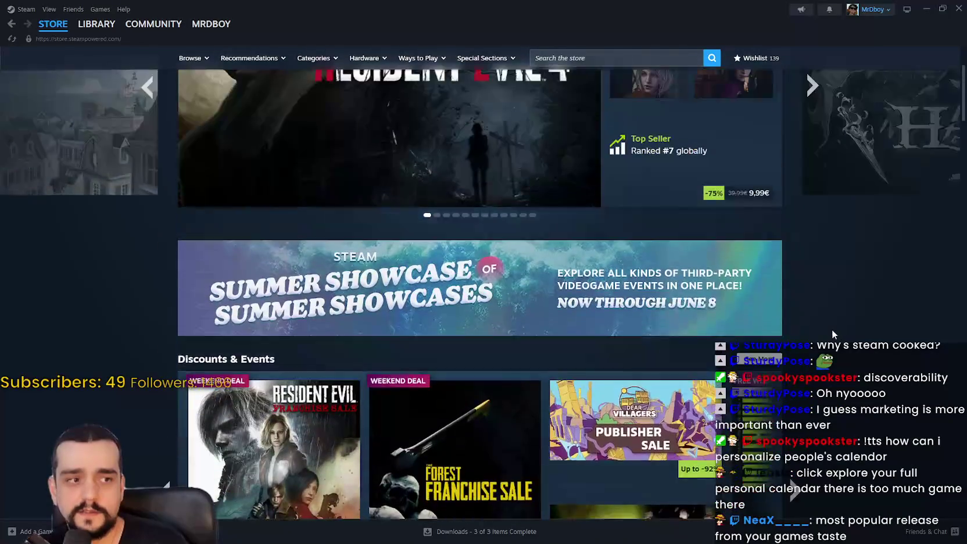
{"action": "scroll", "coordinate": [834, 333], "scroll_direction": "down", "scroll_amount": 6}
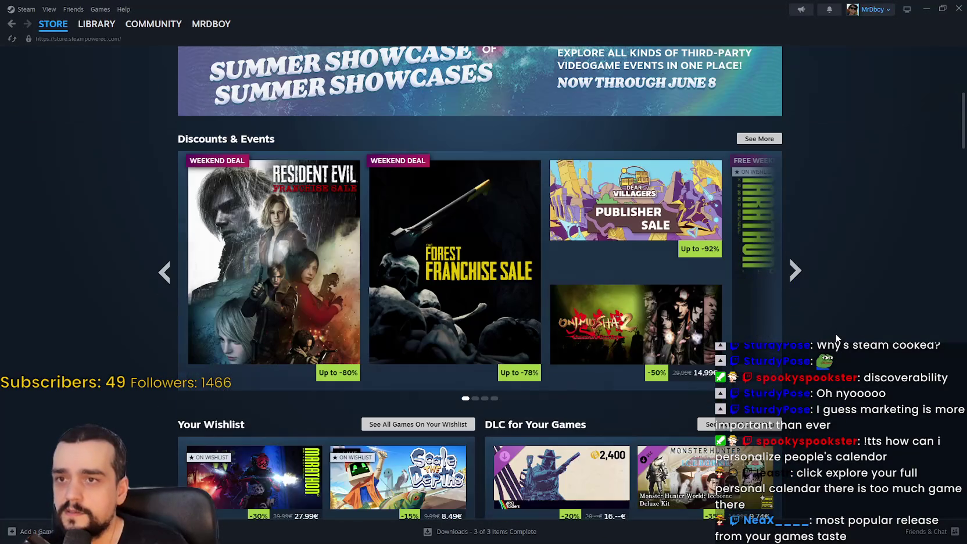
{"action": "scroll", "coordinate": [834, 333], "scroll_direction": "down", "scroll_amount": 4}
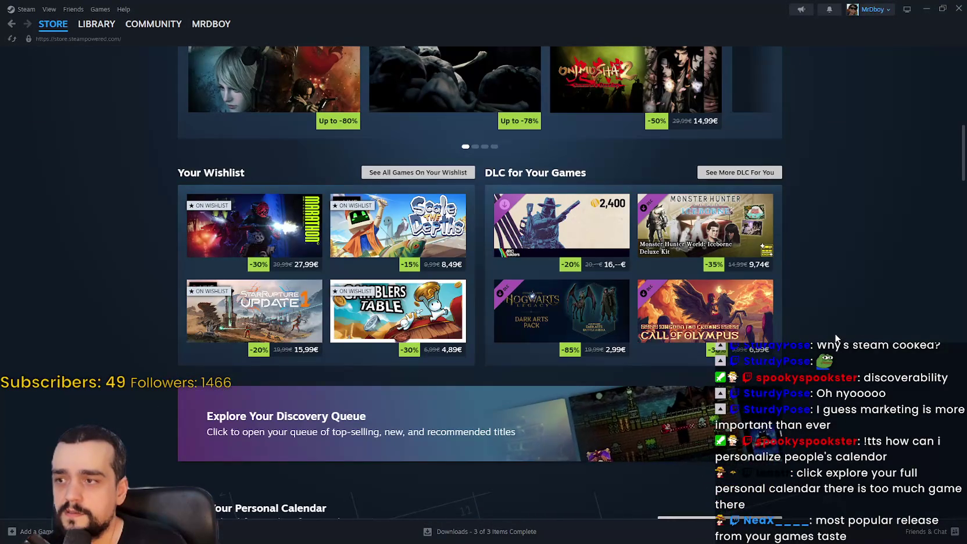
{"action": "scroll", "coordinate": [835, 337], "scroll_direction": "down", "scroll_amount": 5}
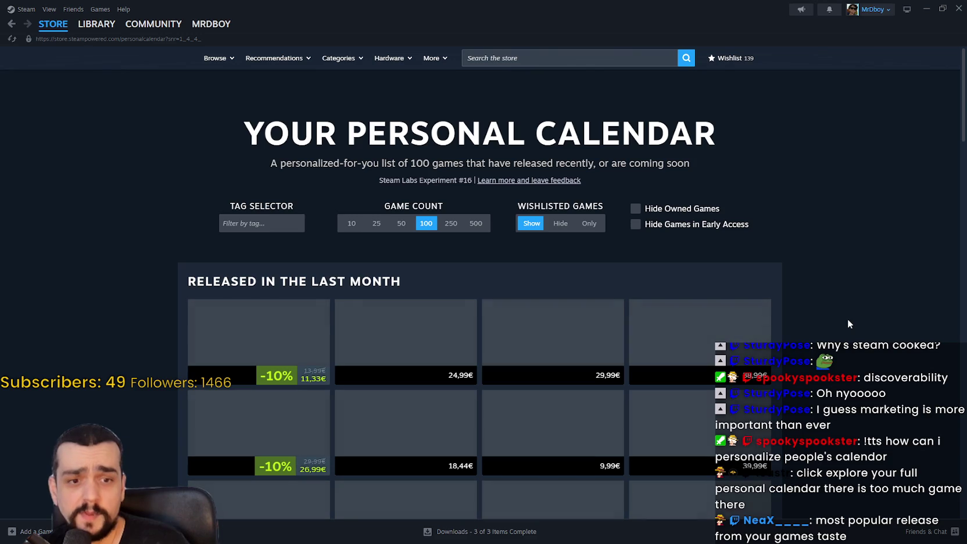
Scroll the Personal Calendar down to its footer and return to the store front page
{"action": "scroll", "coordinate": [843, 312], "scroll_direction": "down", "scroll_amount": 4}
{"action": "scroll", "coordinate": [841, 304], "scroll_direction": "down", "scroll_amount": 3}
{"action": "scroll", "coordinate": [841, 304], "scroll_direction": "up", "scroll_amount": 6}
{"action": "scroll", "coordinate": [823, 288], "scroll_direction": "down", "scroll_amount": 13}
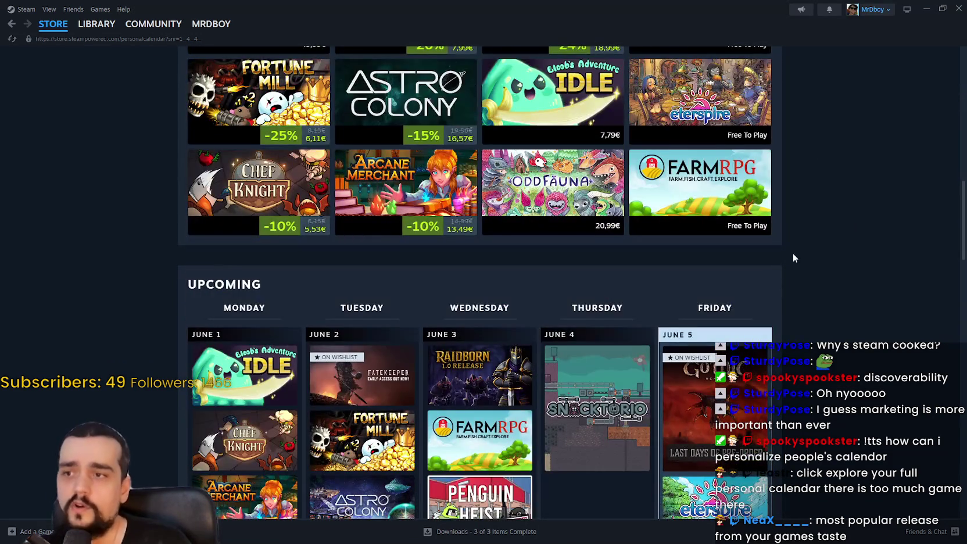
{"action": "scroll", "coordinate": [848, 223], "scroll_direction": "down", "scroll_amount": 14}
{"action": "scroll", "coordinate": [163, 222], "scroll_direction": "down", "scroll_amount": 8}
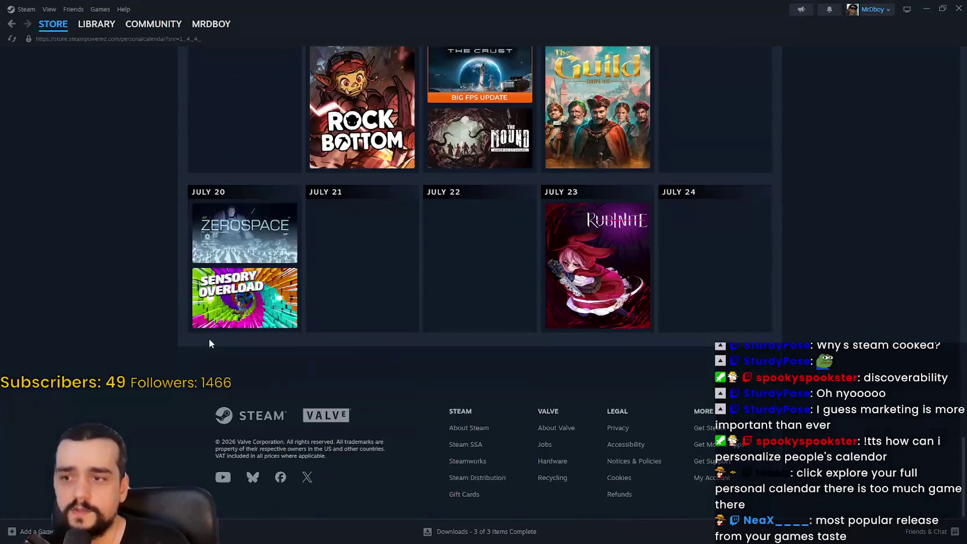
{"action": "left_click", "coordinate": [11, 24]}
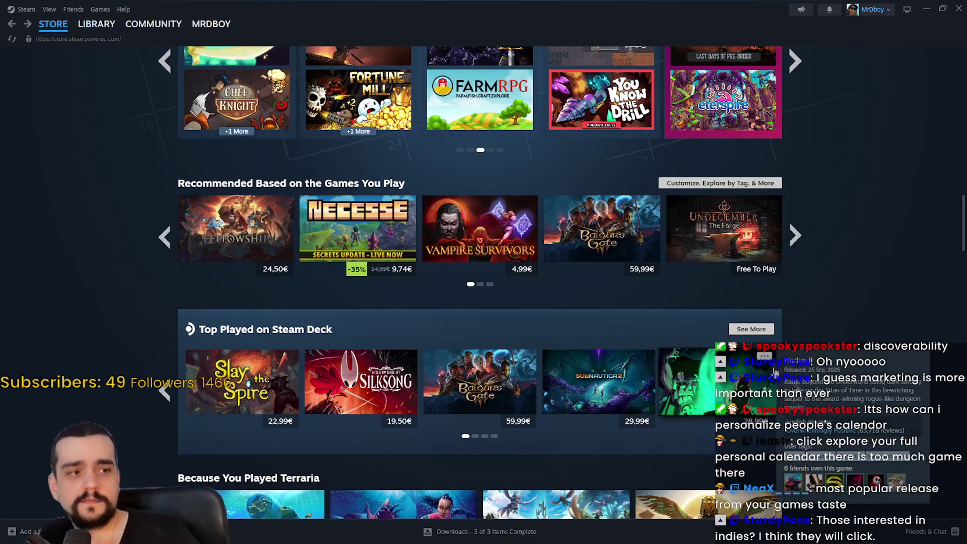
Scroll the store front page and show the Popular Upcoming games list
{"action": "scroll", "coordinate": [776, 372], "scroll_direction": "up", "scroll_amount": 4}
{"action": "scroll", "coordinate": [778, 379], "scroll_direction": "up", "scroll_amount": 5}
{"action": "scroll", "coordinate": [654, 300], "scroll_direction": "up", "scroll_amount": 4}
{"action": "scroll", "coordinate": [421, 268], "scroll_direction": "down", "scroll_amount": 15}
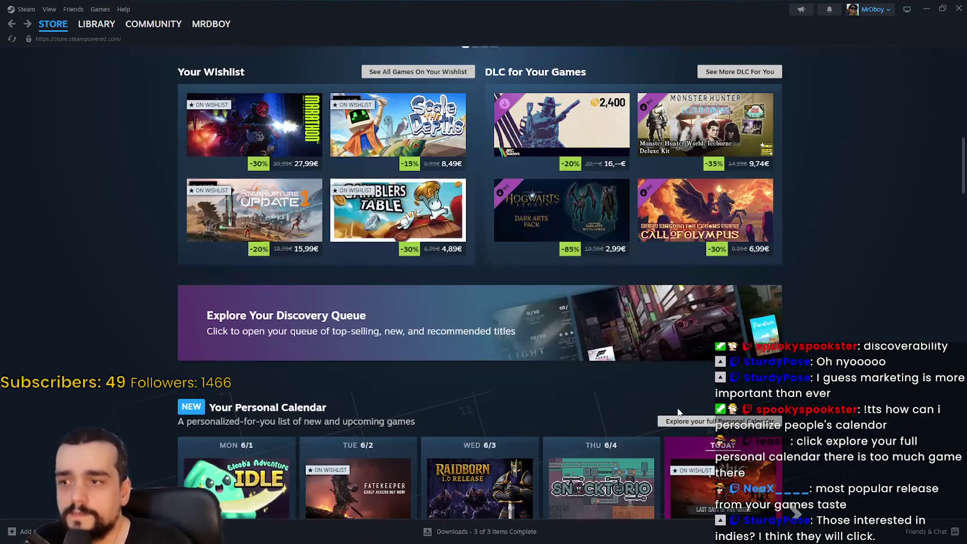
{"action": "scroll", "coordinate": [680, 396], "scroll_direction": "down", "scroll_amount": 20}
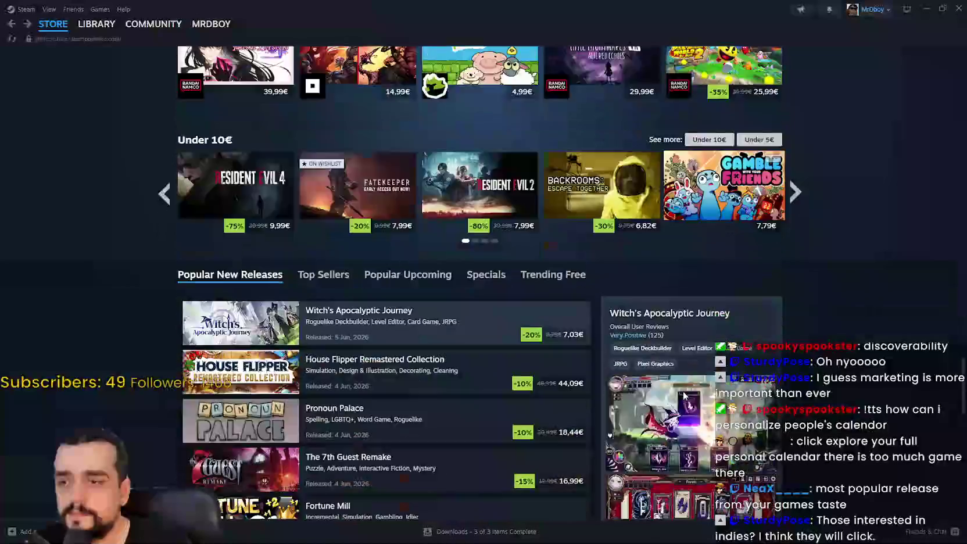
{"action": "scroll", "coordinate": [684, 391], "scroll_direction": "up", "scroll_amount": 3}
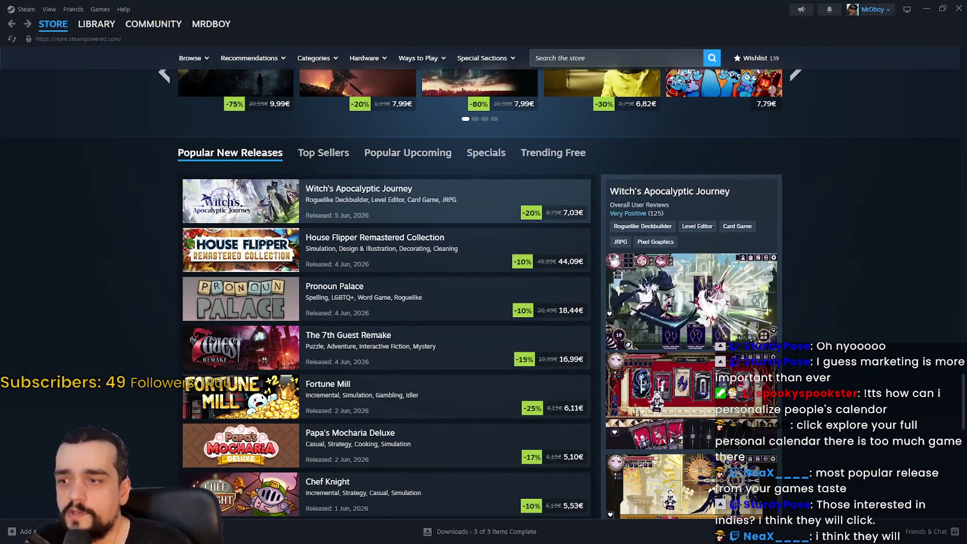
{"action": "left_click", "coordinate": [445, 153]}
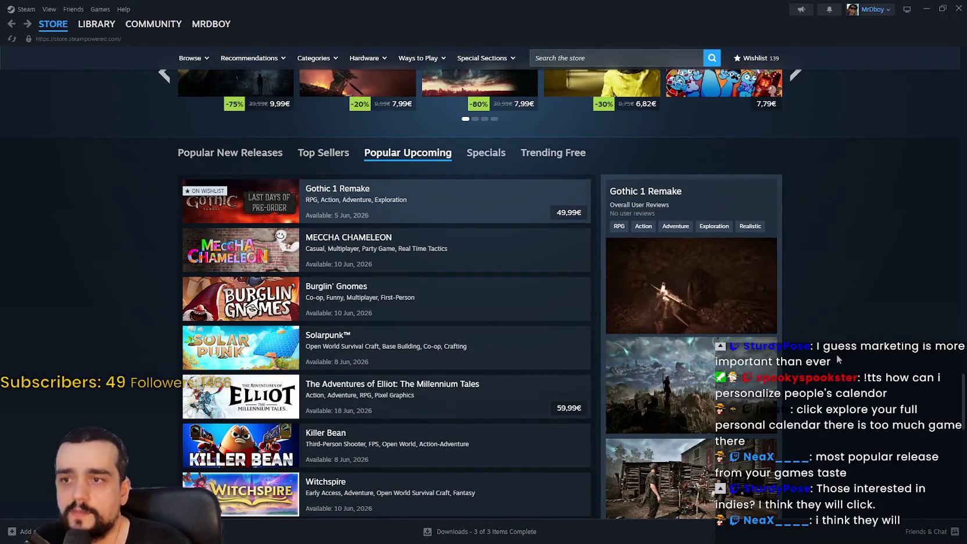
Browse the Popular Upcoming list, reload the STORE front page, and minimize Steam
{"action": "scroll", "coordinate": [829, 349], "scroll_direction": "down", "scroll_amount": 3}
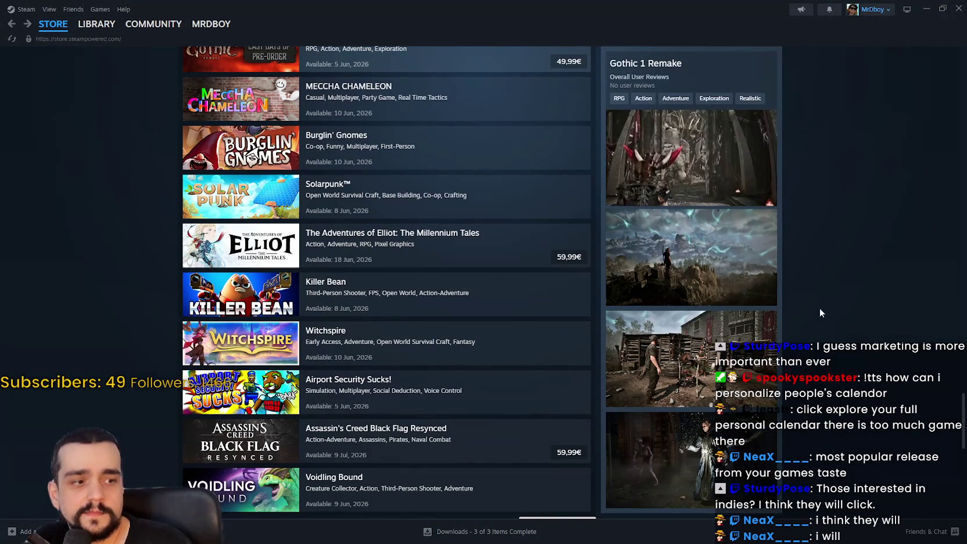
{"action": "scroll", "coordinate": [374, 415], "scroll_direction": "down", "scroll_amount": 2}
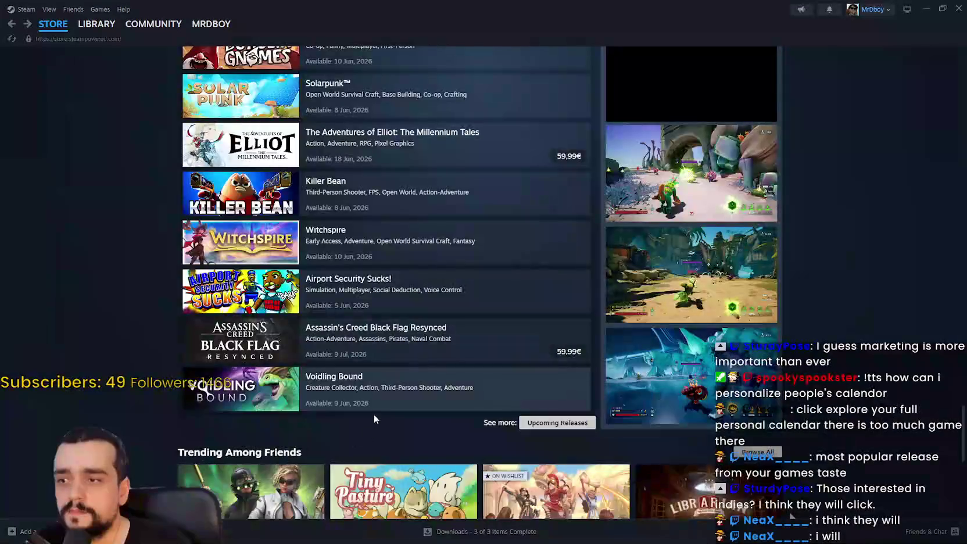
{"action": "scroll", "coordinate": [374, 416], "scroll_direction": "up", "scroll_amount": 4}
{"action": "scroll", "coordinate": [801, 303], "scroll_direction": "up", "scroll_amount": 10}
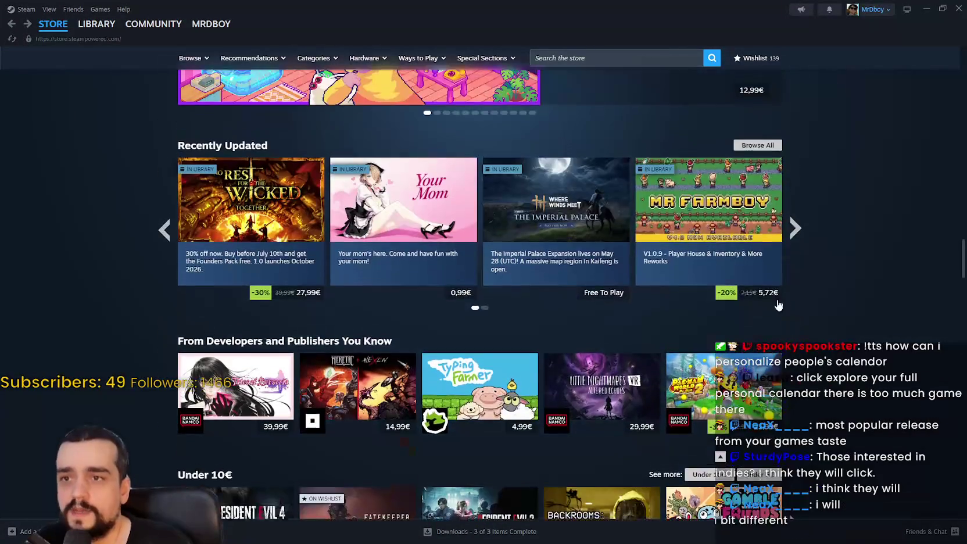
{"action": "scroll", "coordinate": [827, 325], "scroll_direction": "up", "scroll_amount": 10}
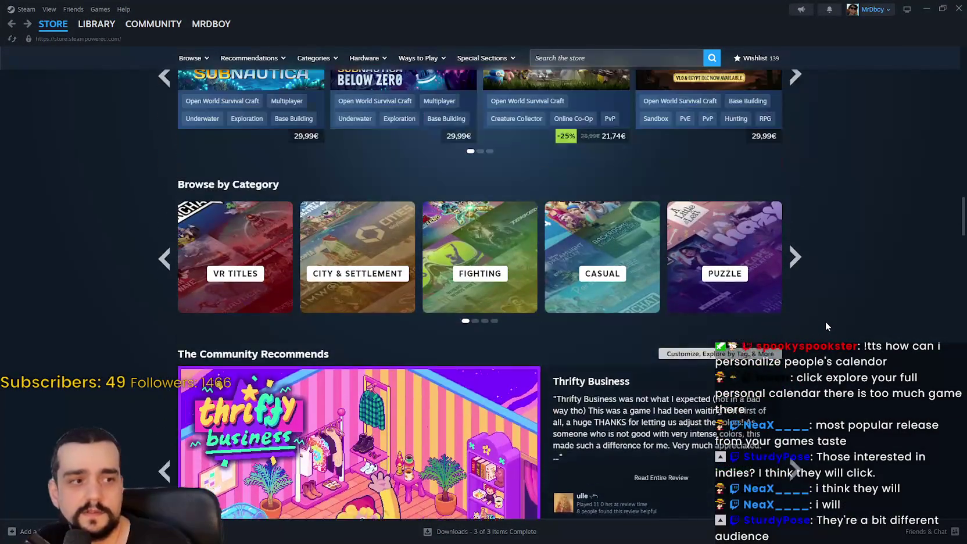
{"action": "scroll", "coordinate": [822, 314], "scroll_direction": "up", "scroll_amount": 8}
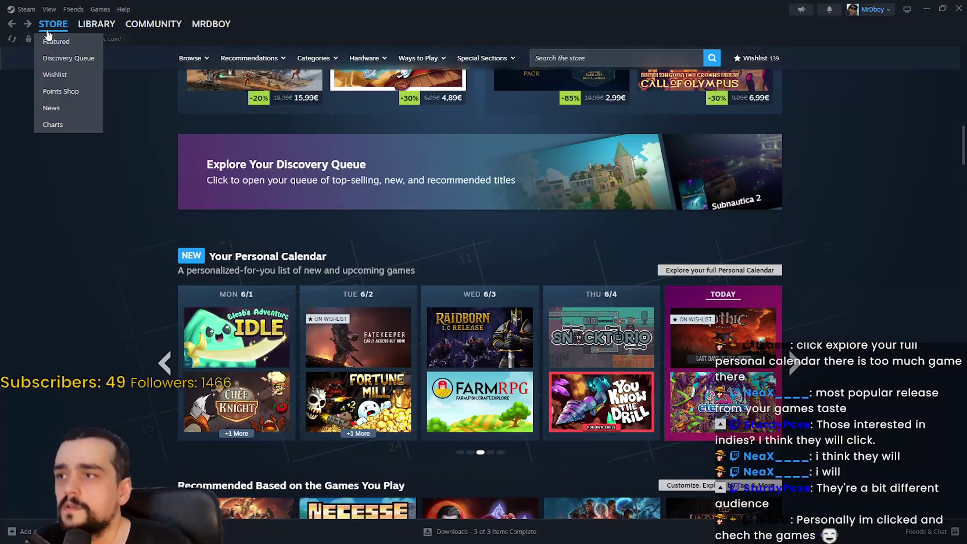
{"action": "left_click", "coordinate": [49, 36]}
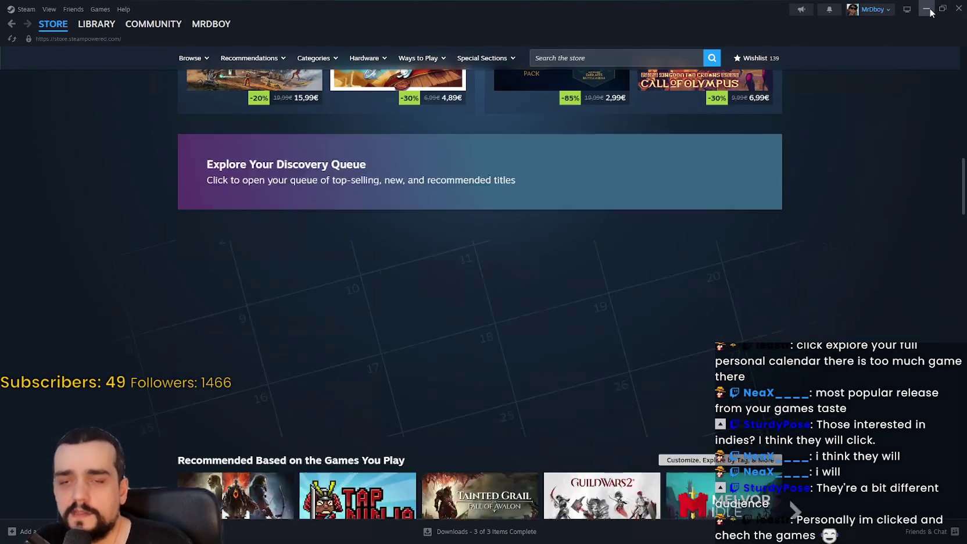
{"action": "left_click", "coordinate": [927, 8]}
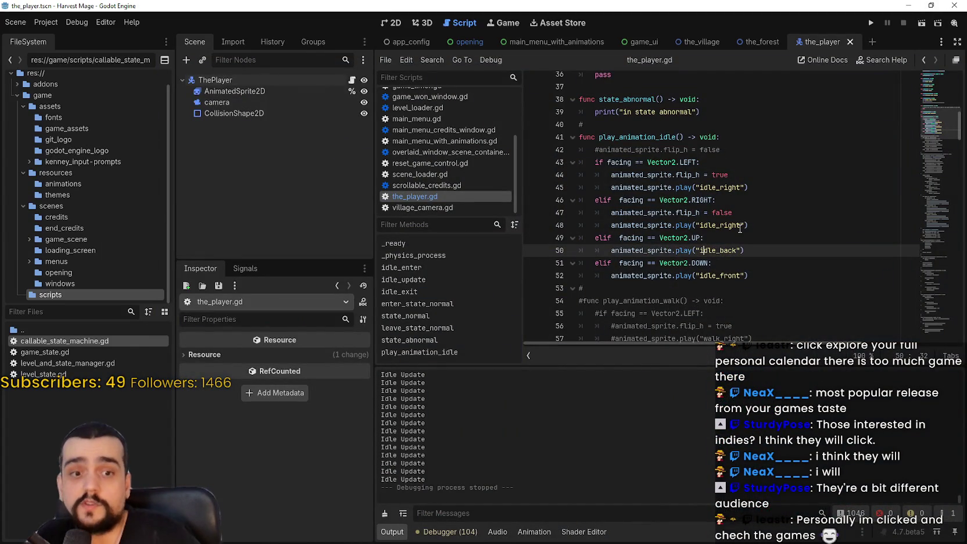